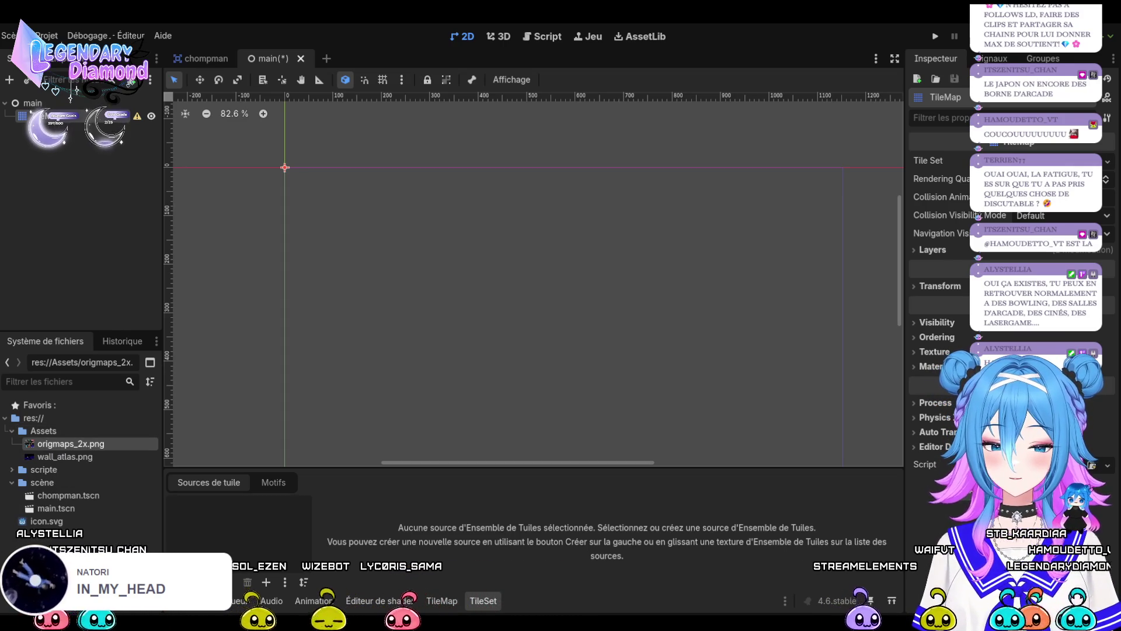
Add wall_atlas.png to the tile set as an atlas source with 16×16 px tiles.
mouse_move(64, 456)
mouse_down()
mouse_move(134, 548)
mouse_move(175, 546)
mouse_move(233, 518)
mouse_up()
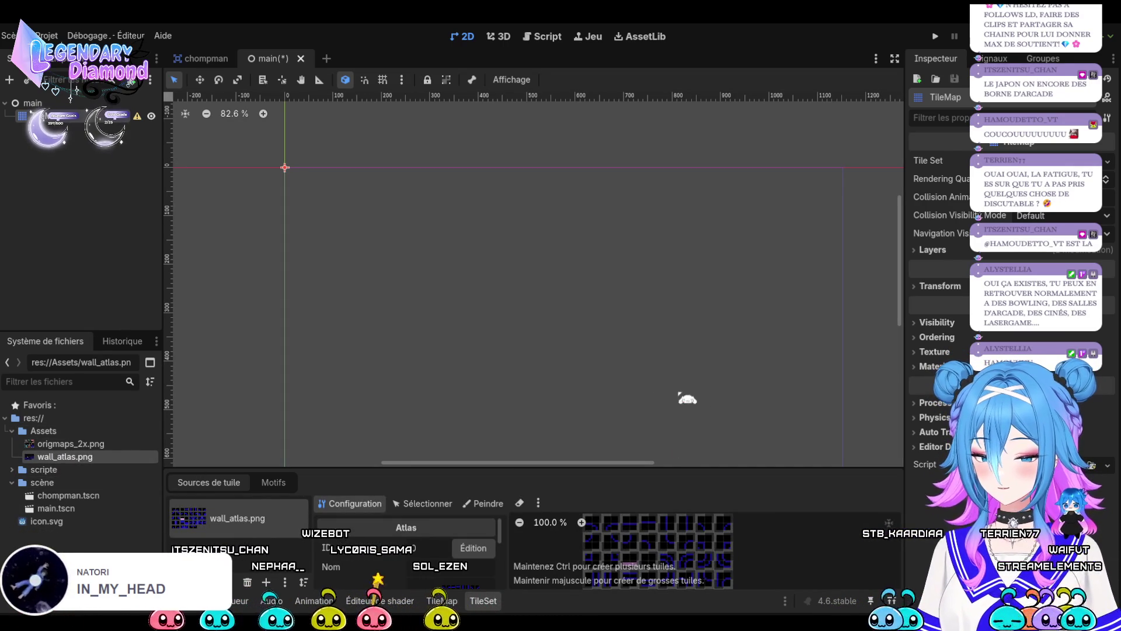
scroll(704, 349, down, 1)
scroll(704, 349, down, 1)
scroll(743, 550, down, 5)
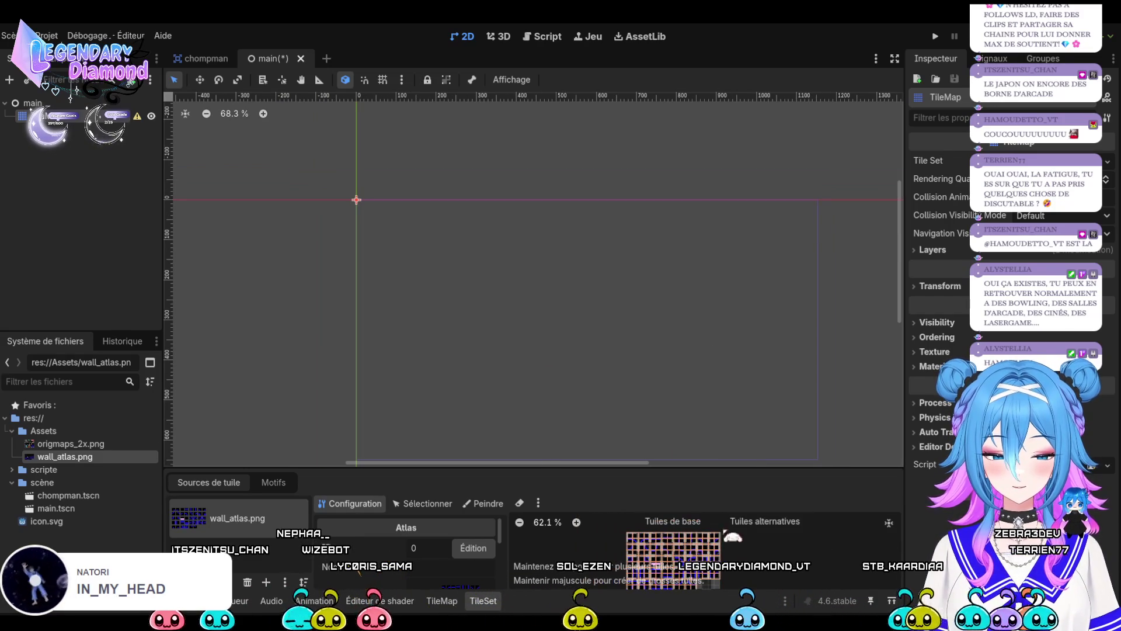
Resize the TileSet bottom panel to balance editor room against canvas space.
drag(643, 469, 643, 220)
scroll(724, 409, up, 4)
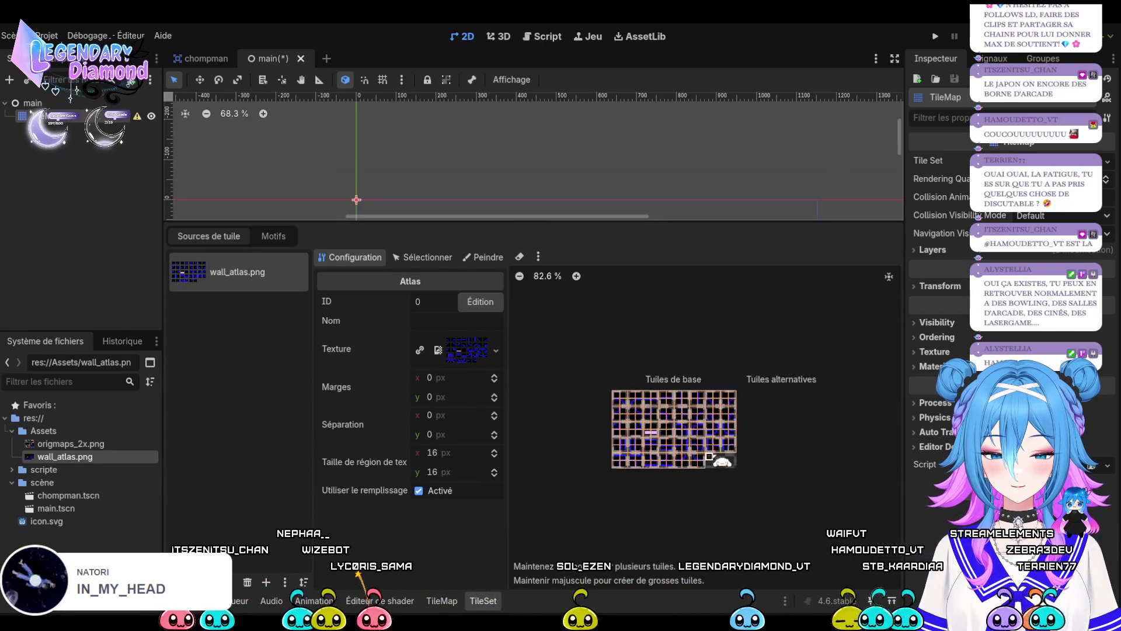
scroll(719, 407, up, 2)
scroll(748, 408, down, 1)
scroll(759, 409, up, 1)
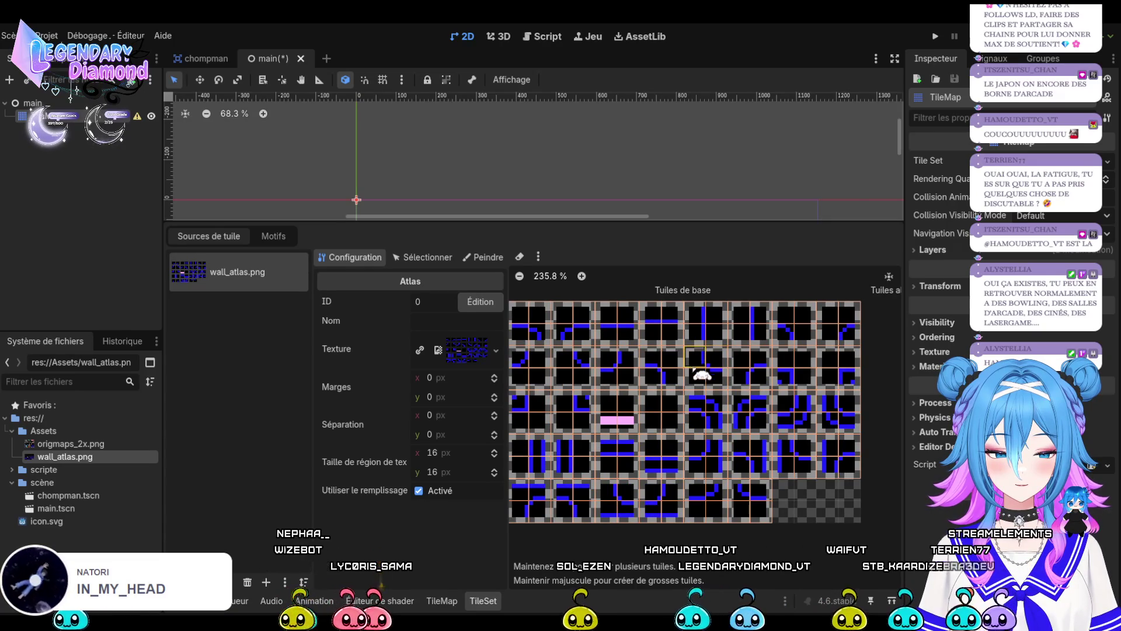
scroll(741, 456, down, 1)
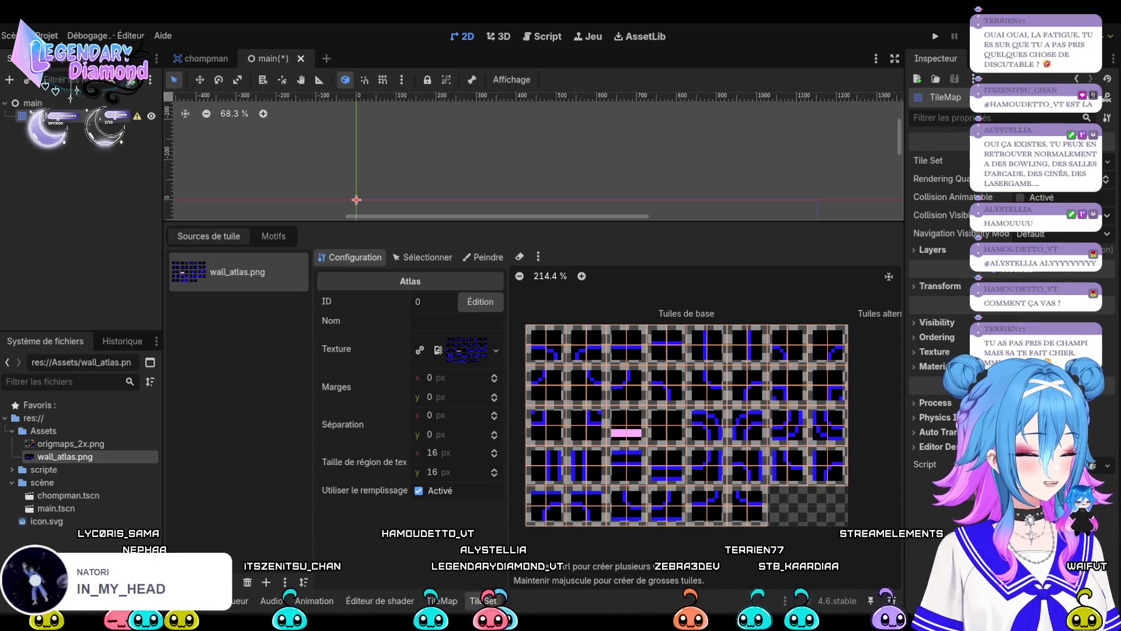
scroll(676, 330, down, 1)
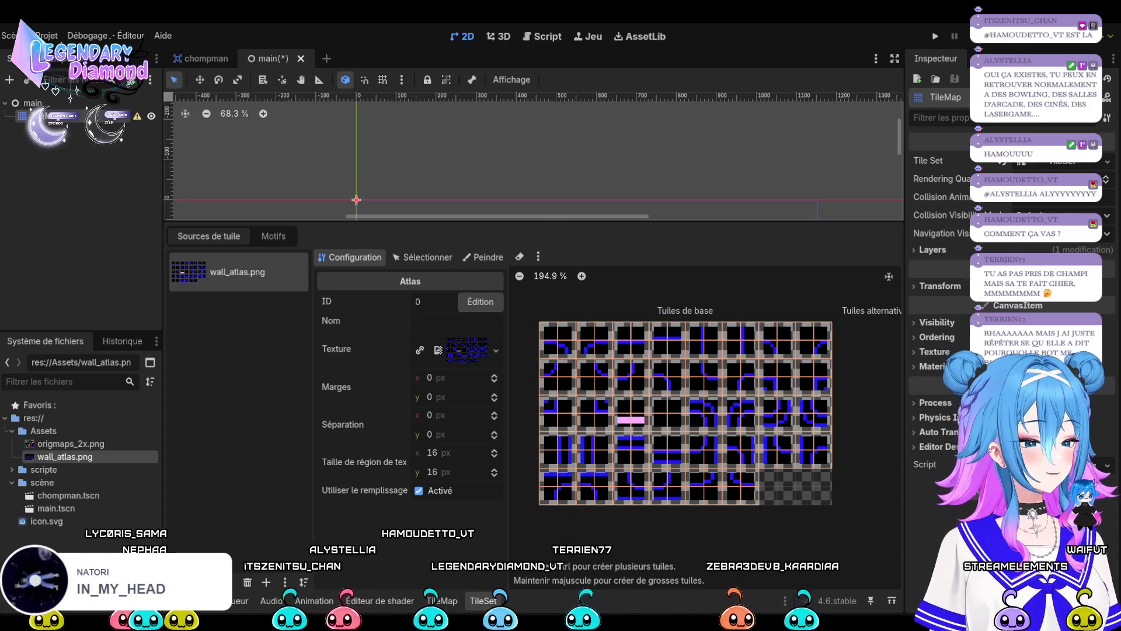
drag(606, 223, 605, 318)
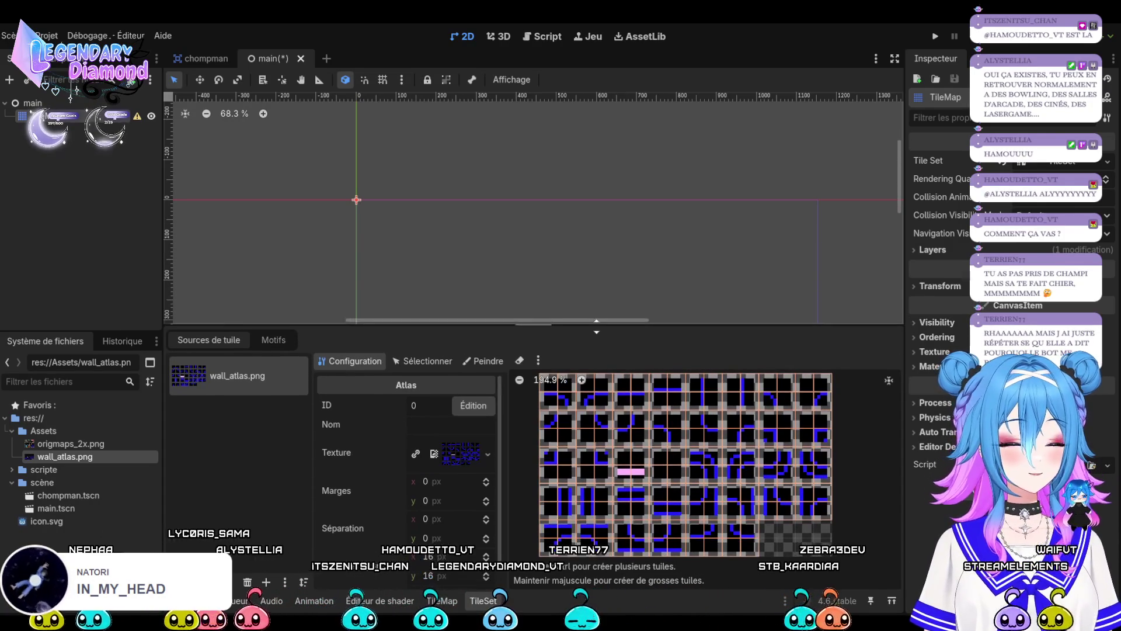
scroll(620, 245, down, 2)
scroll(621, 245, down, 2)
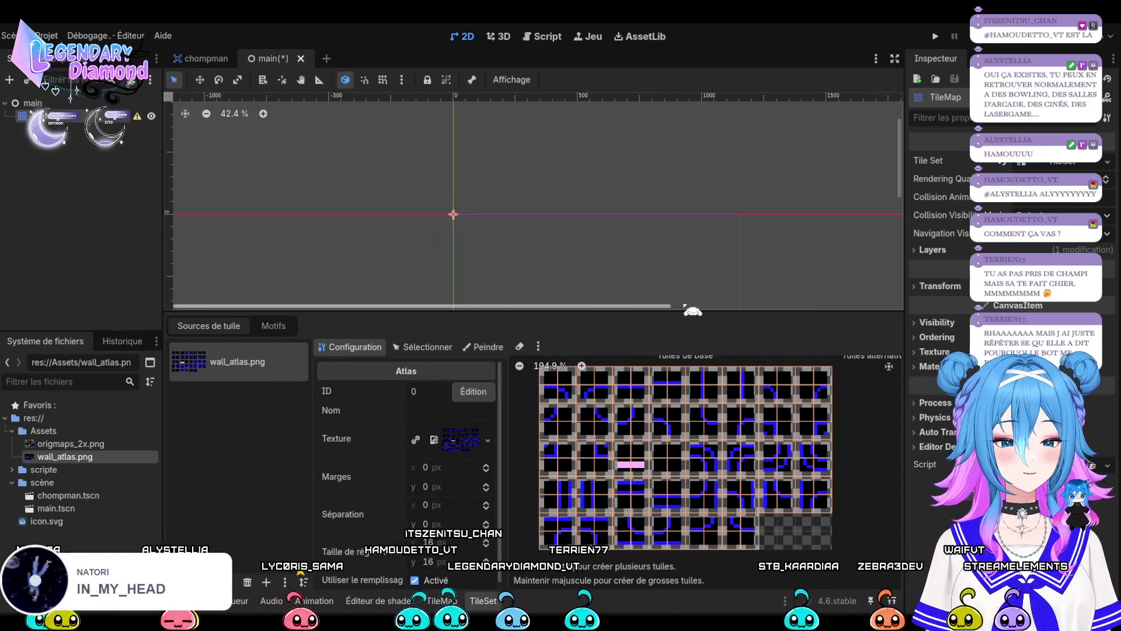
Shorten the tile set panel to give the 2D canvas more room.
scroll(586, 290, up, 2)
drag(628, 311, 621, 338)
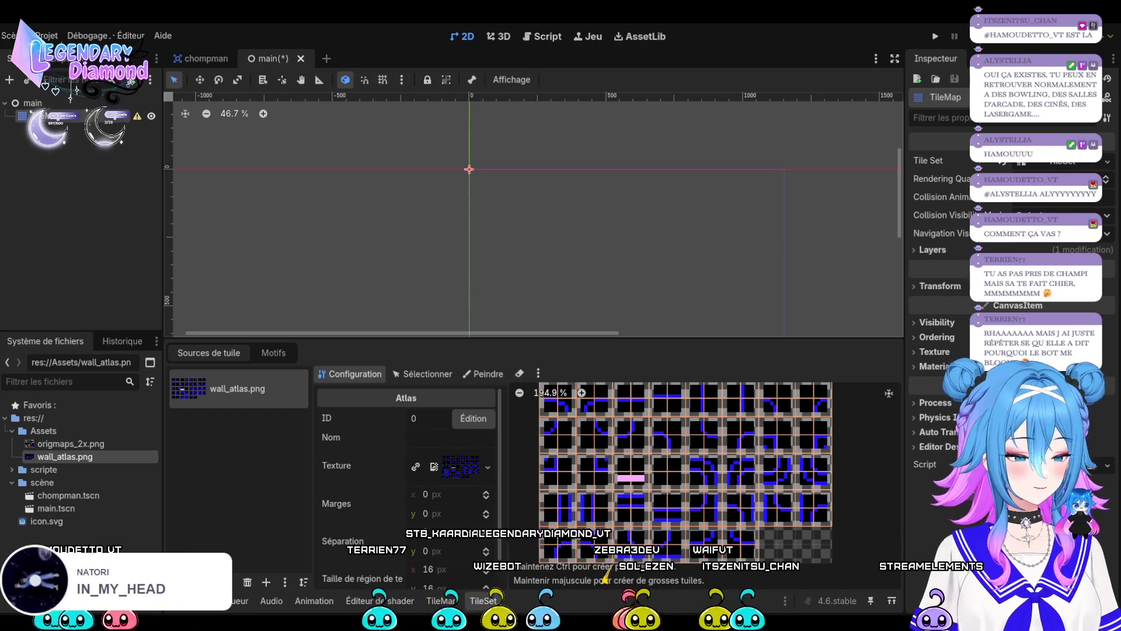
scroll(689, 473, down, 3)
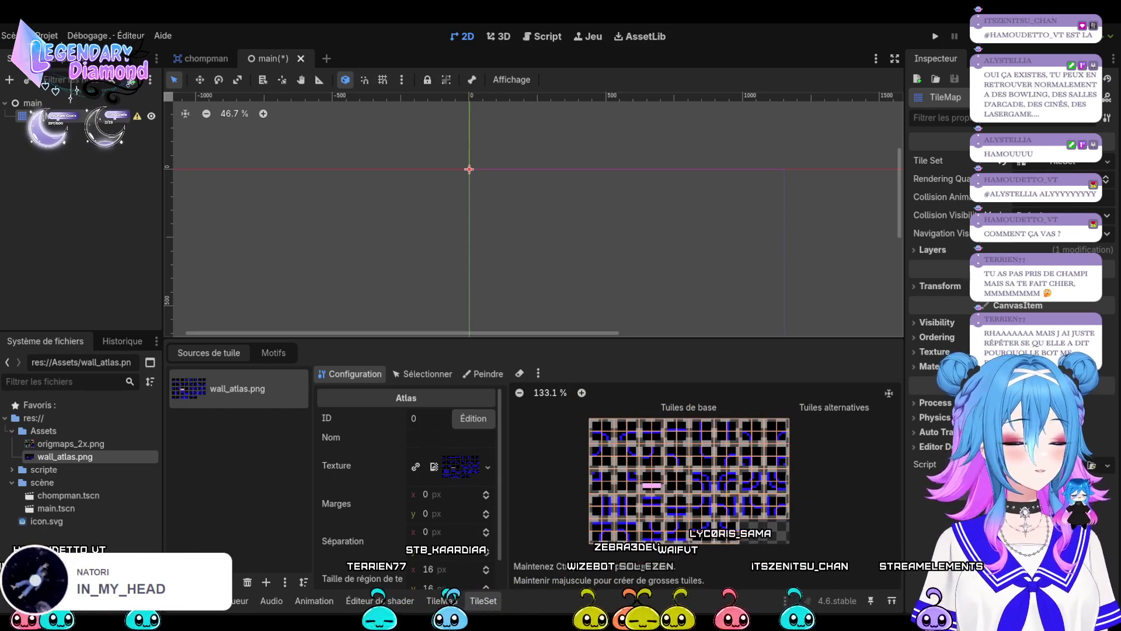
drag(583, 338, 583, 358)
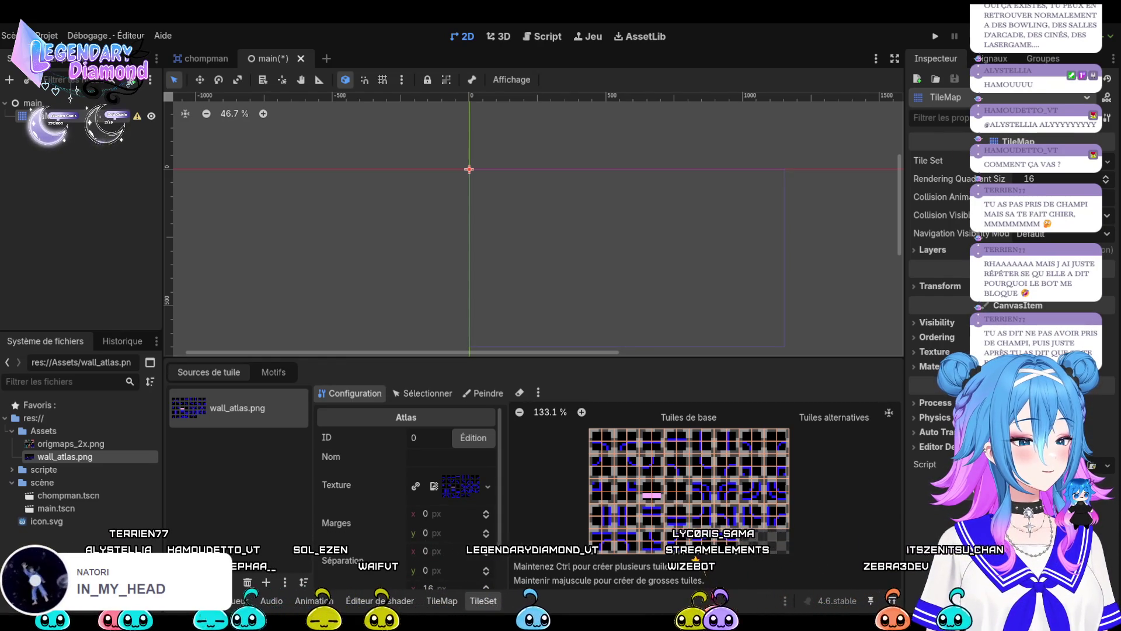
Set Rendering Quadrant Size to 24, collapse Layers and expand the Tile Set properties.
click(1030, 180)
text(24)
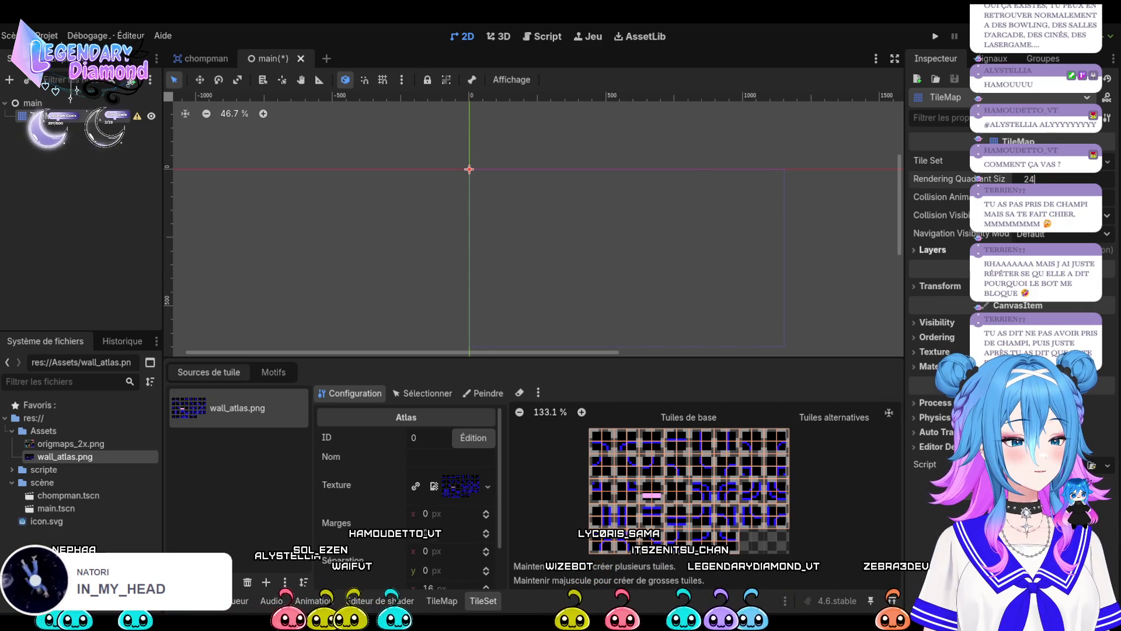
click(932, 250)
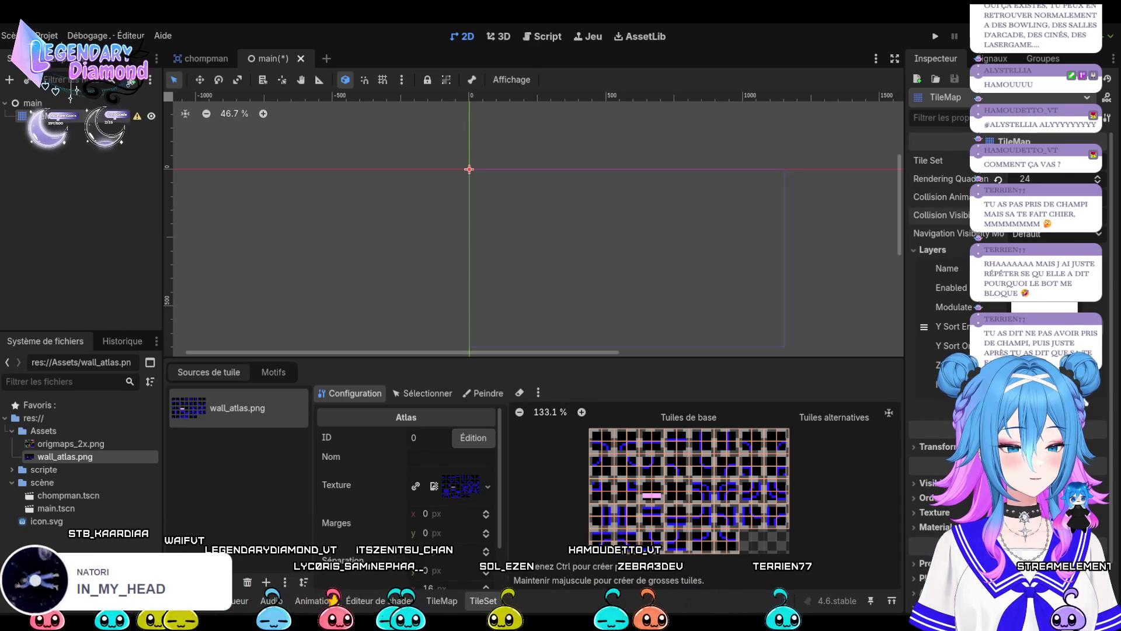
click(933, 249)
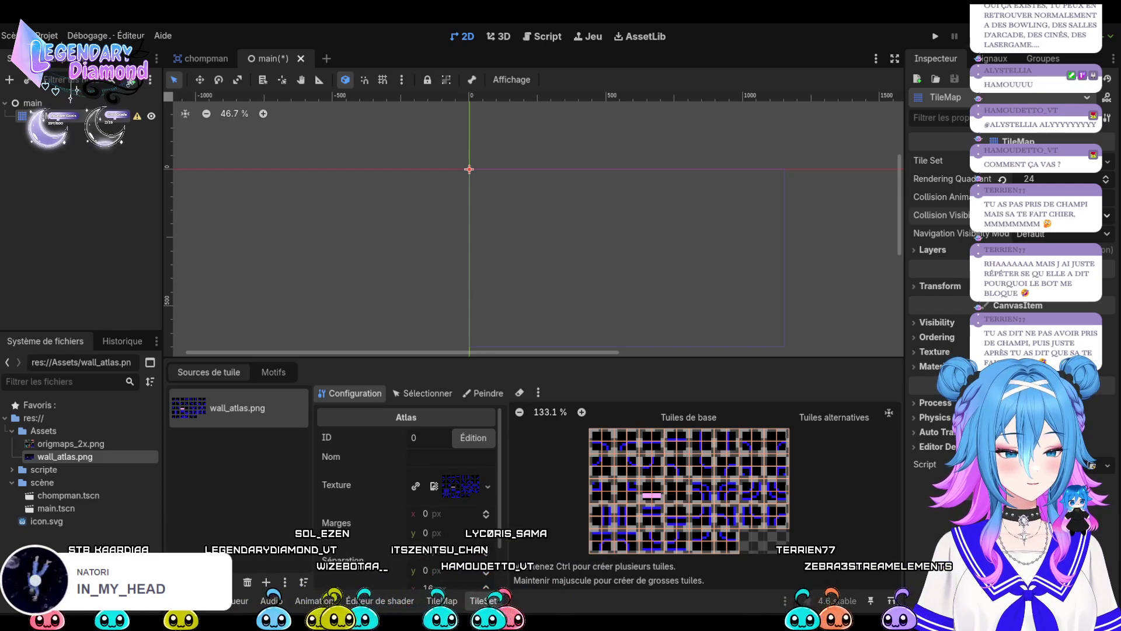
click(1040, 160)
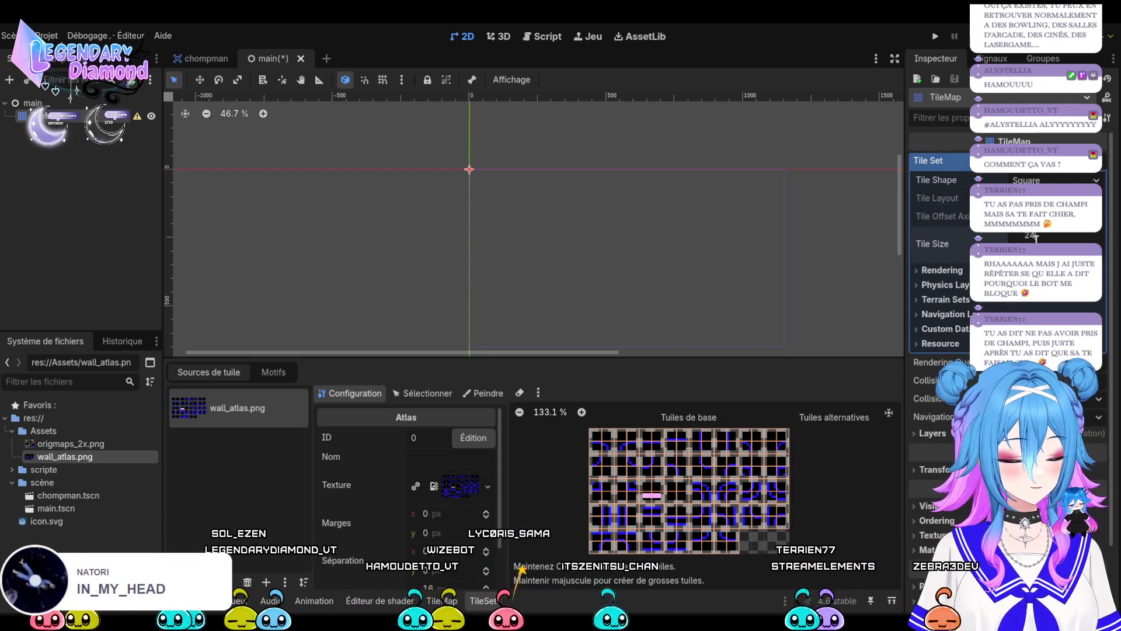
Use 24 px tiles and a 32 × 32 px texture region size for wall_atlas.png.
key(Return)
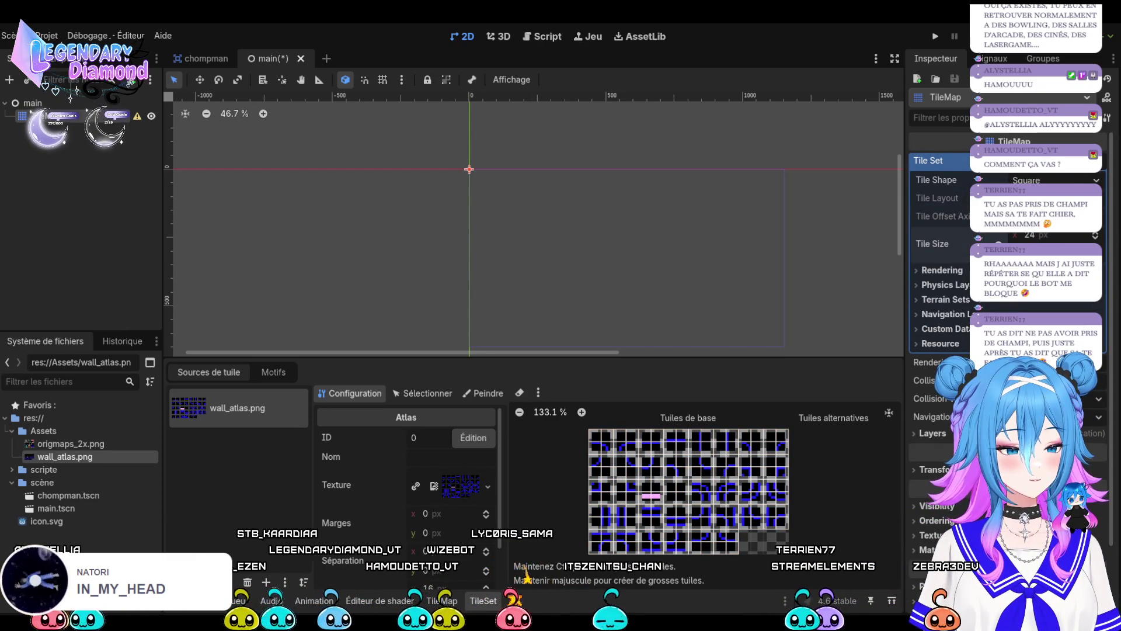
click(943, 284)
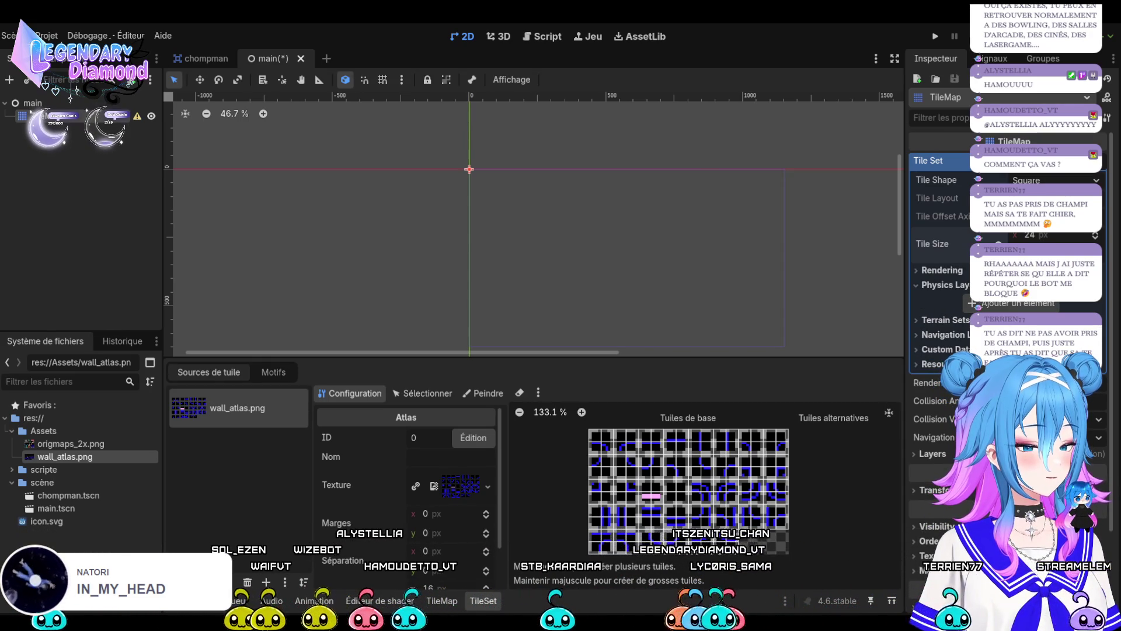
click(432, 587)
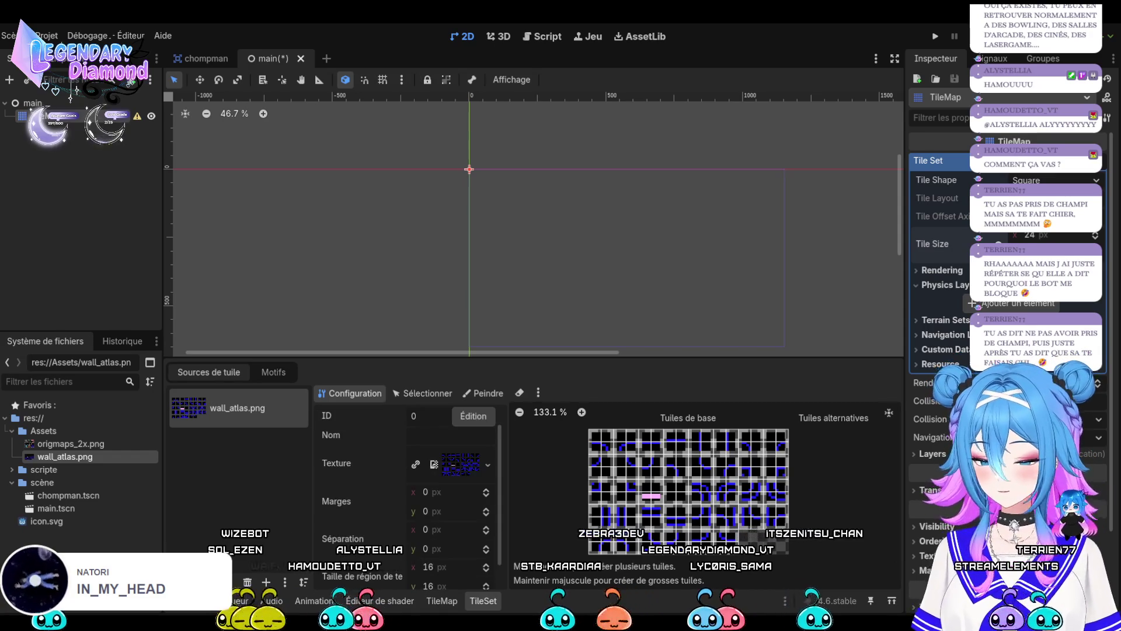
text(24)
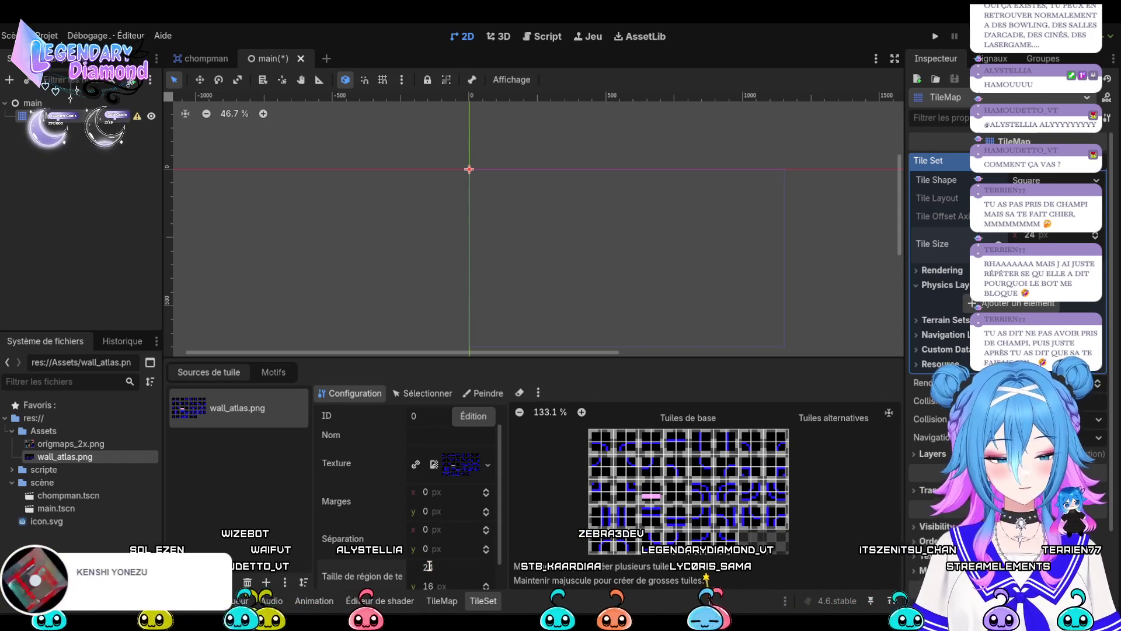
scroll(432, 565, down, 1)
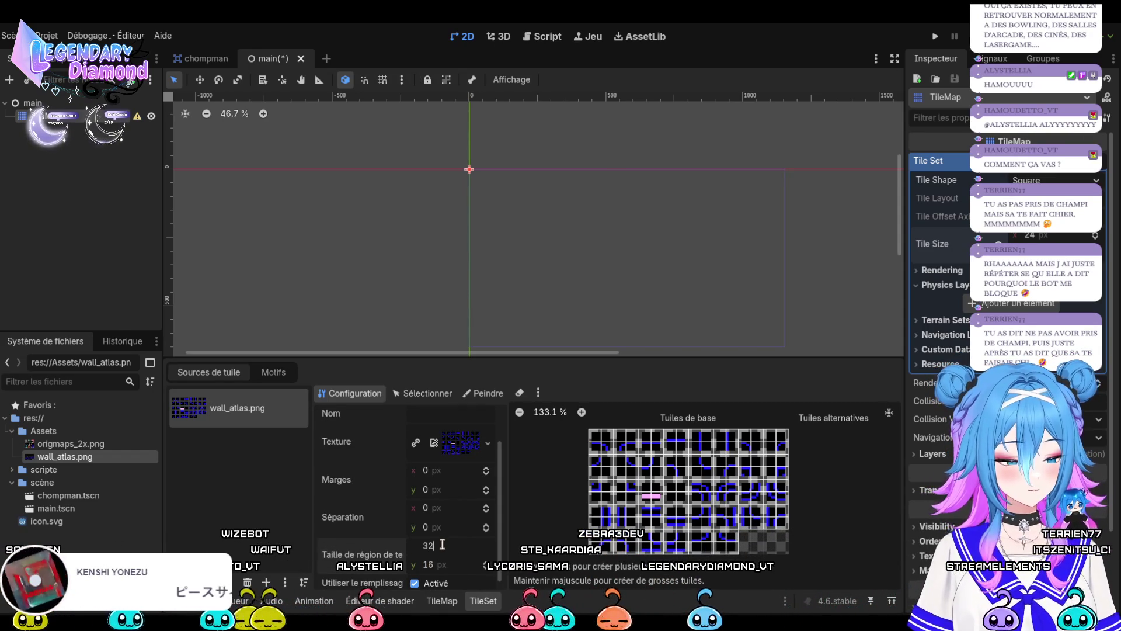
scroll(407, 539, down, 1)
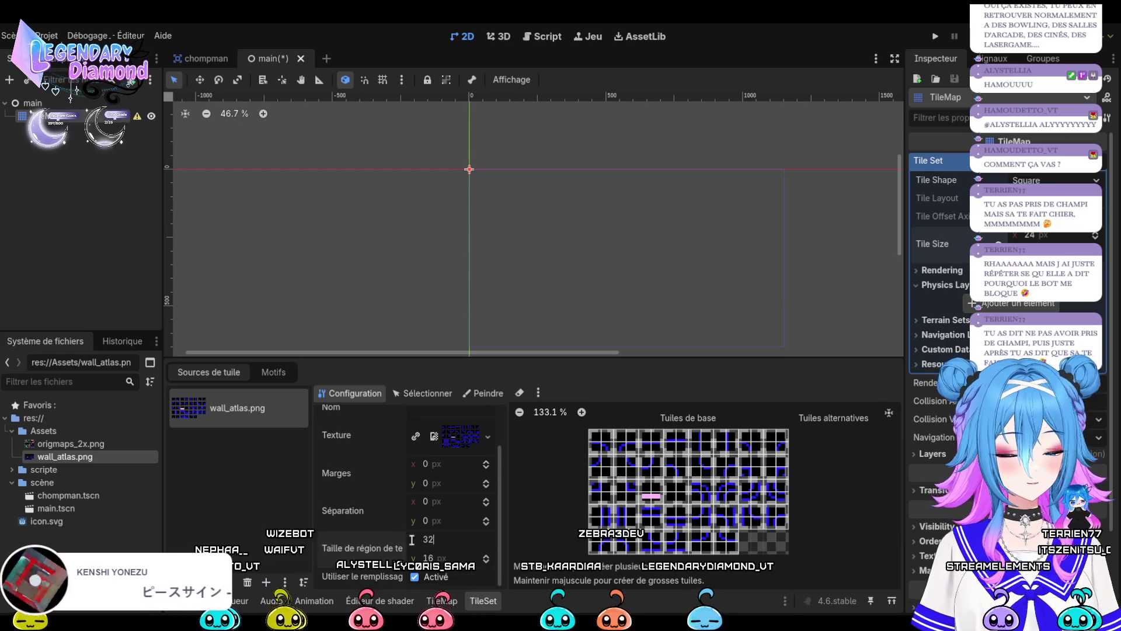
key(Tab)
text(32)
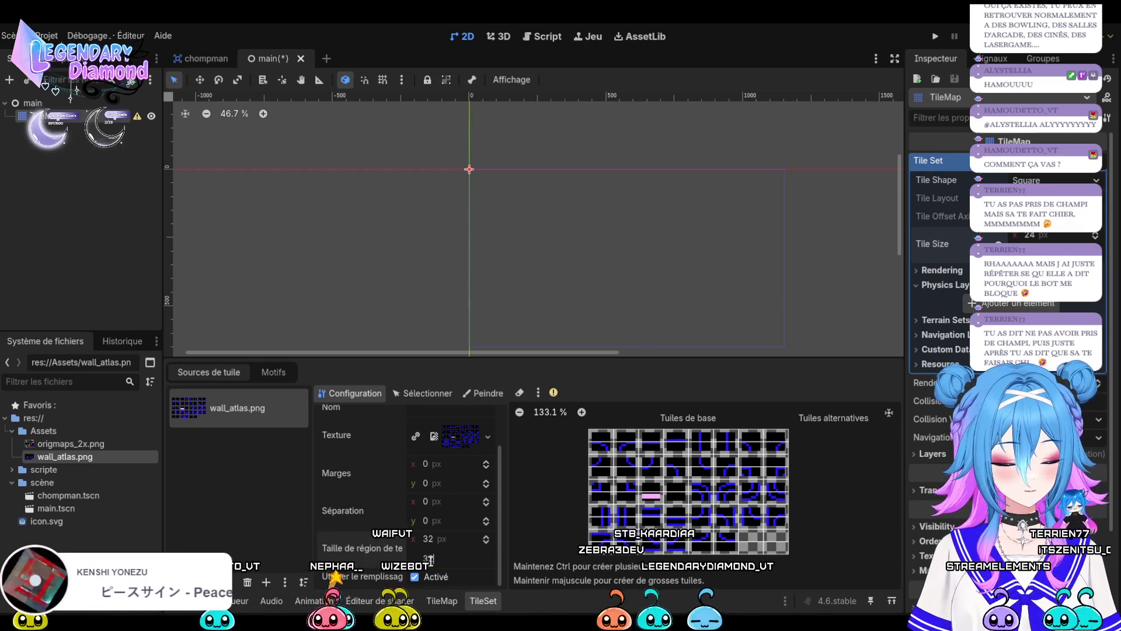
key(Return)
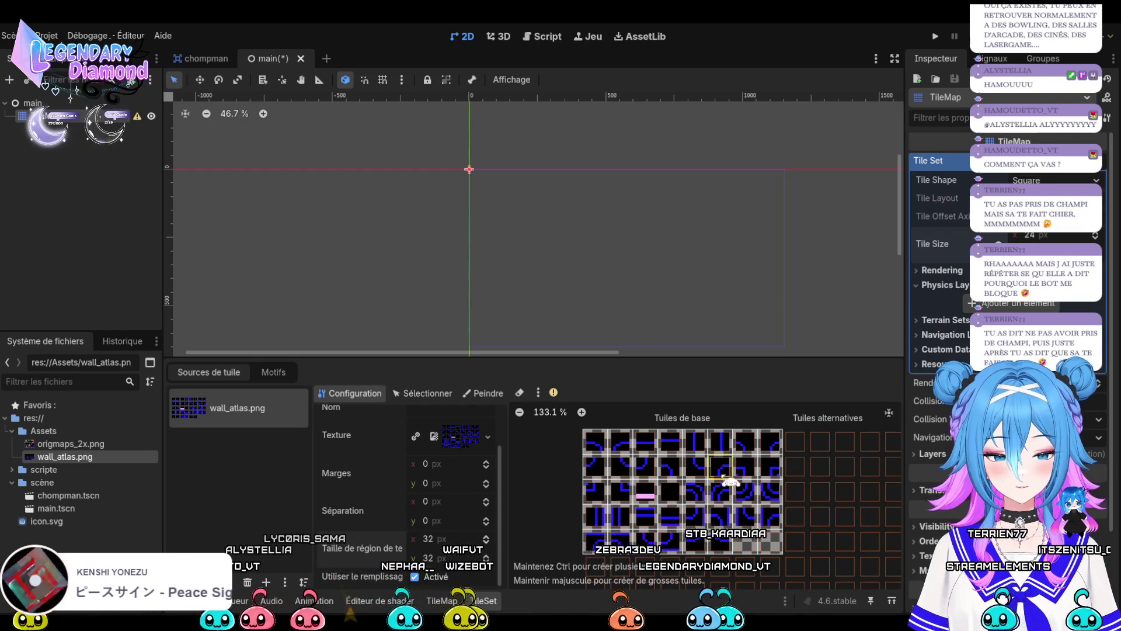
scroll(777, 525, down, 4)
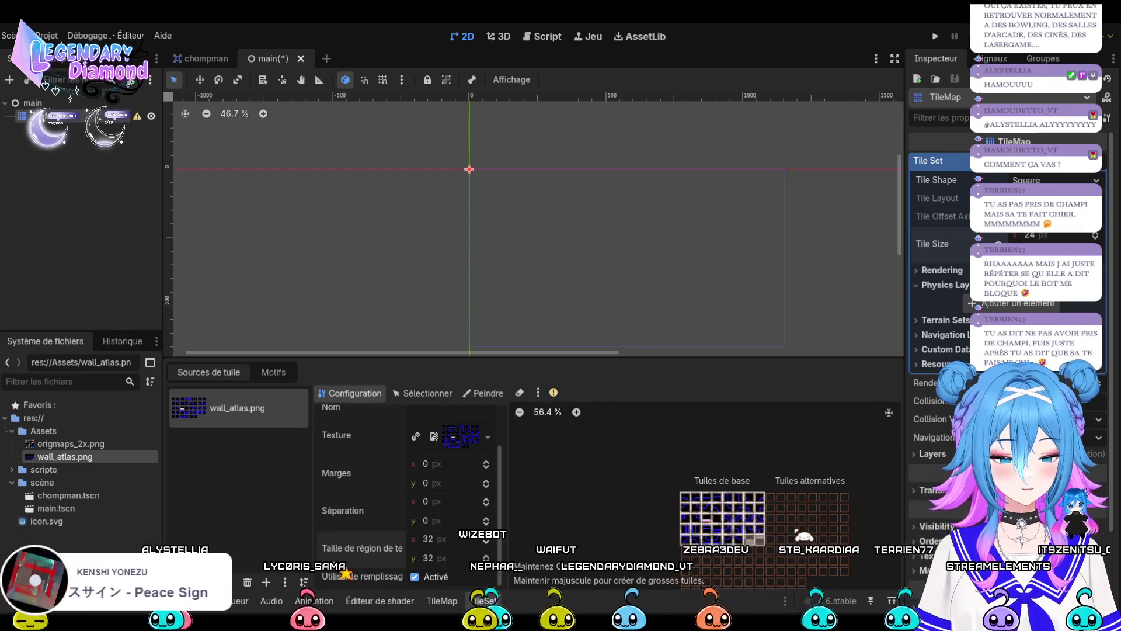
scroll(730, 561, up, 5)
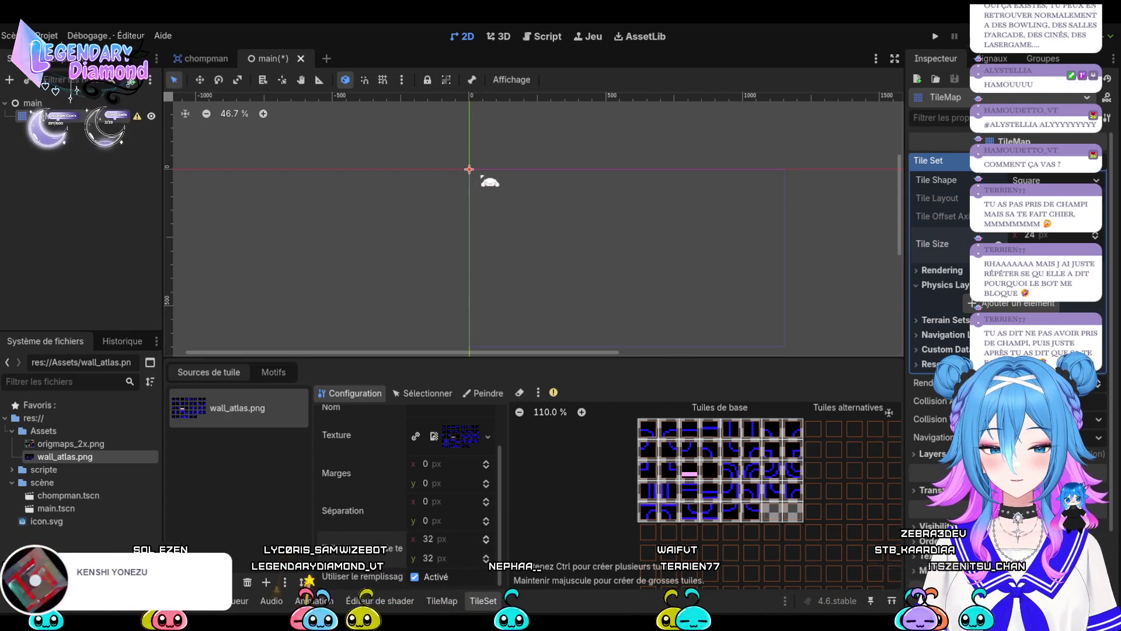
click(548, 232)
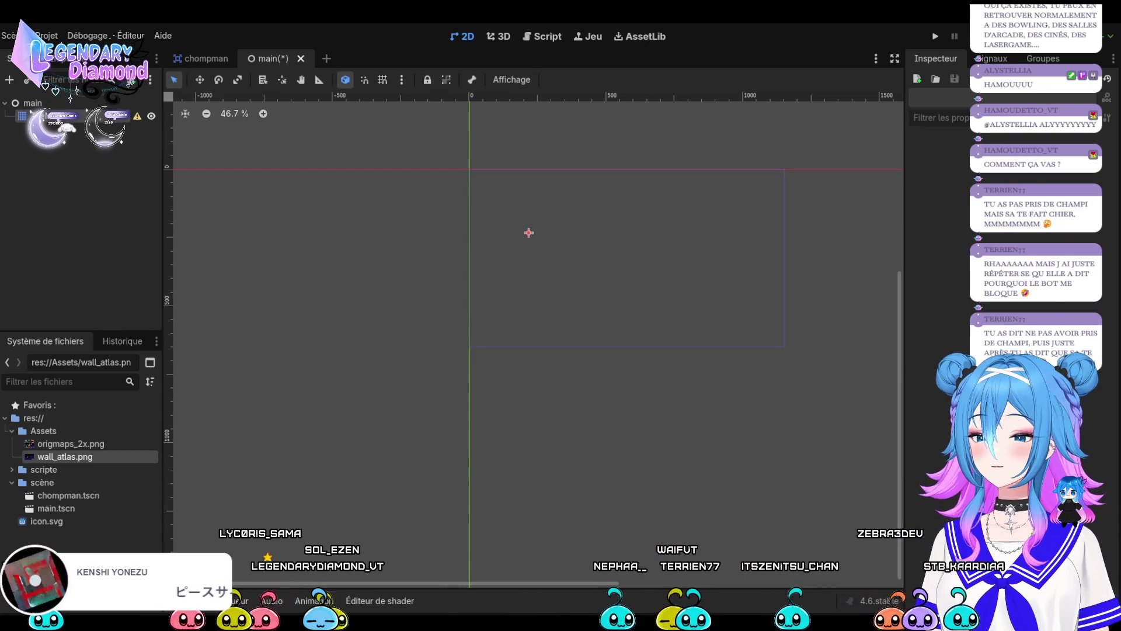
click(528, 232)
scroll(574, 302, up, 3)
scroll(591, 543, down, 2)
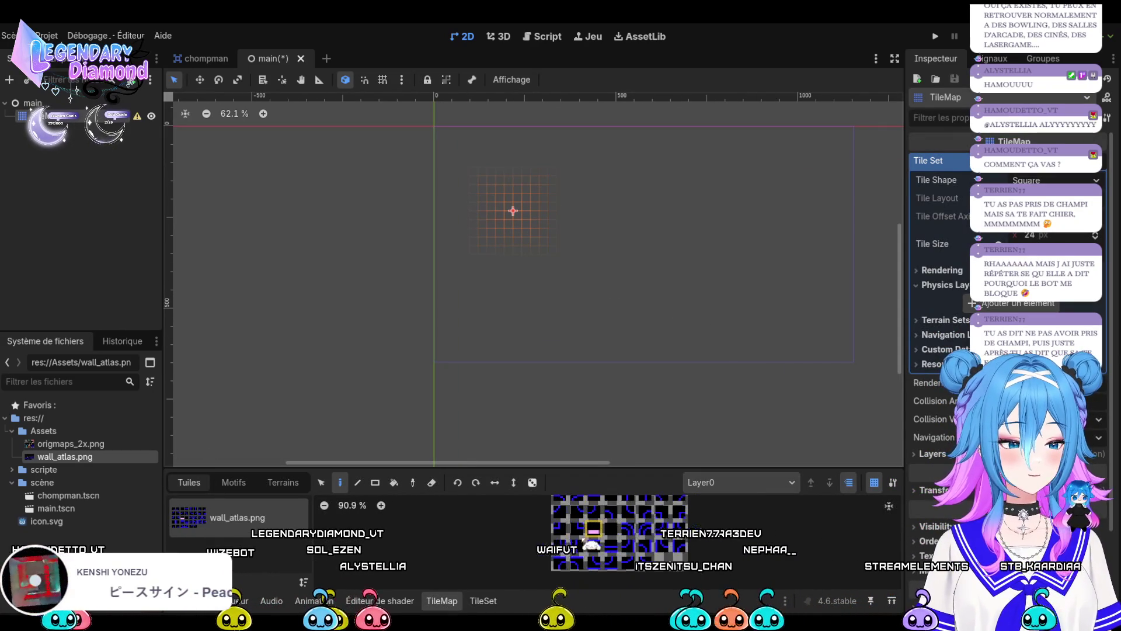
click(561, 511)
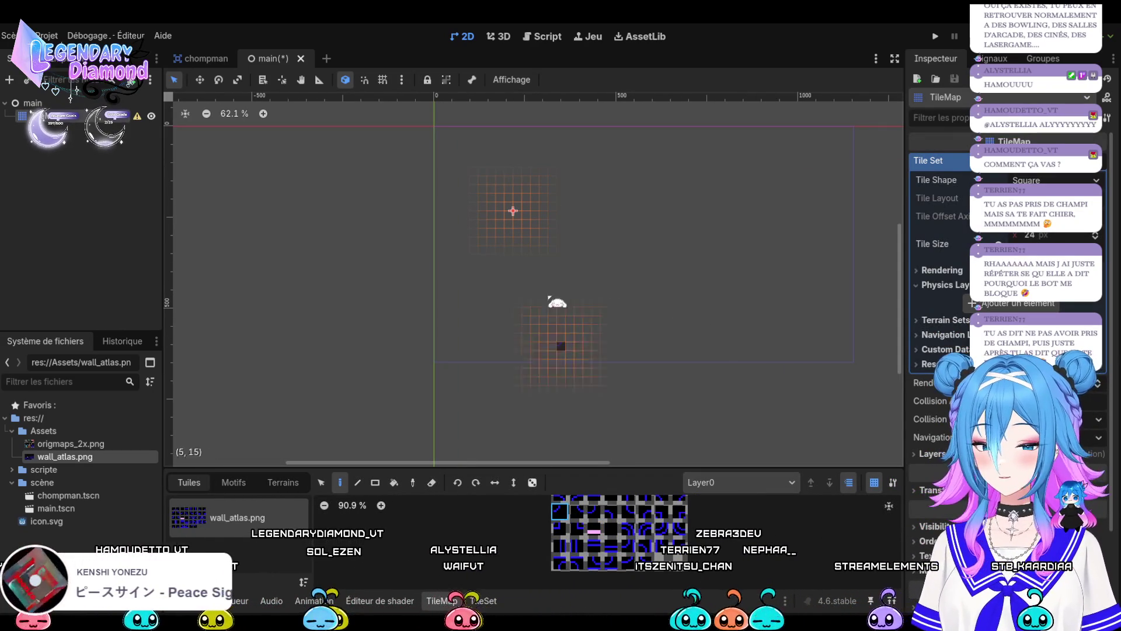
mouse_move(521, 200)
mouse_down()
mouse_move(546, 207)
mouse_move(533, 176)
mouse_move(801, 232)
mouse_move(269, 37)
mouse_move(806, 380)
mouse_move(257, 281)
mouse_move(301, 469)
mouse_up()
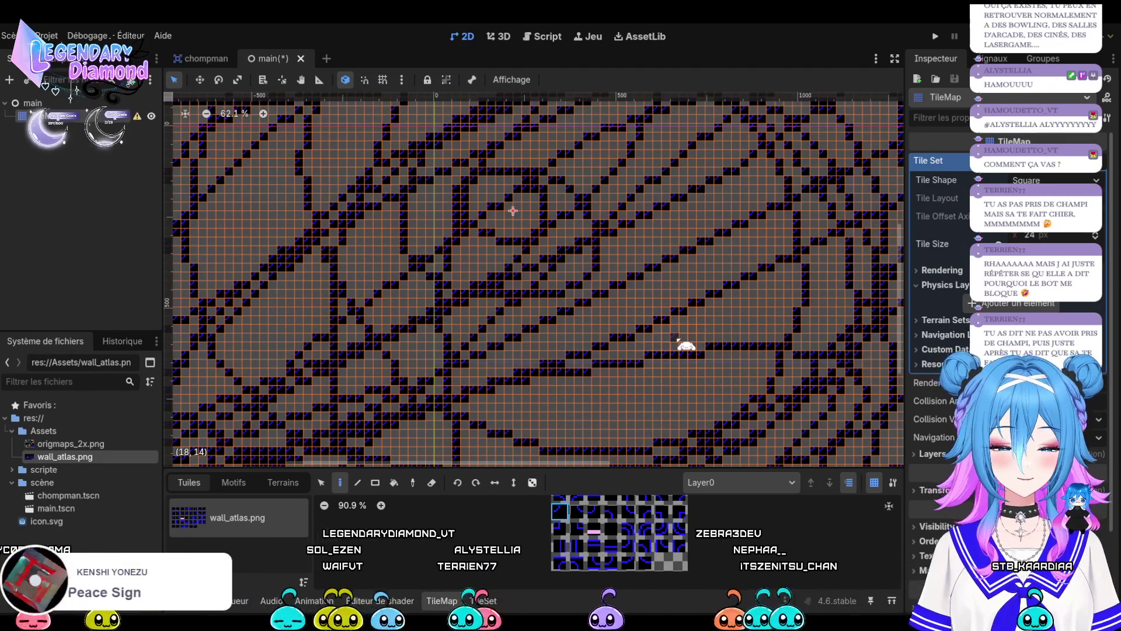
key(ctrl+z)
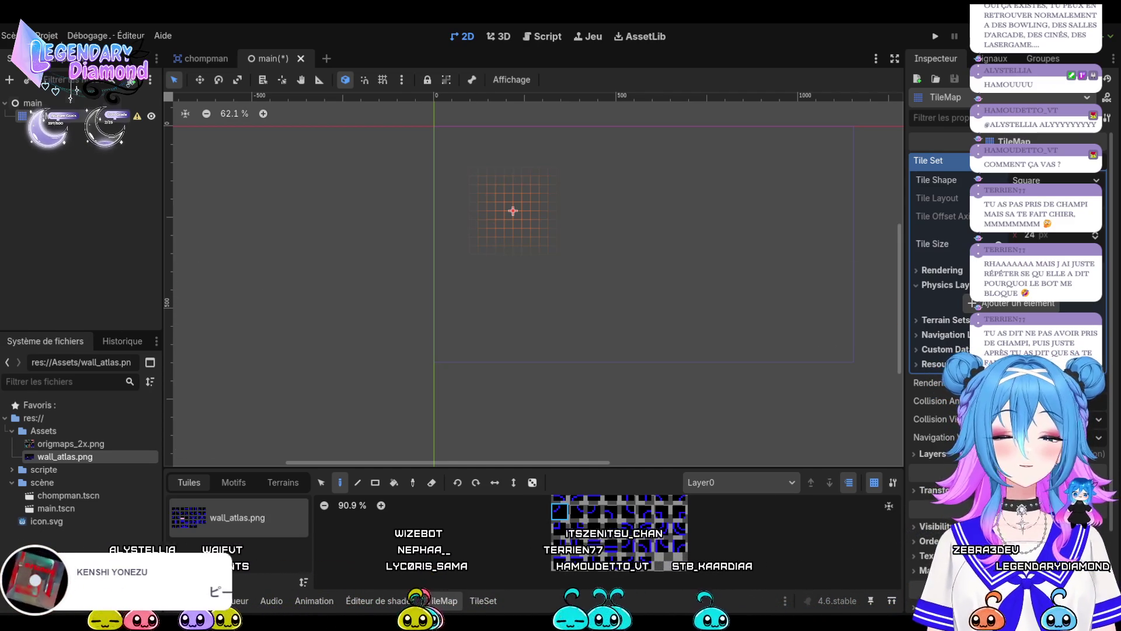
key(Escape)
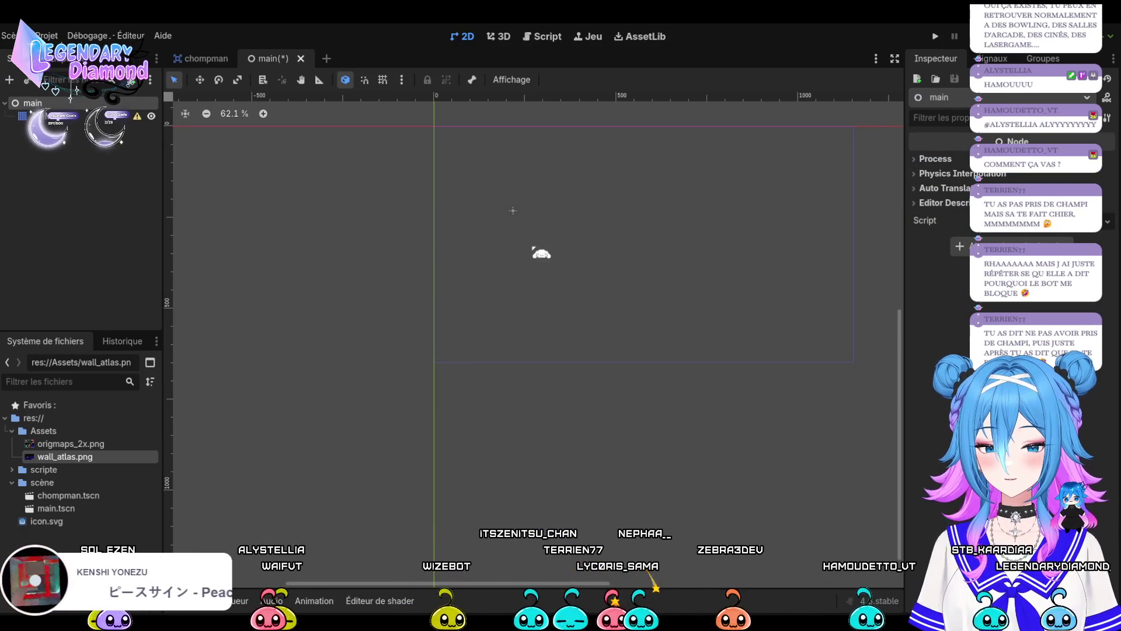
Add a Camera2D node, drag it right and down from the origin, then reselect TileMap.
key(ctrl+v)
mouse_move(483, 187)
mouse_down()
mouse_move(510, 240)
mouse_move(410, 170)
mouse_up()
click(55, 129)
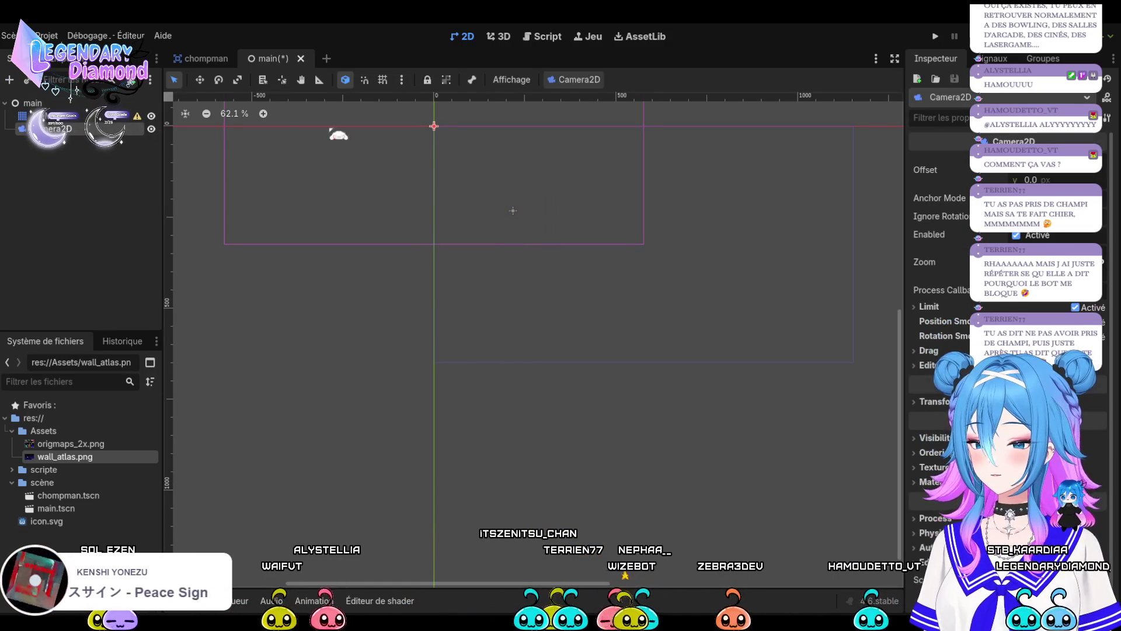
mouse_move(443, 131)
mouse_down()
mouse_move(624, 253)
mouse_move(644, 243)
mouse_up()
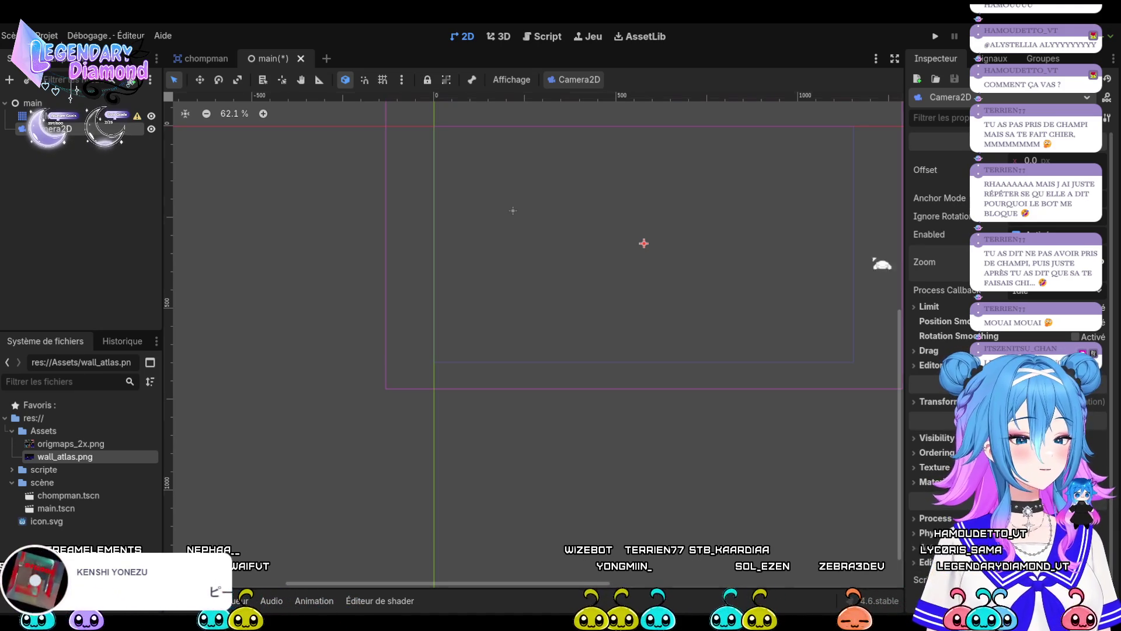
scroll(557, 345, down, 2)
scroll(561, 241, up, 1)
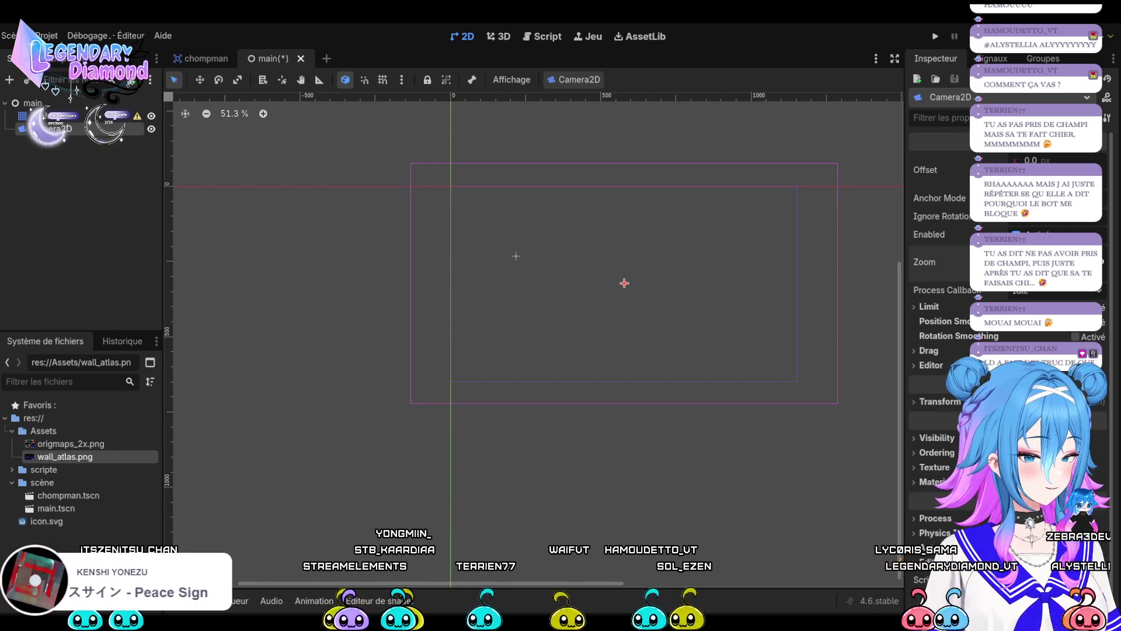
click(47, 115)
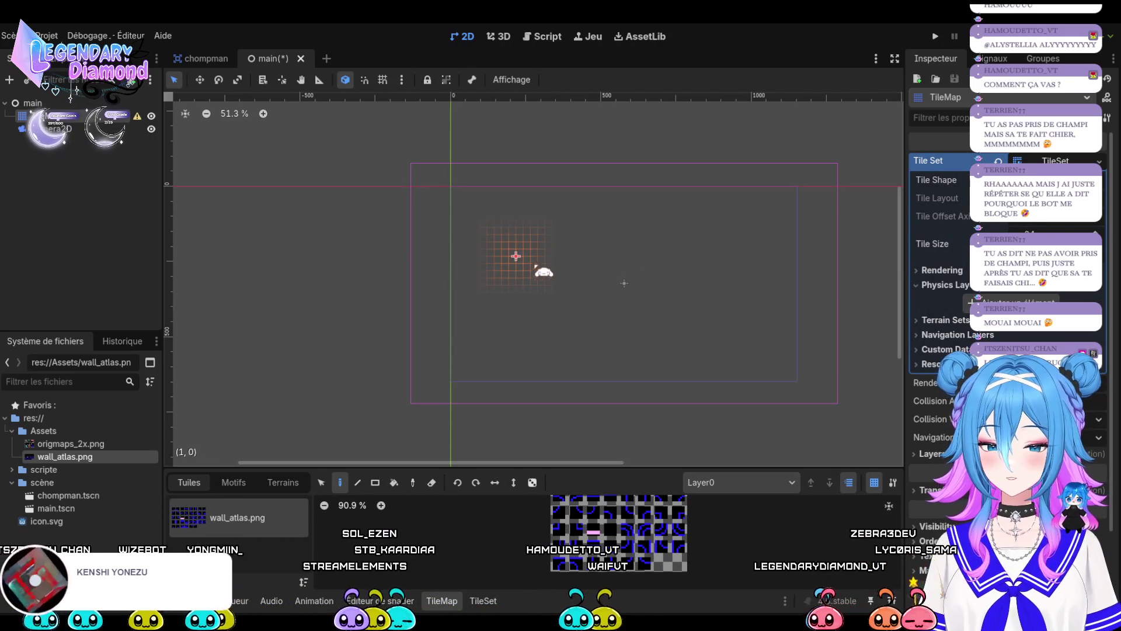
Undo and redo the camera, then reparent Camera2D directly under main.
scroll(606, 293, up, 3)
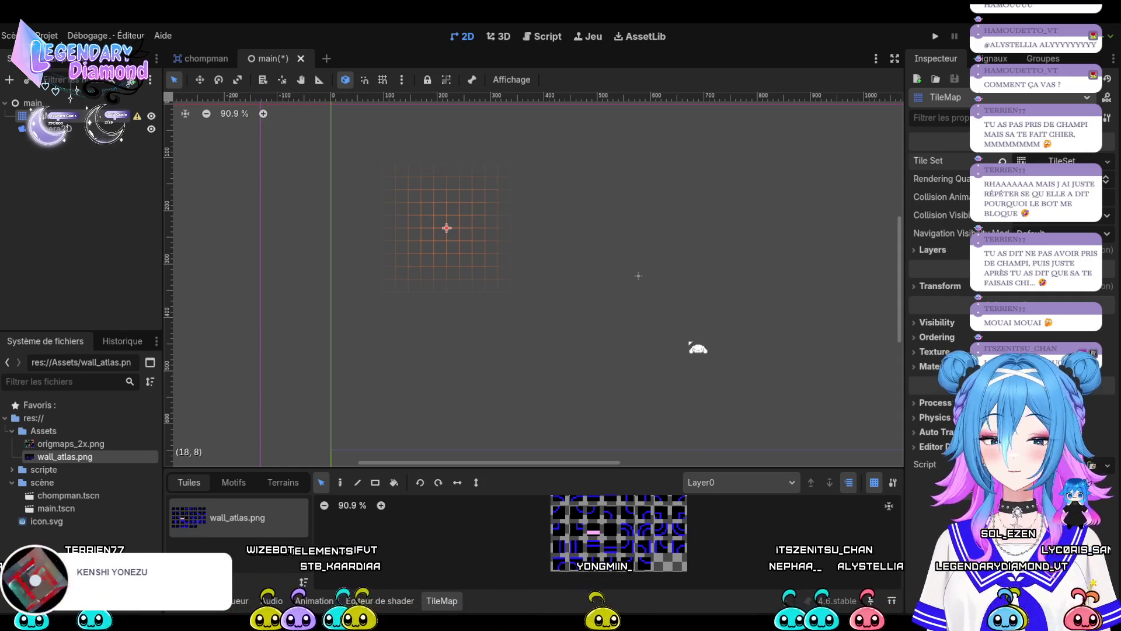
scroll(638, 276, down, 4)
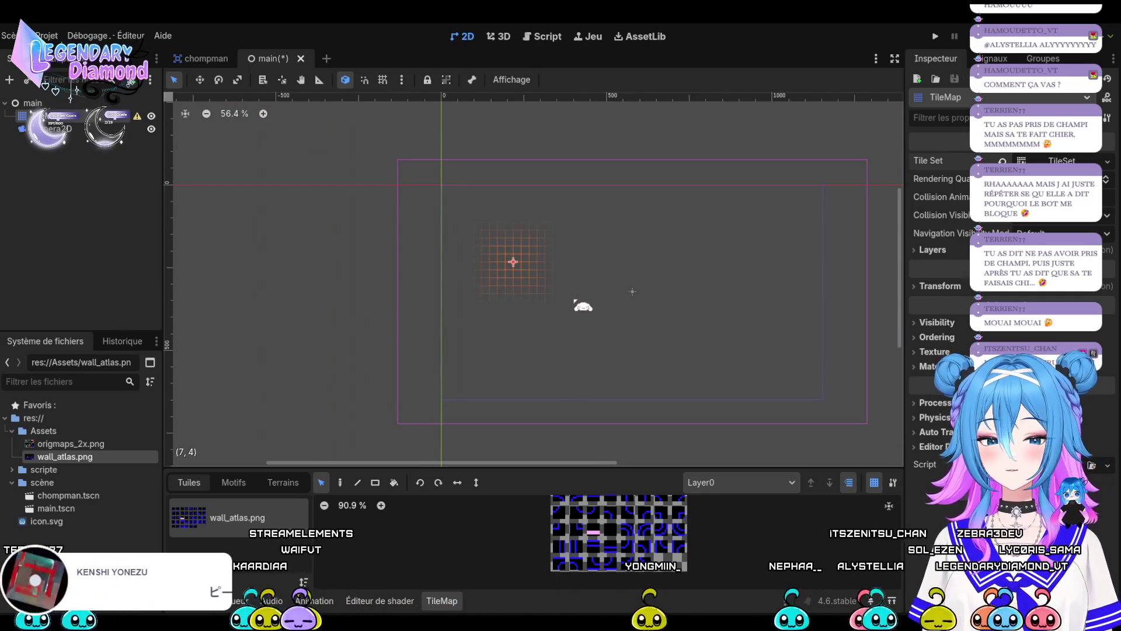
key(ctrl+z)
key(ctrl+z)
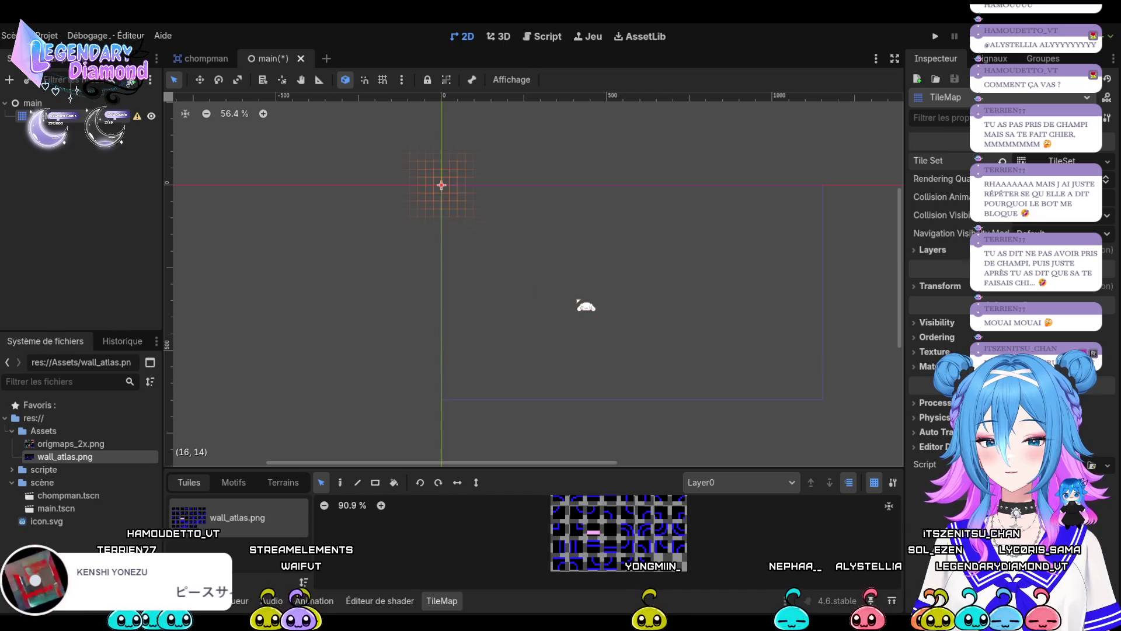
scroll(586, 305, left, 2)
scroll(511, 156, up, 3)
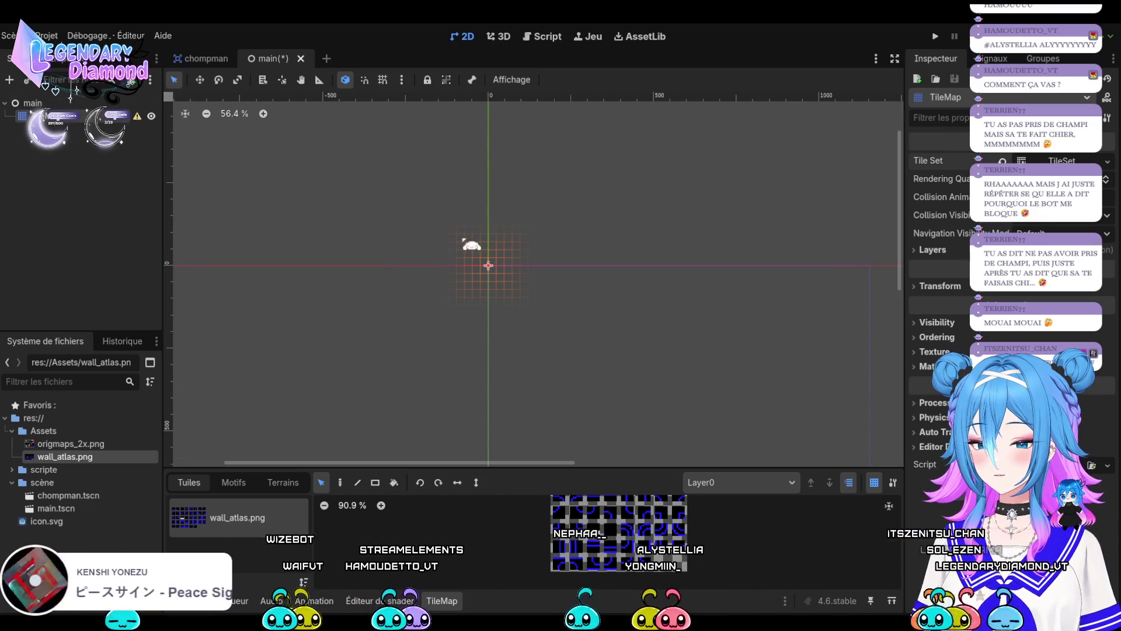
key(ctrl+shift+z)
drag(61, 128, 35, 104)
click(36, 115)
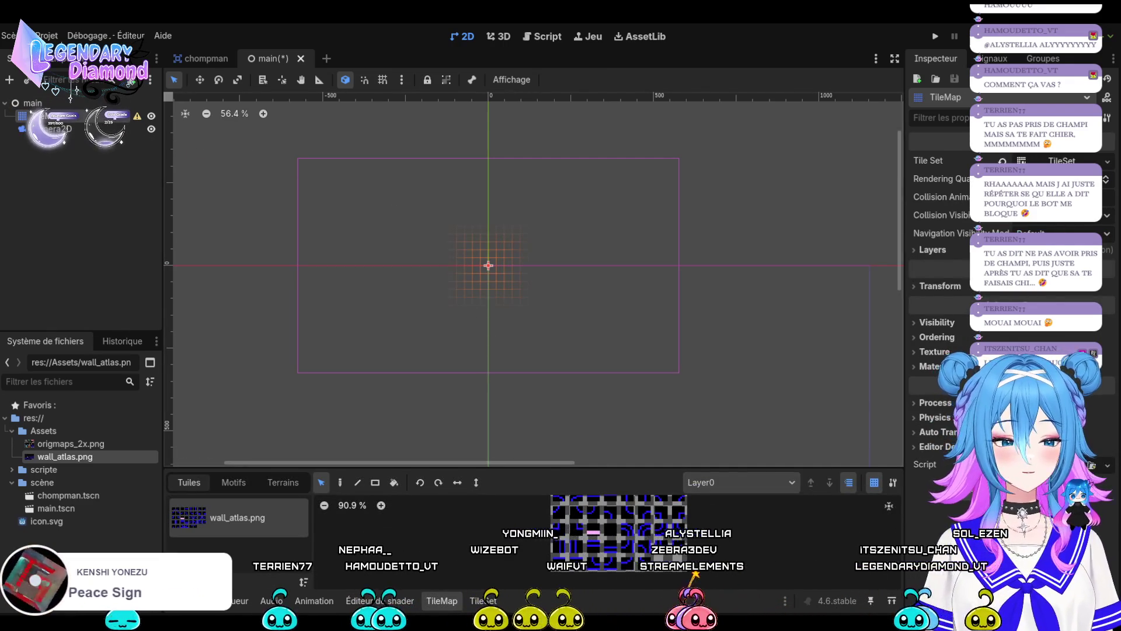
Review the TileSet editor showing wall_atlas.png as atlas source 0 with 24 px tiles.
click(483, 600)
click(483, 600)
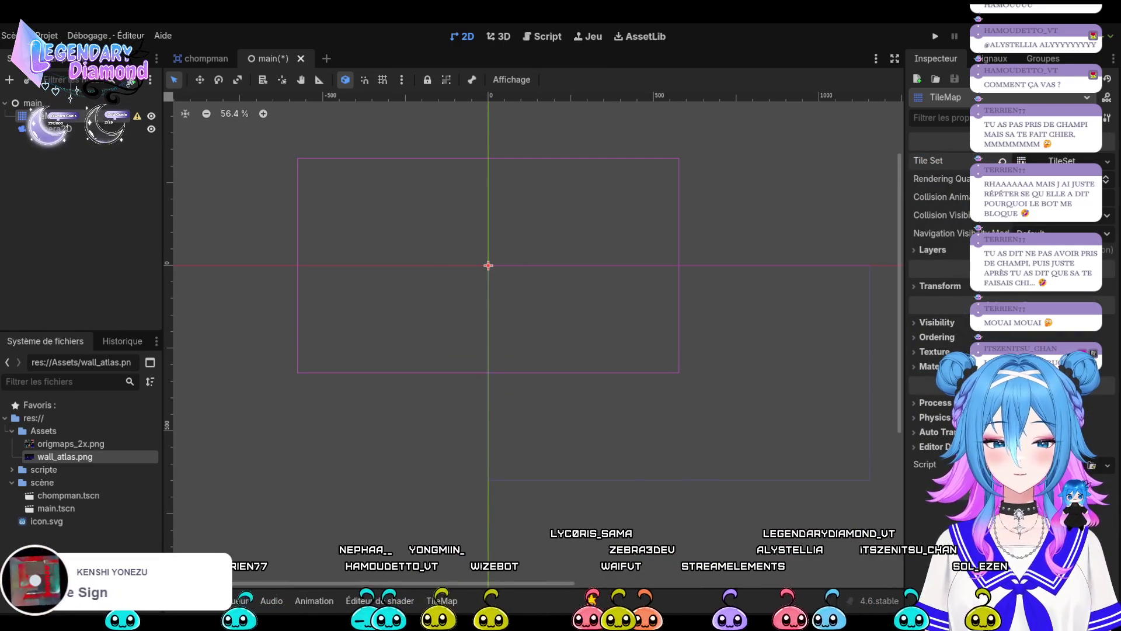
click(482, 601)
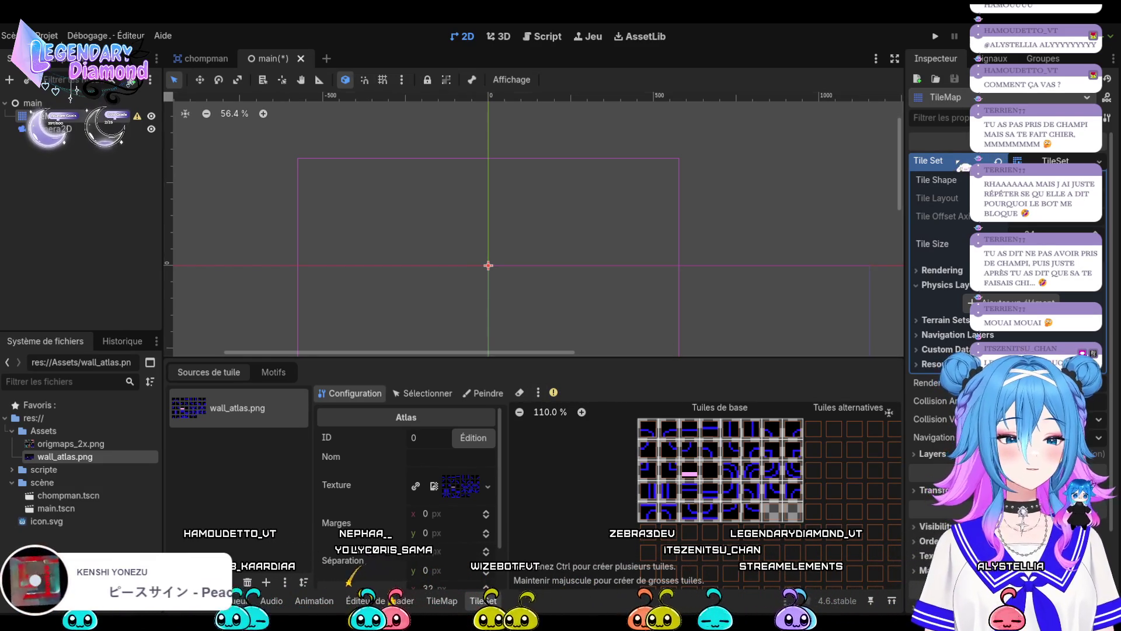
click(928, 160)
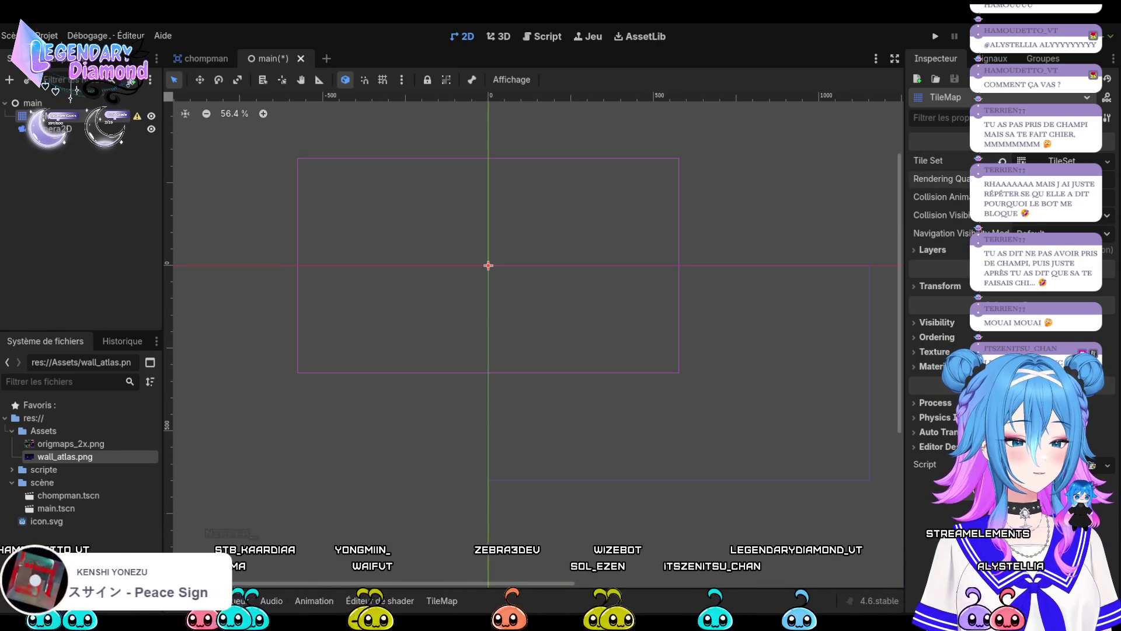
click(928, 160)
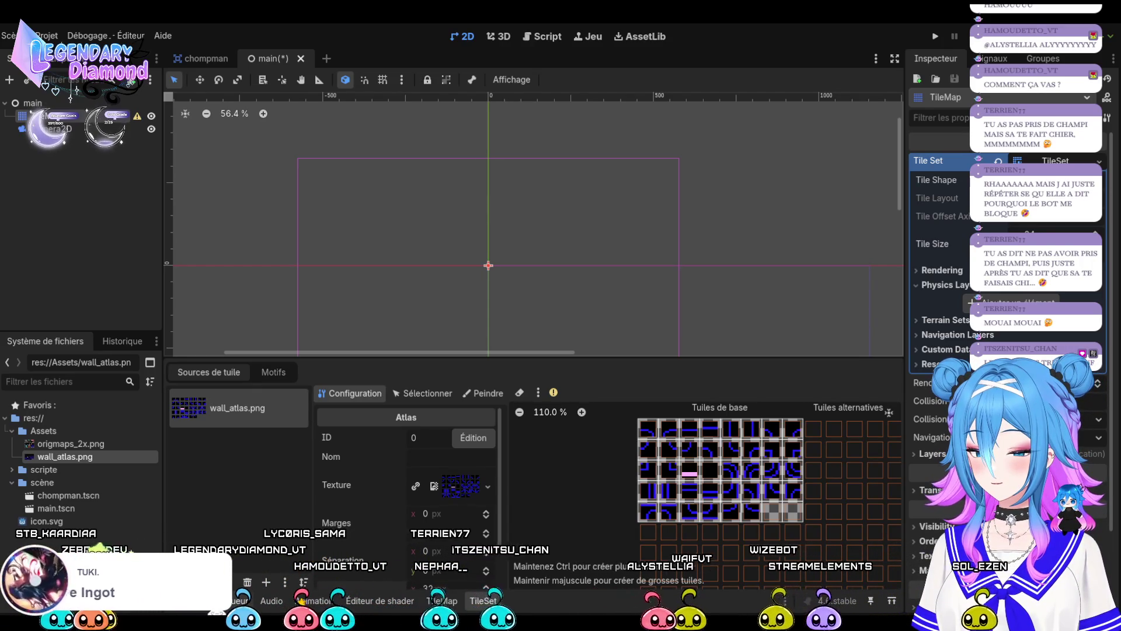
key(alt+d)
key(alt+o)
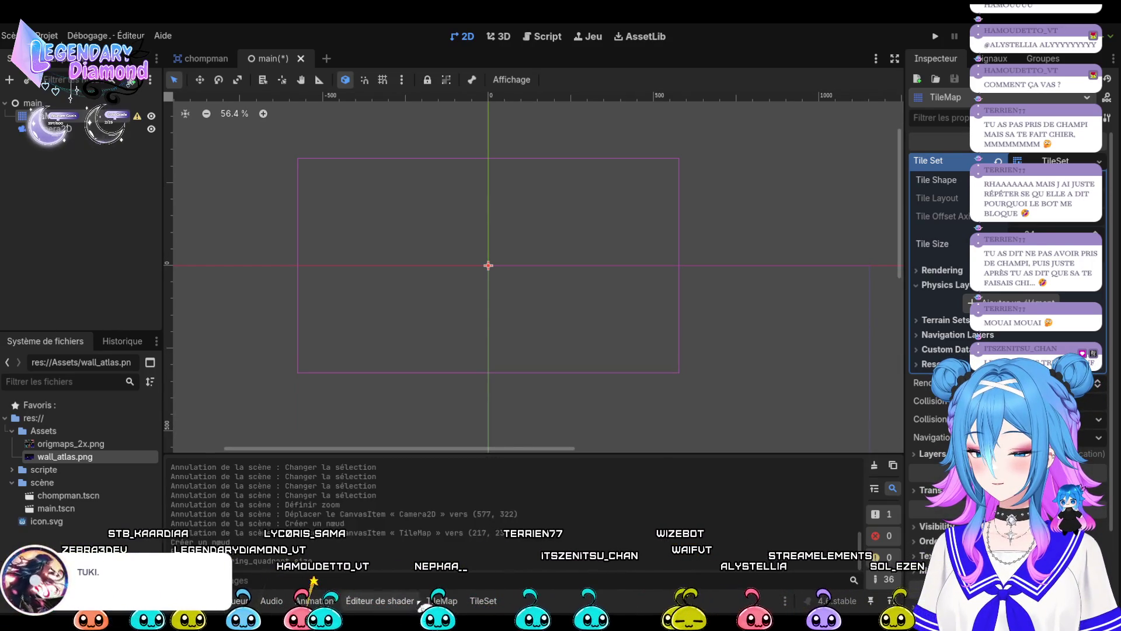
click(483, 600)
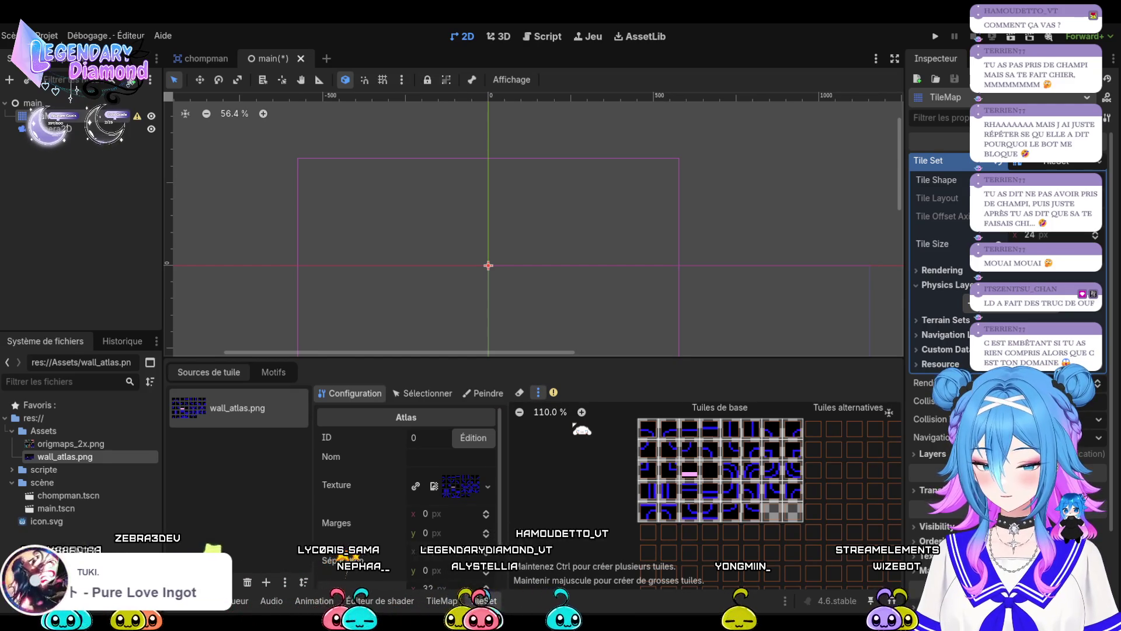
scroll(701, 485, down, 2)
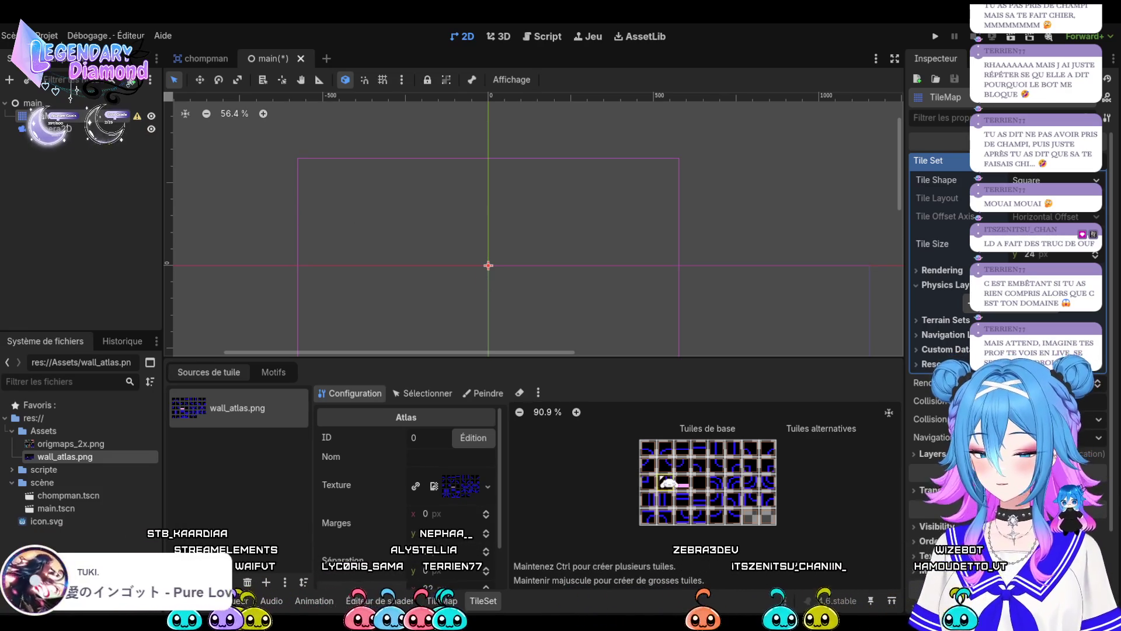
scroll(940, 262, down, 4)
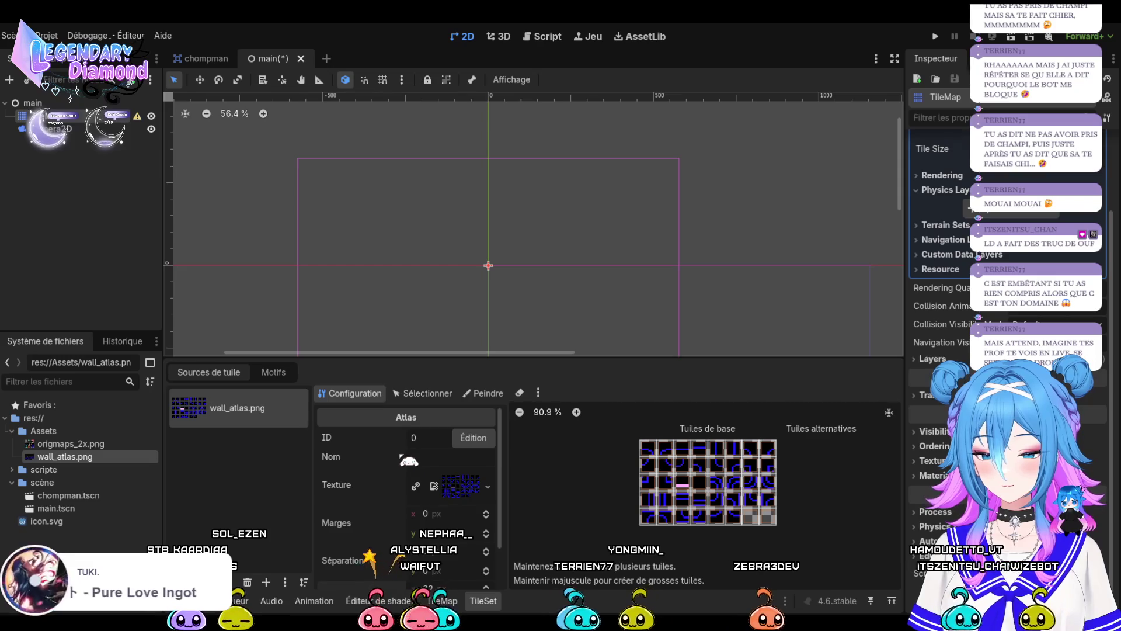
scroll(409, 461, down, 3)
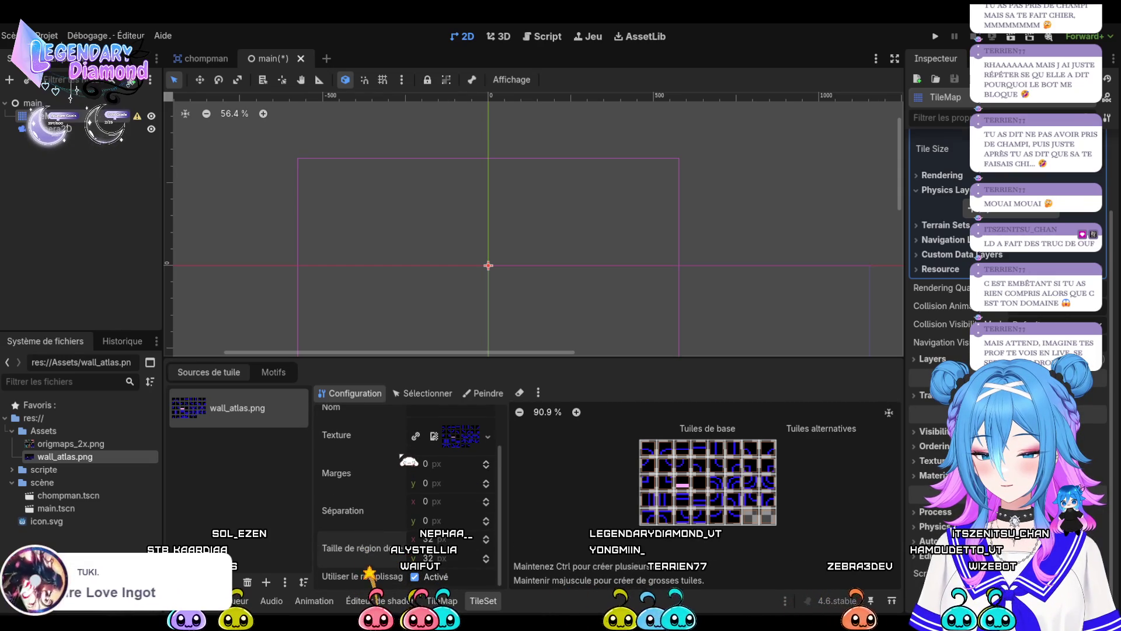
scroll(408, 461, up, 3)
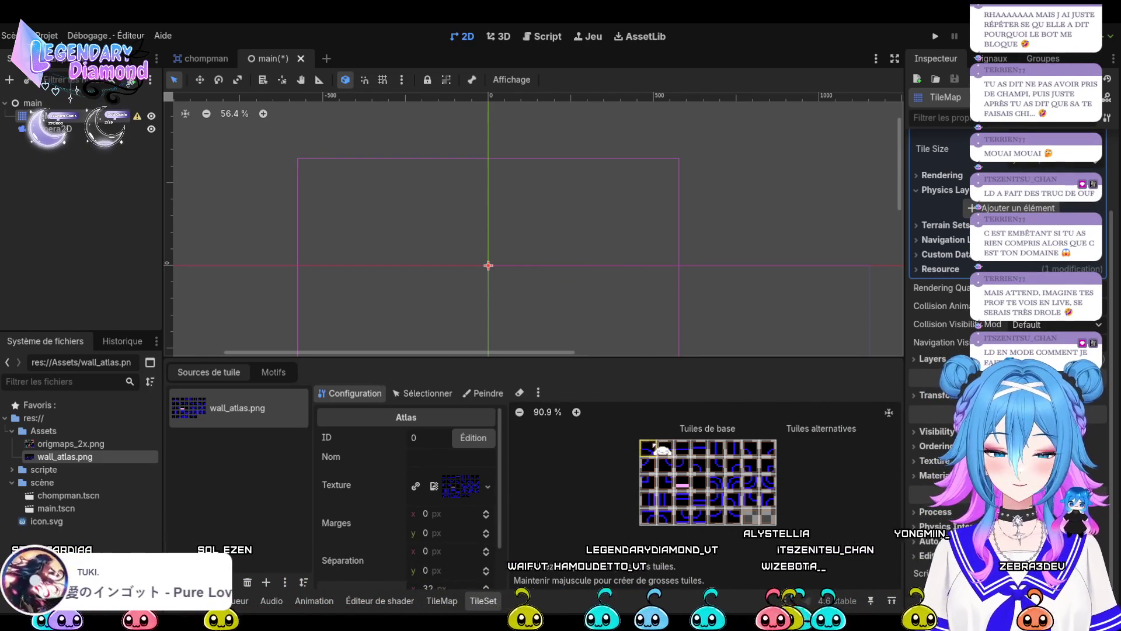
drag(507, 179, 558, 187)
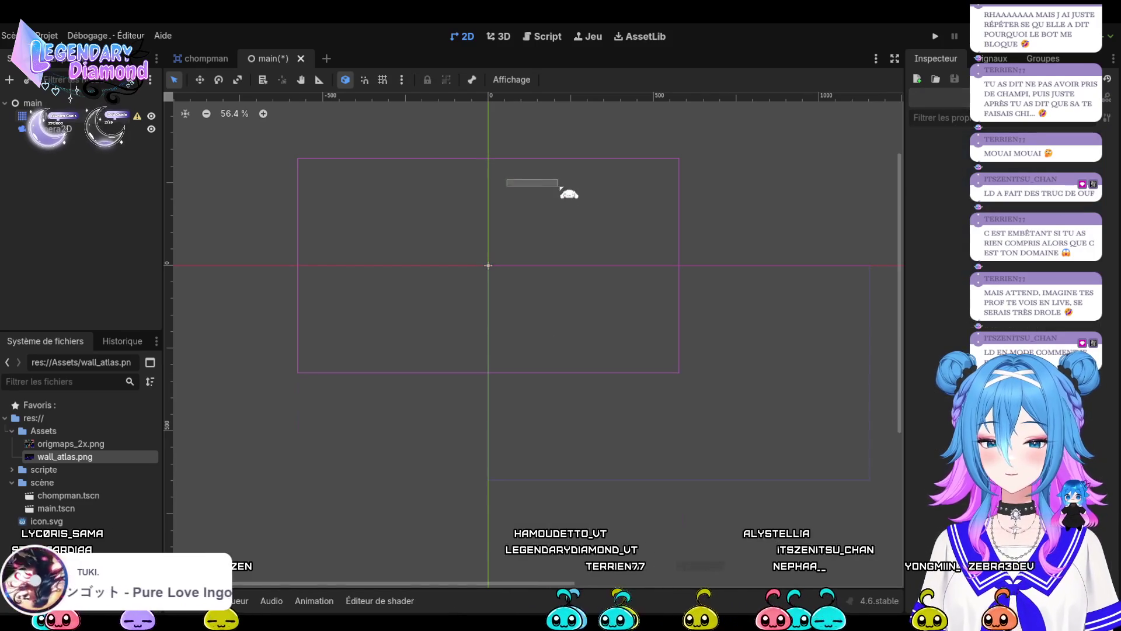
Test-paint two rectangles of wall tiles on the TileMap, undoing both.
click(513, 240)
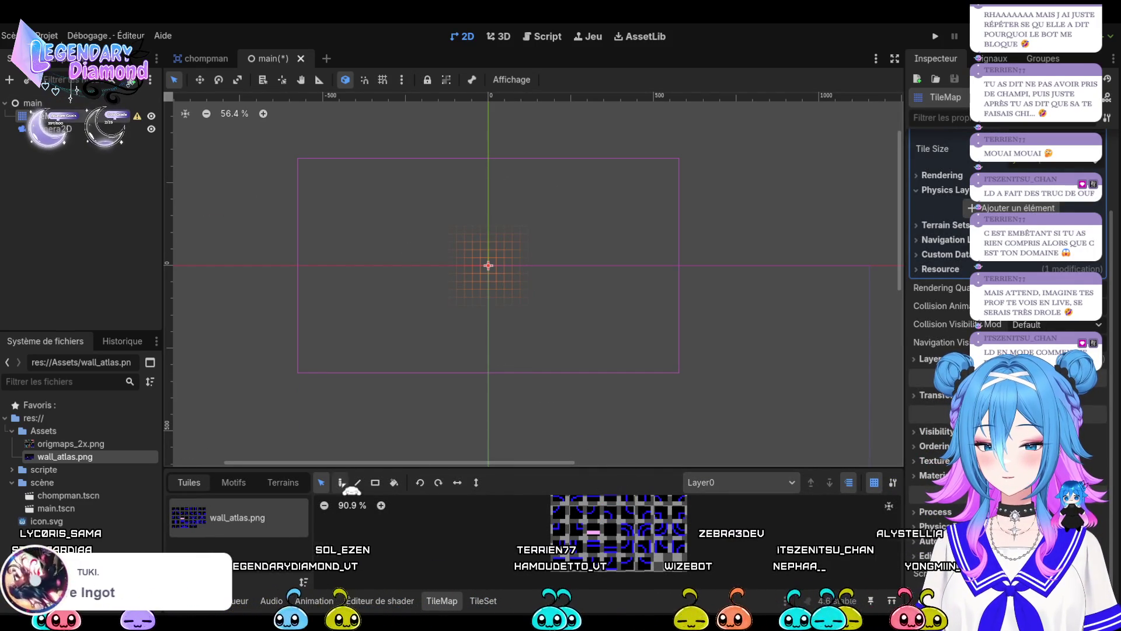
click(376, 483)
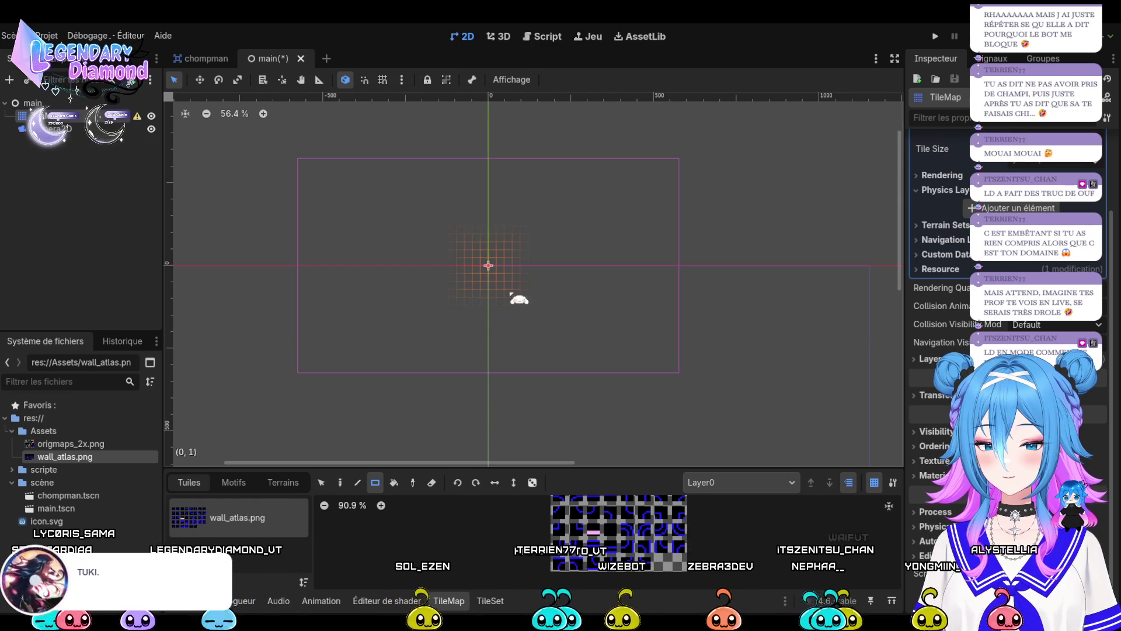
drag(587, 318, 349, 205)
key(ctrl+z)
mouse_move(259, 132)
mouse_down()
mouse_move(764, 380)
mouse_move(748, 438)
mouse_move(733, 427)
mouse_up()
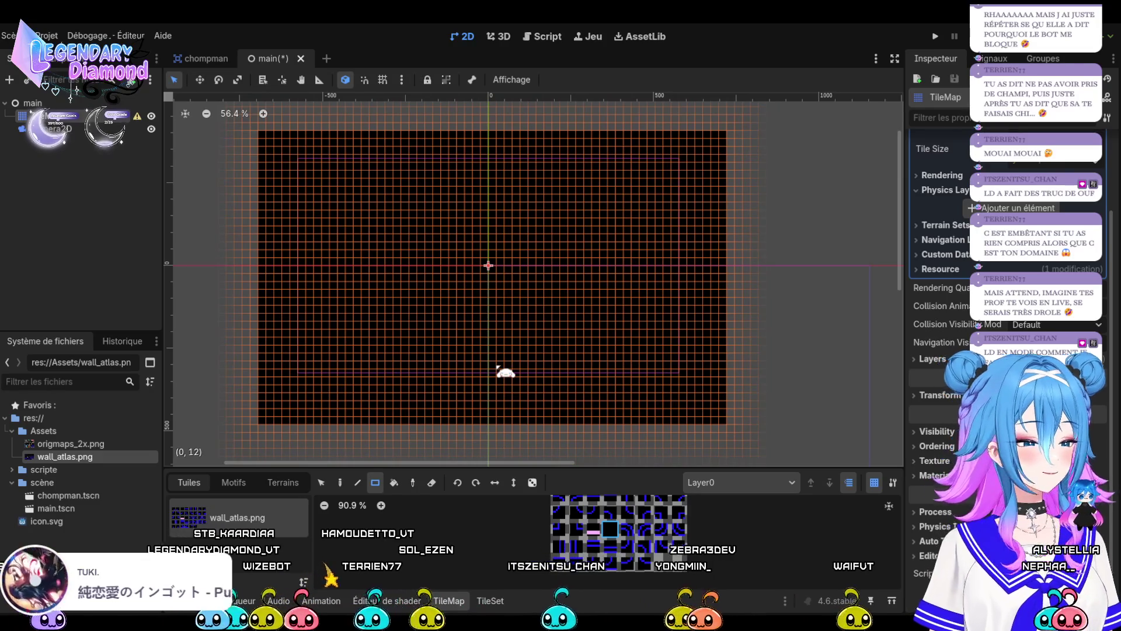
key(ctrl+z)
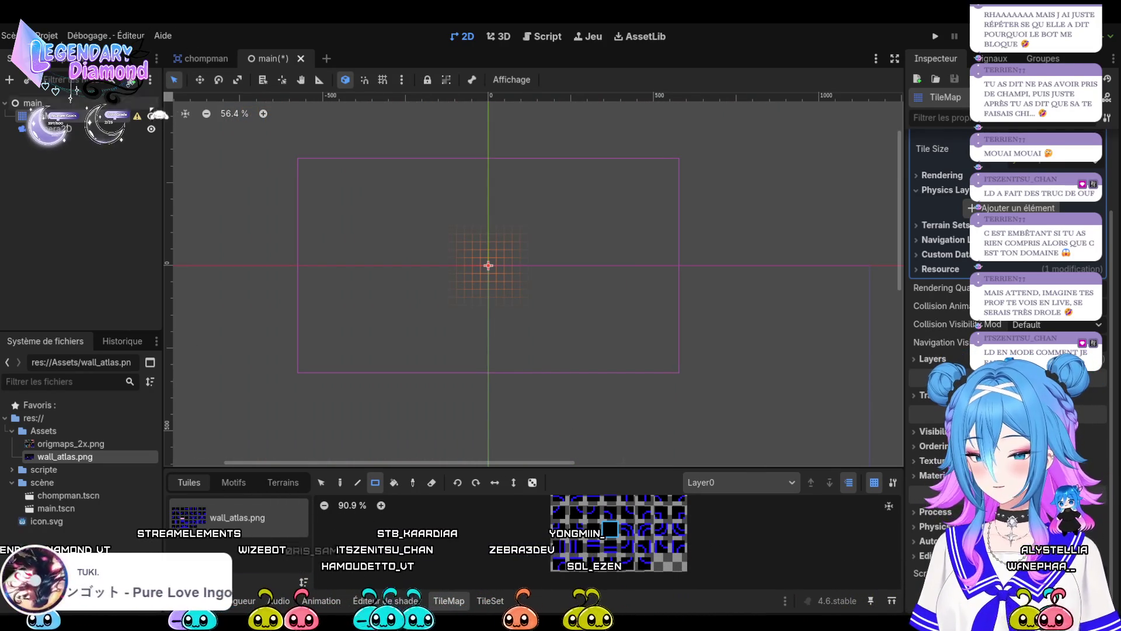
Check the Output log, reselect TileMap and enlarge the tile palette.
key(alt+o)
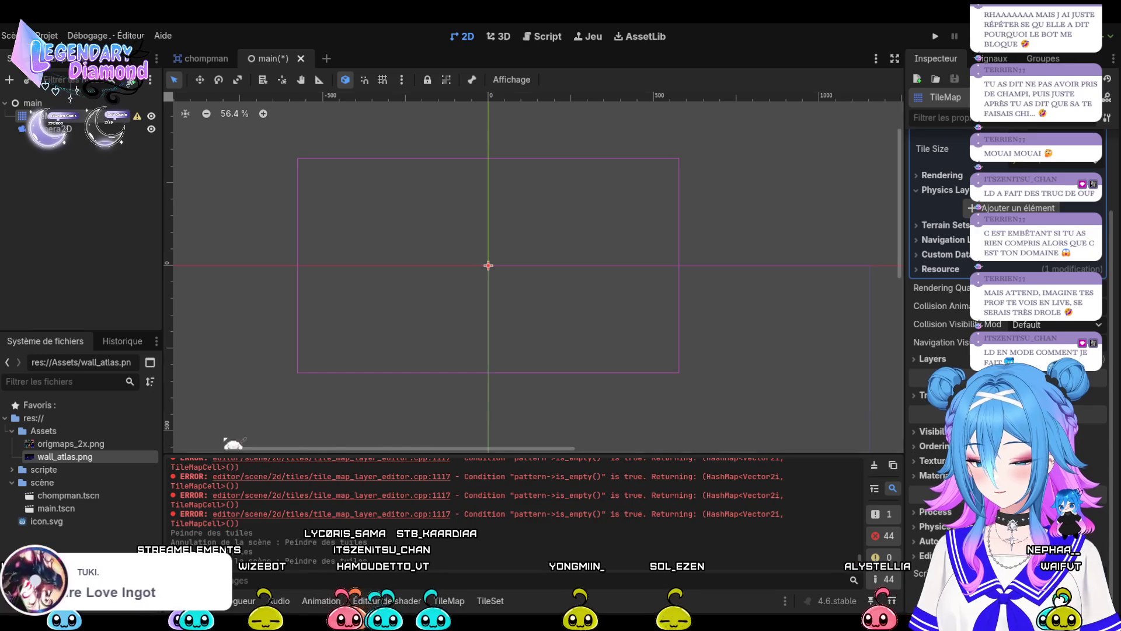
mouse_move(355, 133)
mouse_down()
mouse_move(566, 268)
mouse_move(585, 297)
mouse_up()
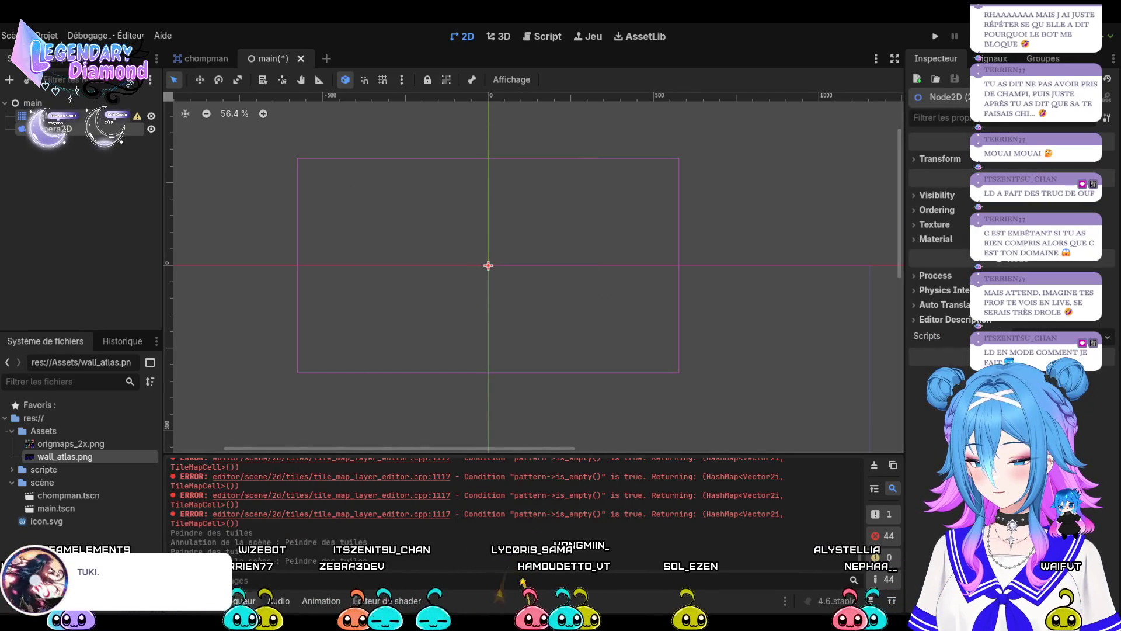
click(237, 601)
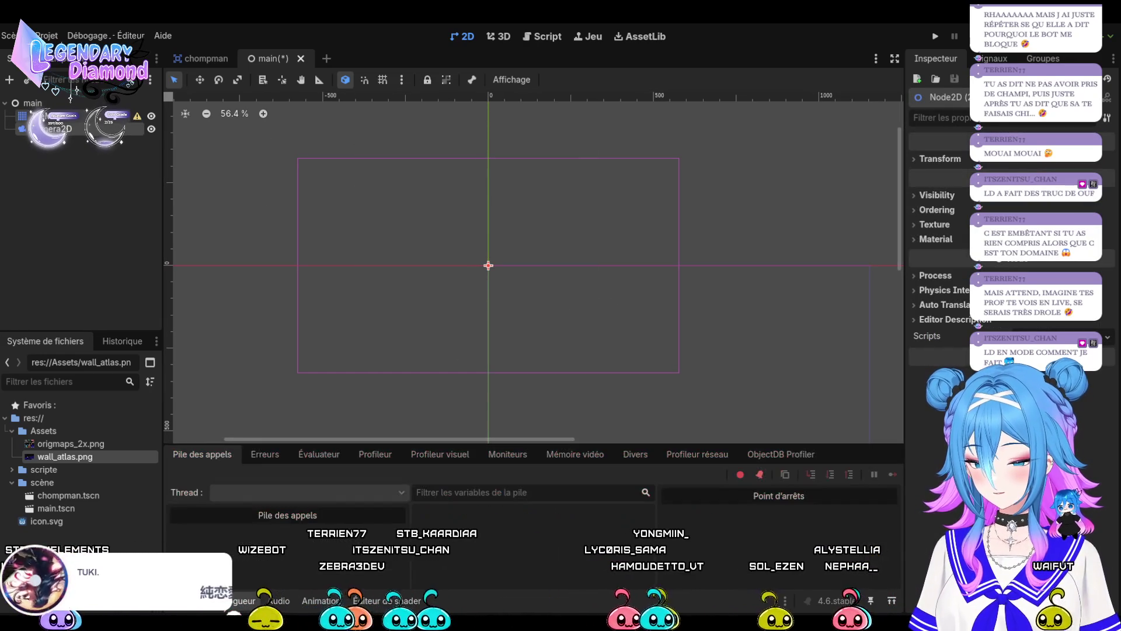
click(321, 600)
click(47, 116)
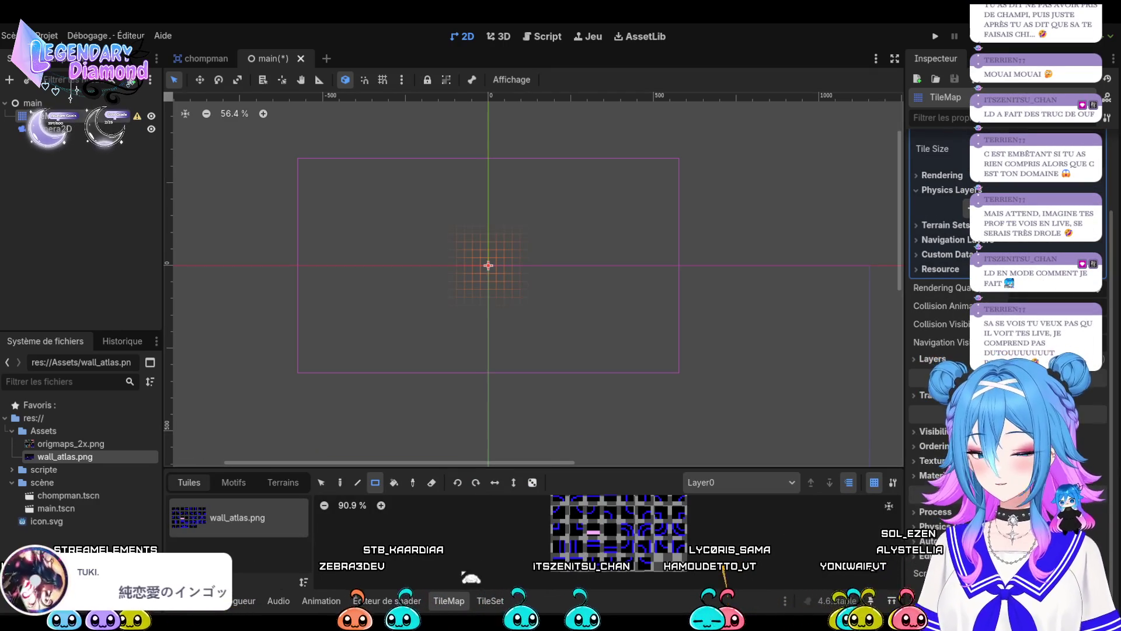
drag(546, 467, 535, 397)
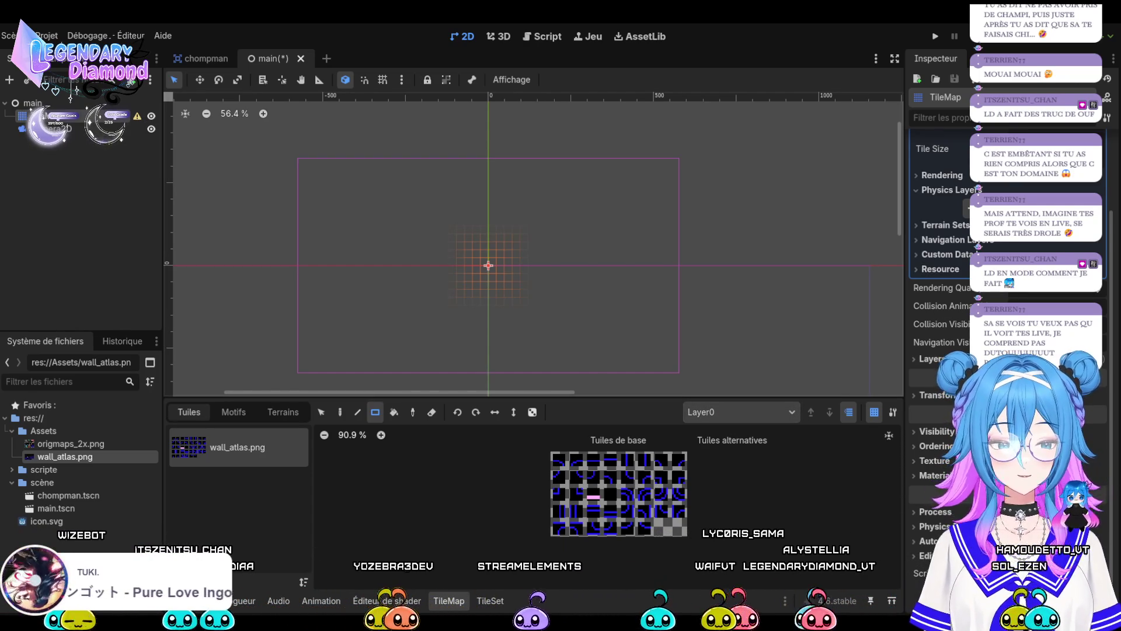
Collapse the tile set details and expand the TileMap's Layers settings.
scroll(946, 246, up, 3)
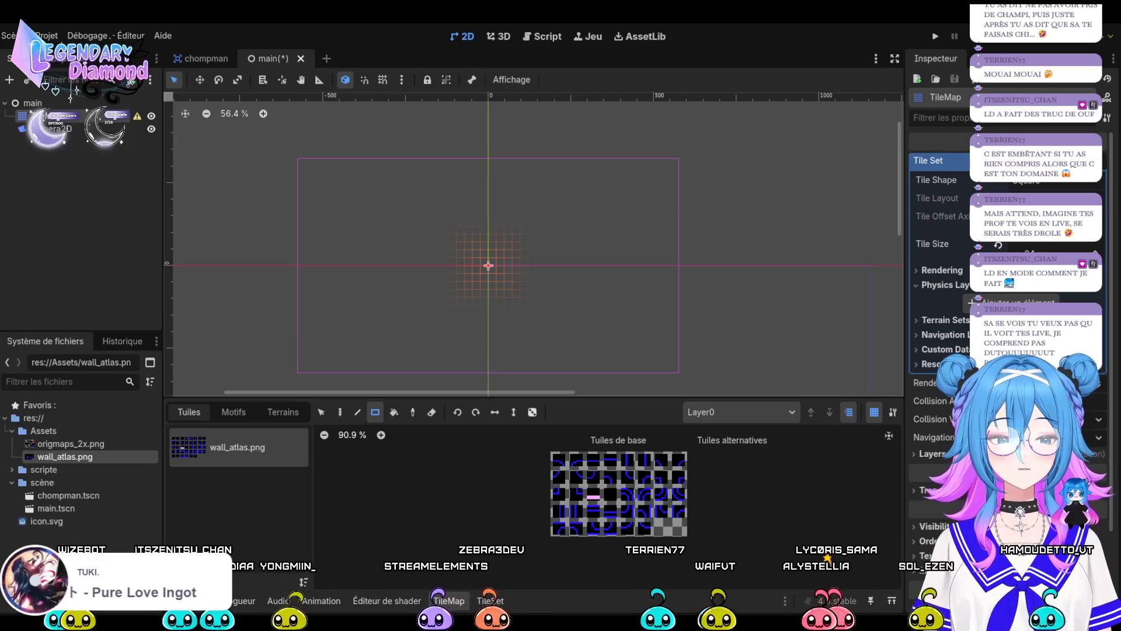
click(1028, 160)
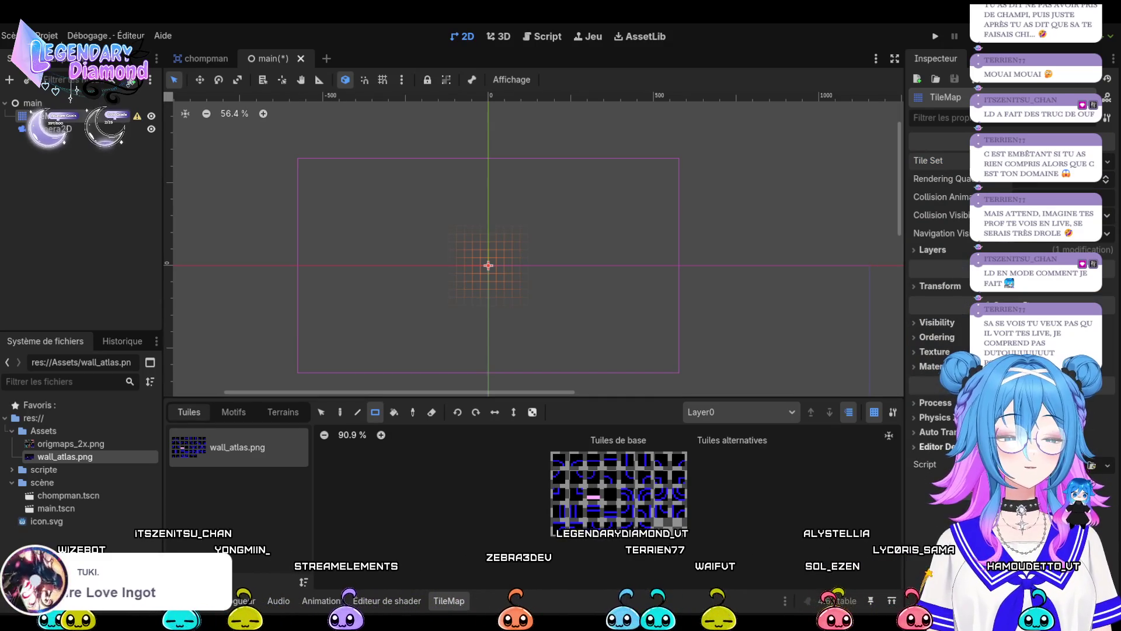
click(928, 250)
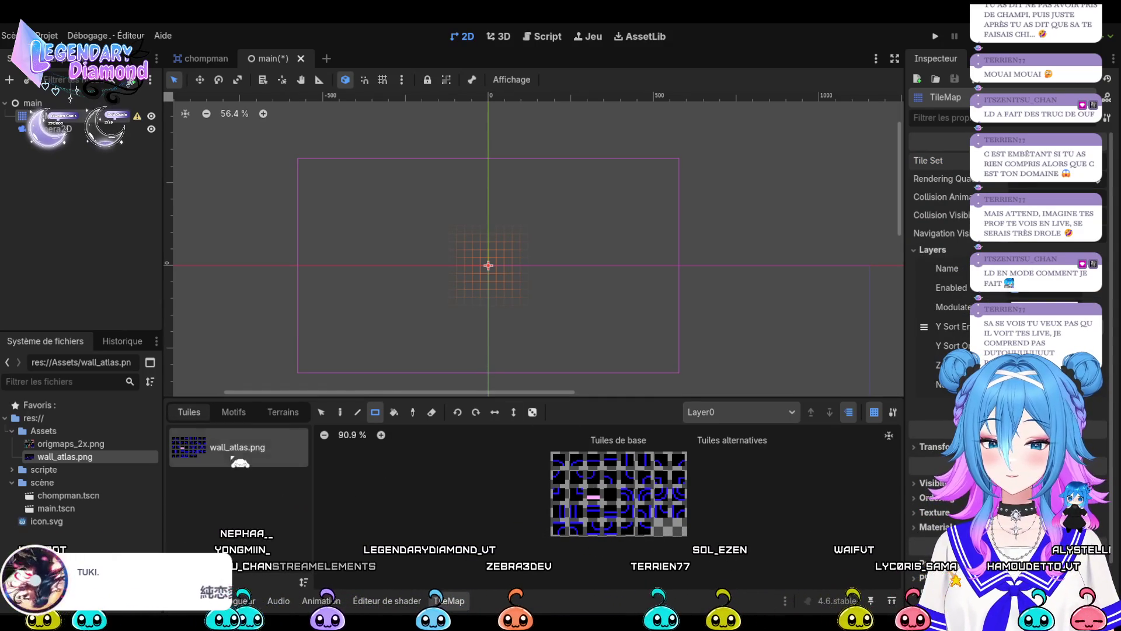
Extract the TileMap layer into a separate Layer0 node and select it.
click(231, 413)
click(276, 415)
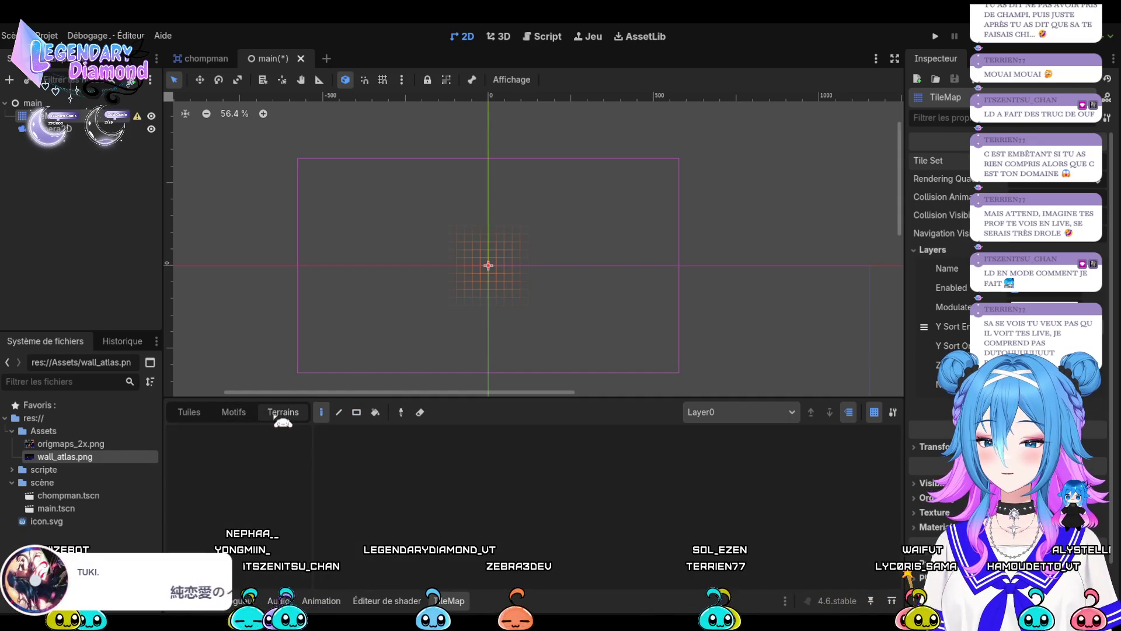
click(199, 413)
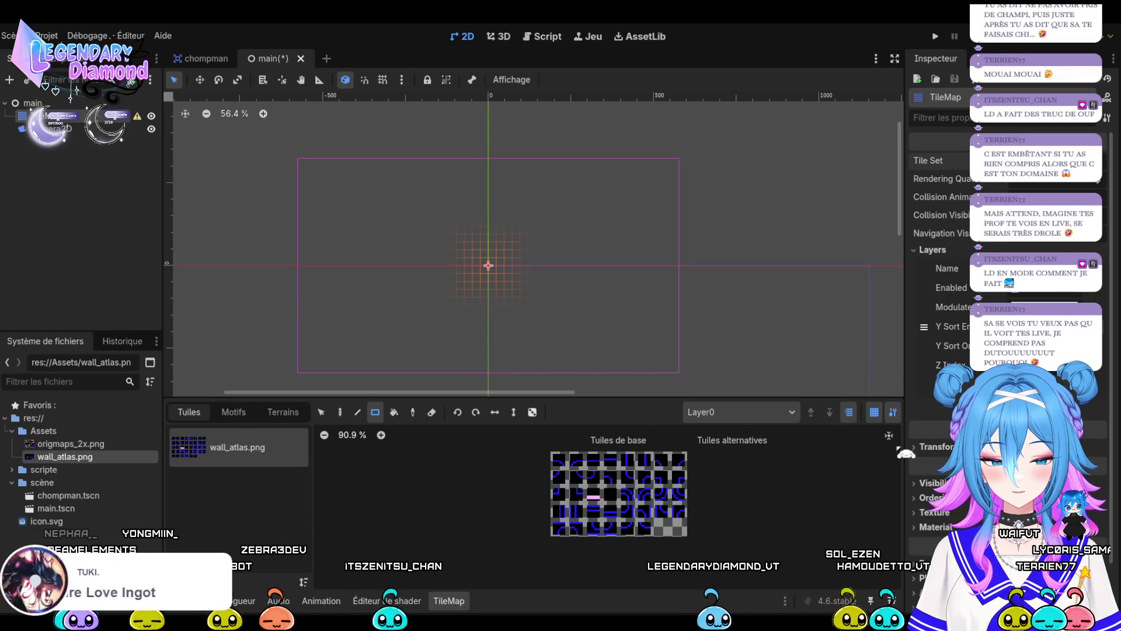
click(893, 412)
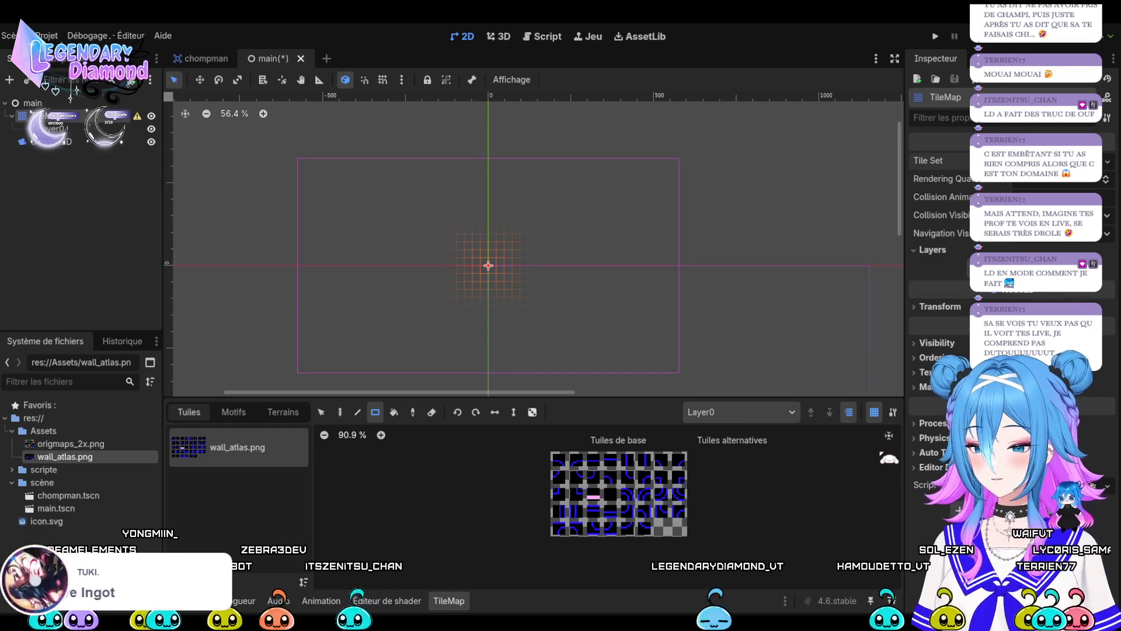
click(59, 128)
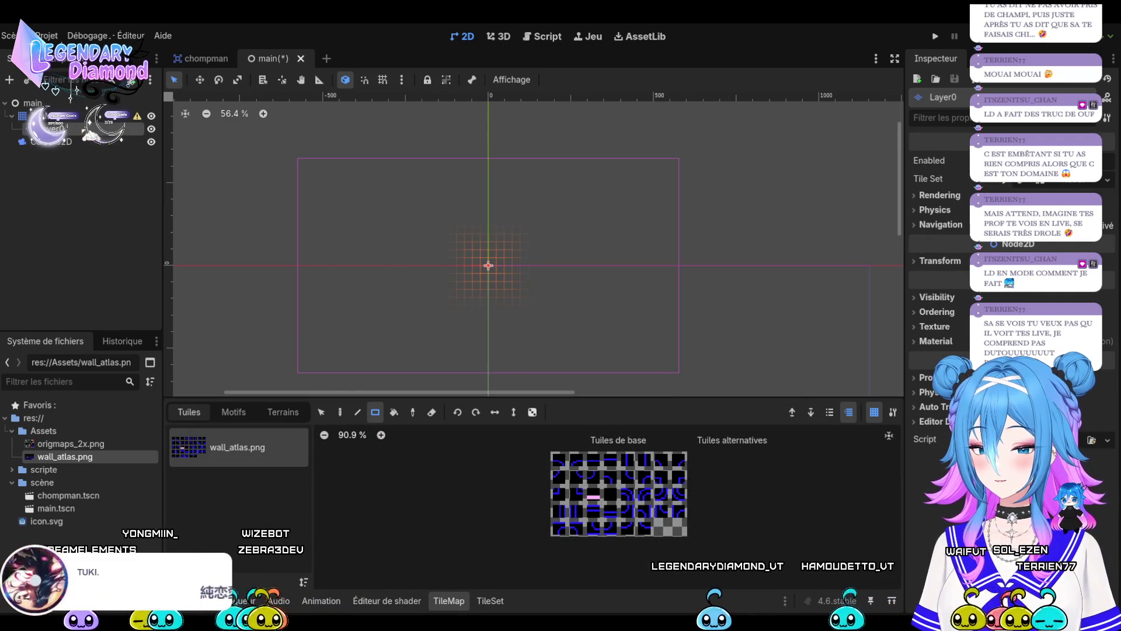
scroll(449, 277, up, 4)
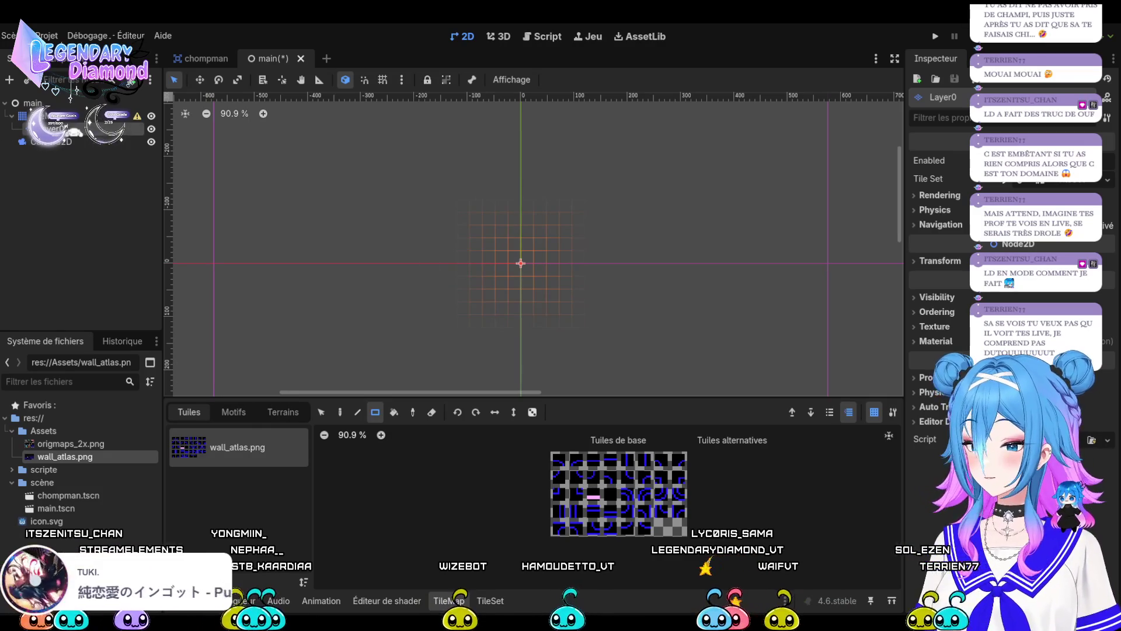
click(53, 115)
click(53, 129)
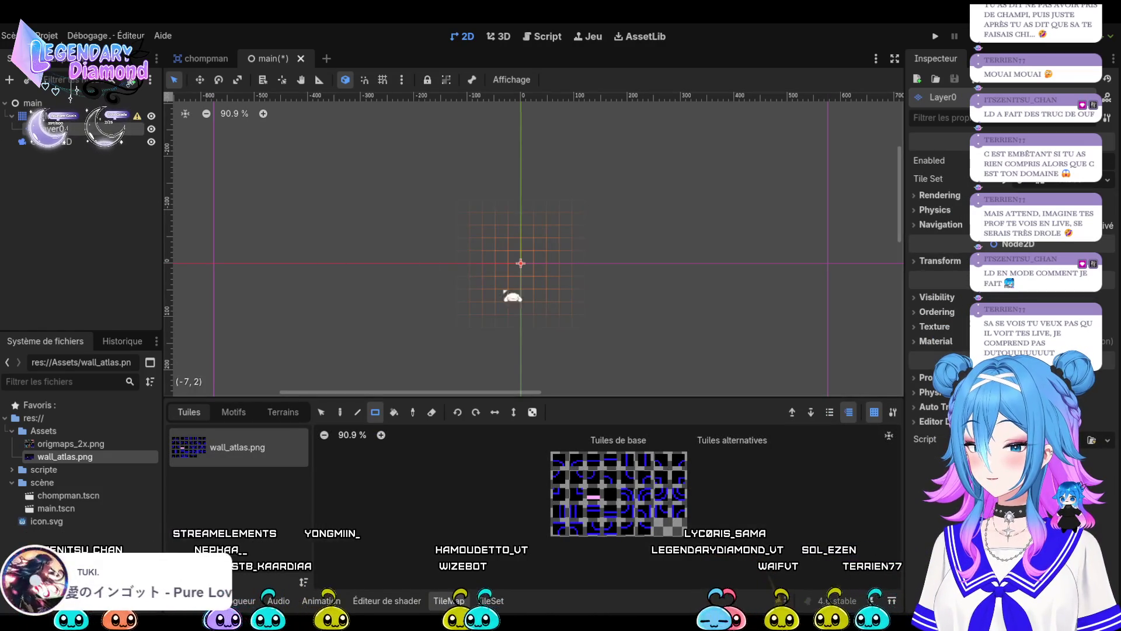
click(626, 494)
drag(501, 283, 541, 309)
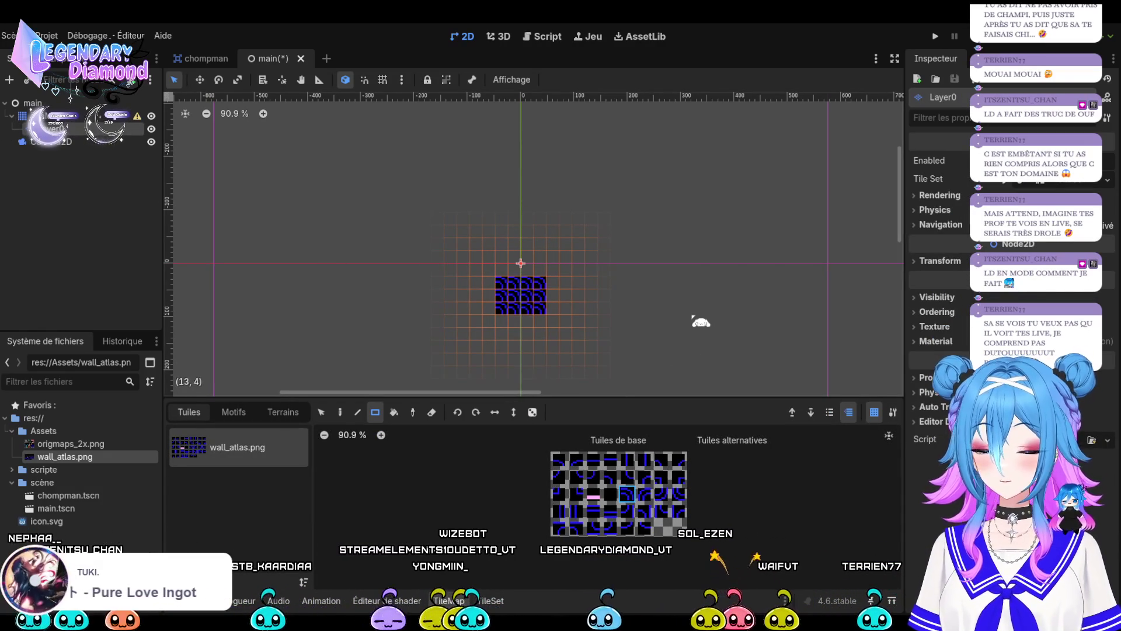
key(ctrl+z)
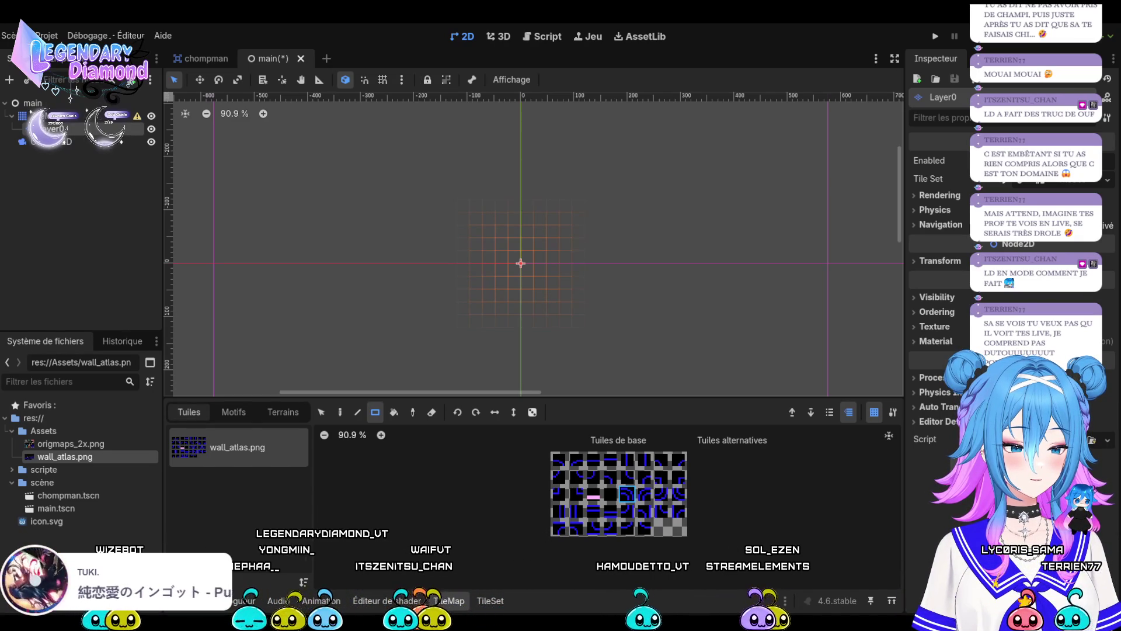
scroll(642, 249, down, 4)
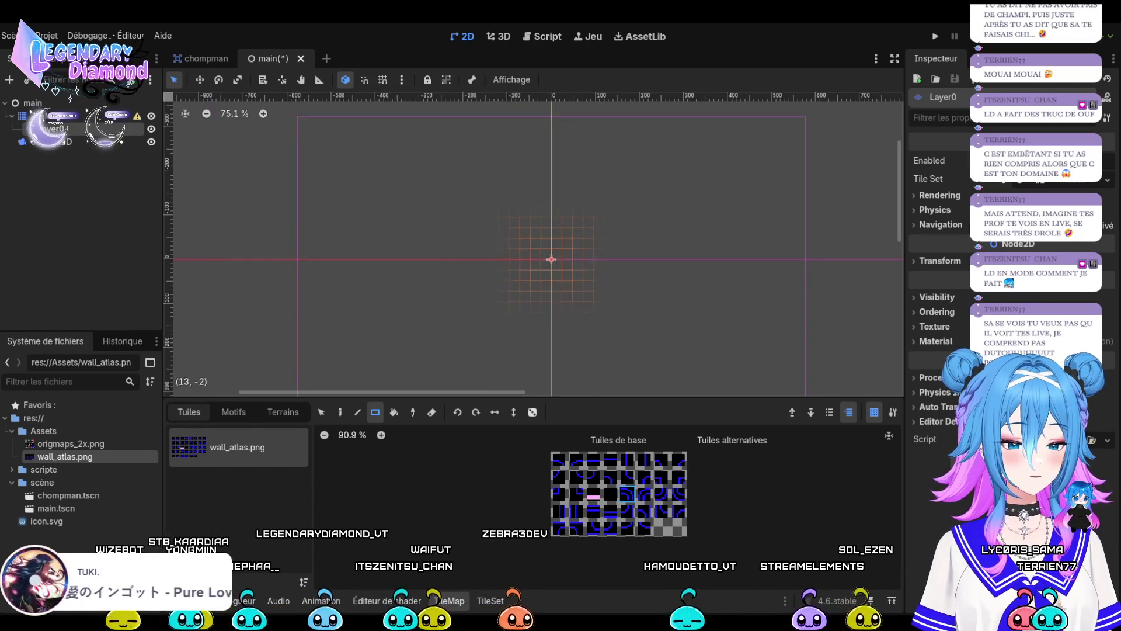
click(52, 141)
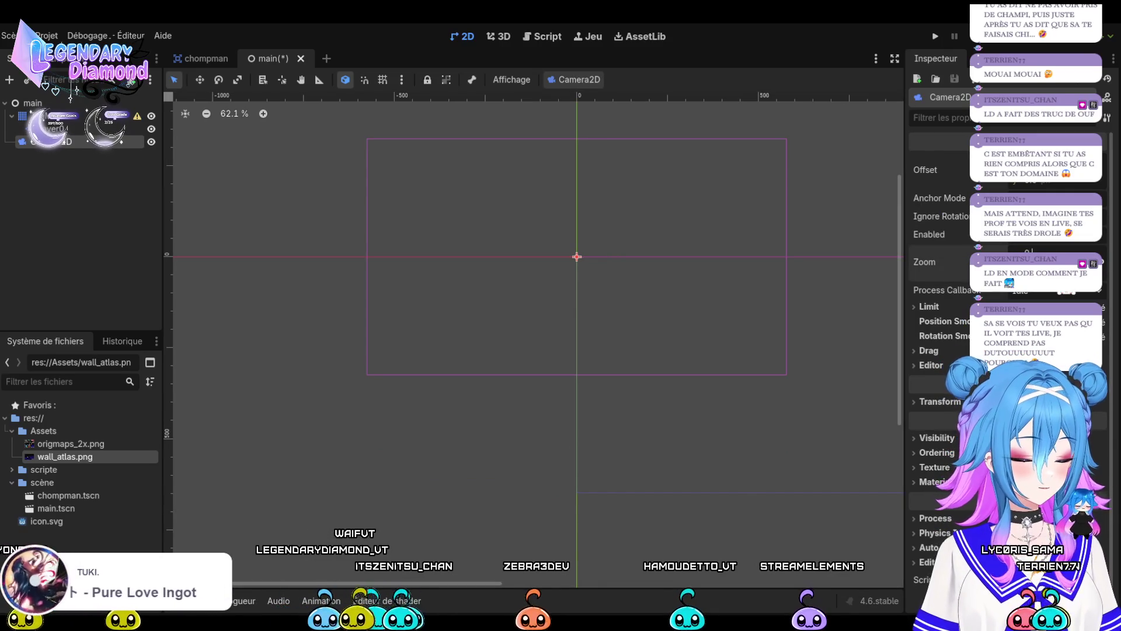
Lower the Camera2D zoom to 0.812.
drag(1034, 257, 1016, 257)
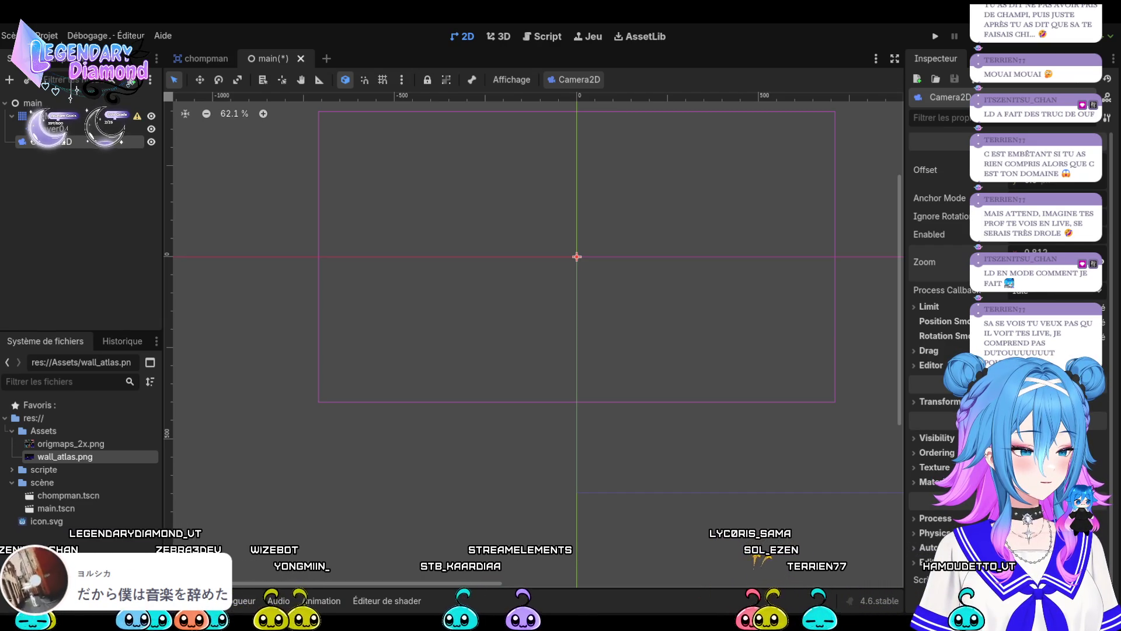
Drop origmaps_2x.png into the viewport as the Origmaps2x reference sprite.
mouse_move(70, 444)
mouse_down()
mouse_move(193, 433)
mouse_move(638, 323)
mouse_move(607, 366)
mouse_move(569, 376)
mouse_move(627, 337)
mouse_move(616, 342)
mouse_up()
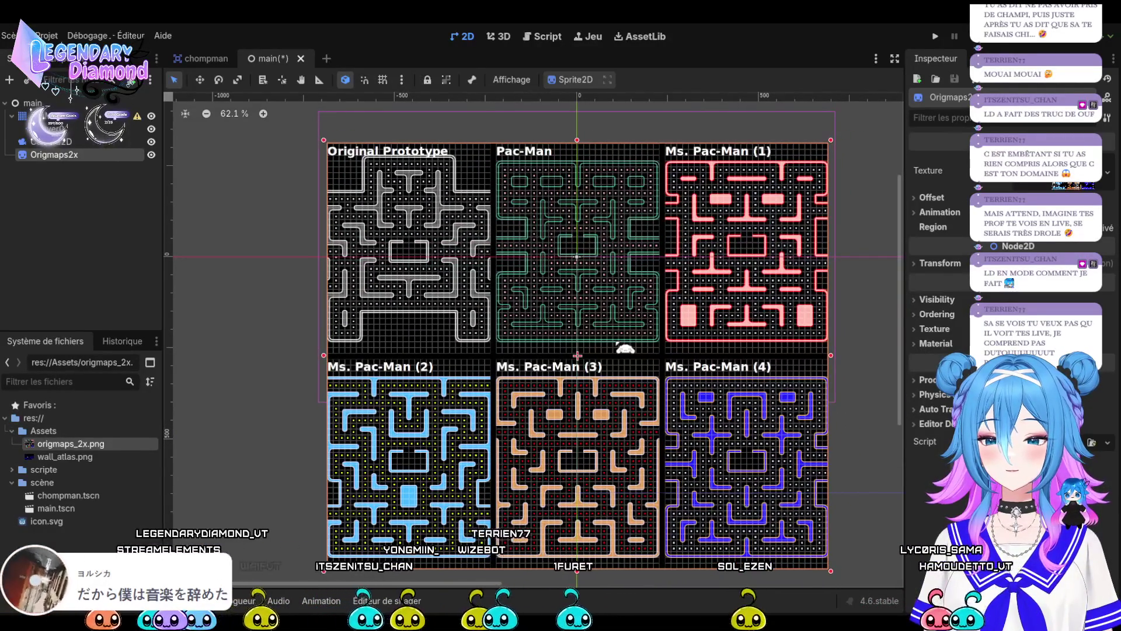
Scale up and reposition the Origmaps2x maze reference image.
scroll(590, 259, down, 1)
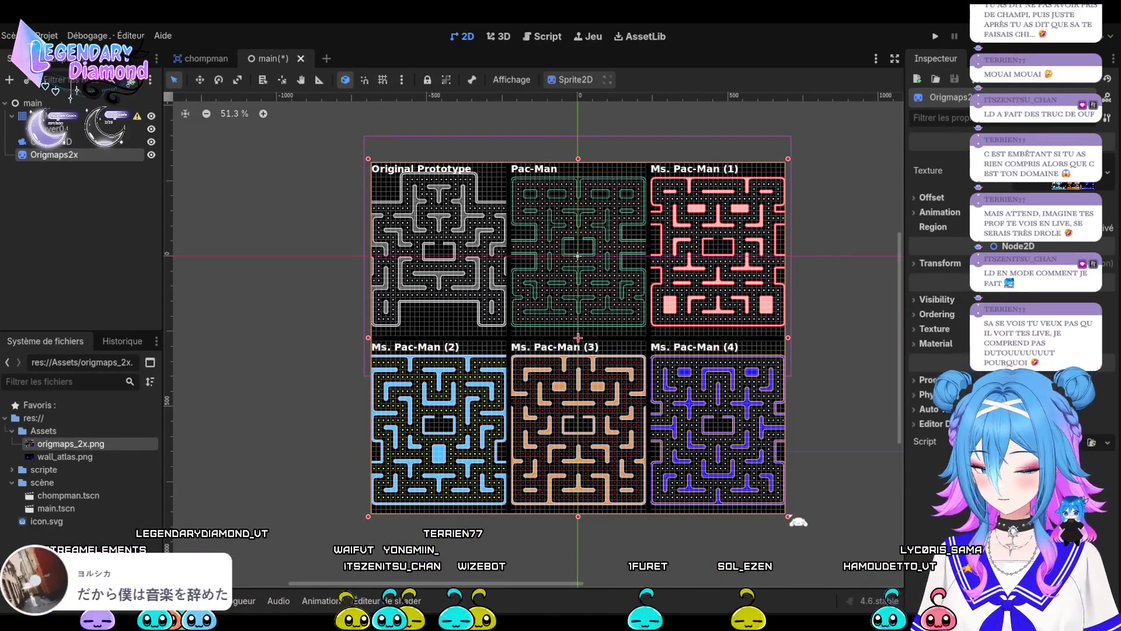
drag(797, 523, 782, 470)
mouse_move(644, 237)
mouse_down()
mouse_move(636, 282)
mouse_move(645, 280)
mouse_up()
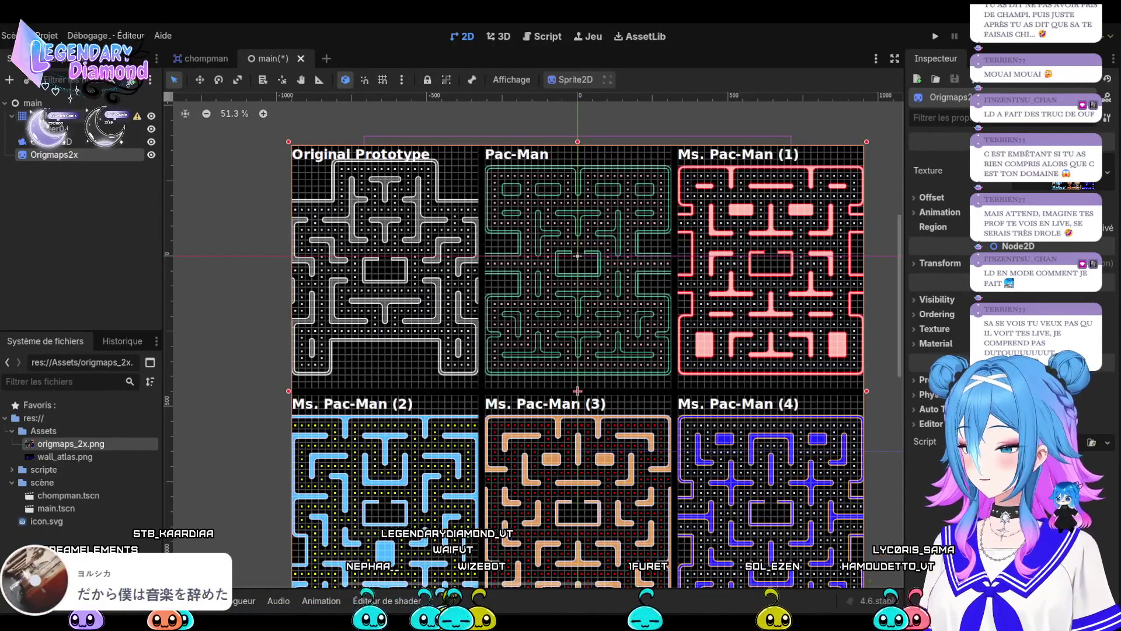
click(463, 203)
scroll(565, 188, up, 3)
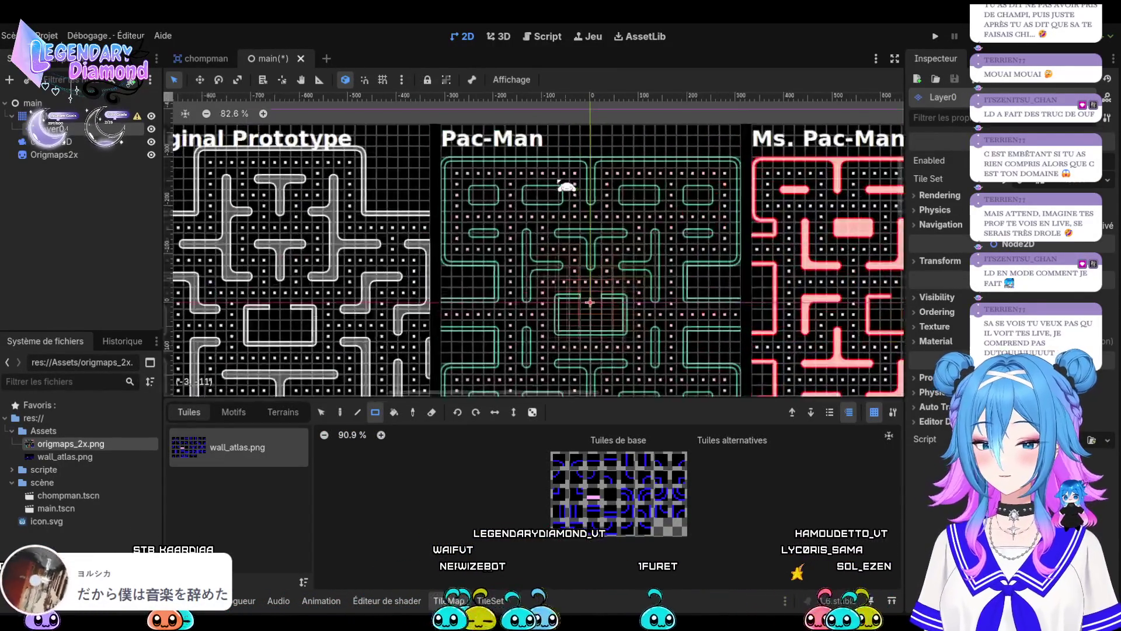
Lower the Origmaps2x Modulate alpha to fade it, then pick a Layer0 wall tile.
click(54, 154)
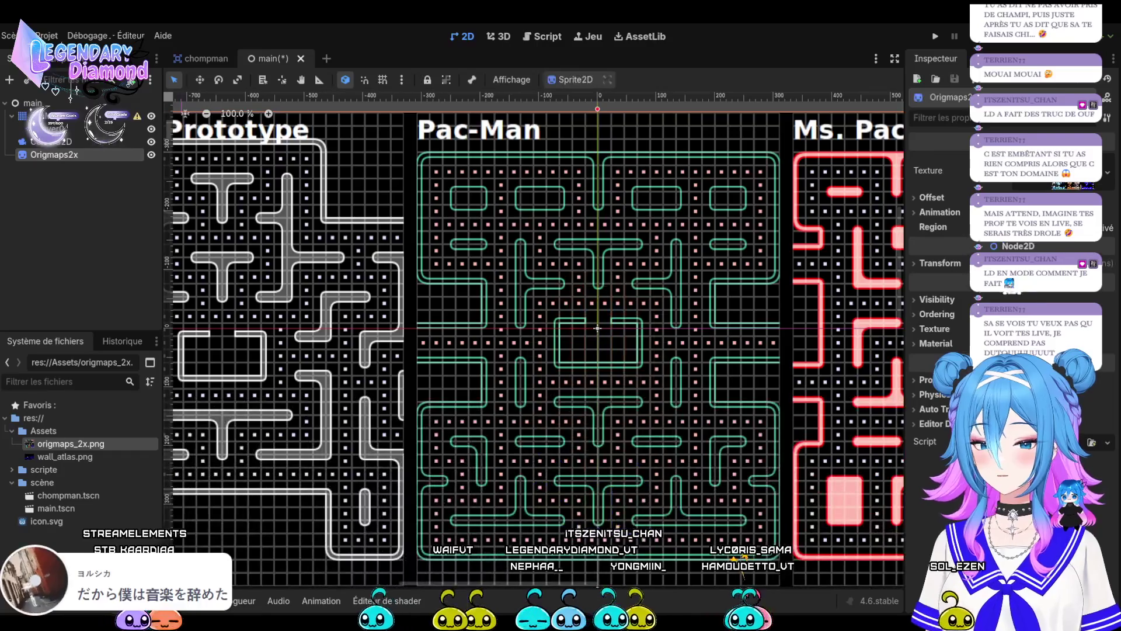
click(936, 299)
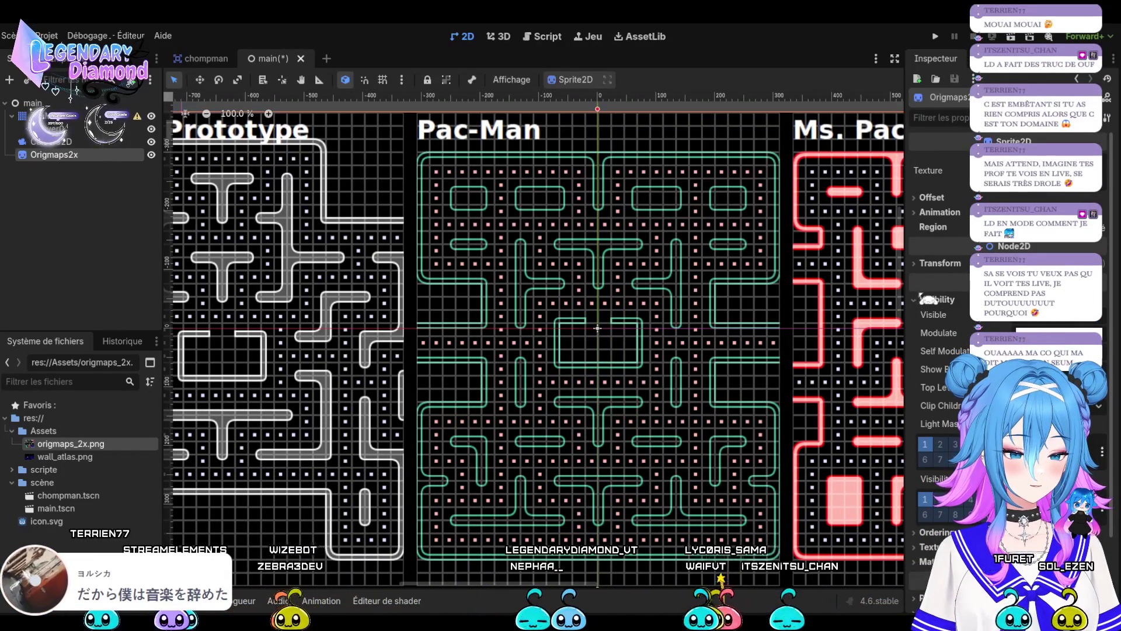
click(925, 300)
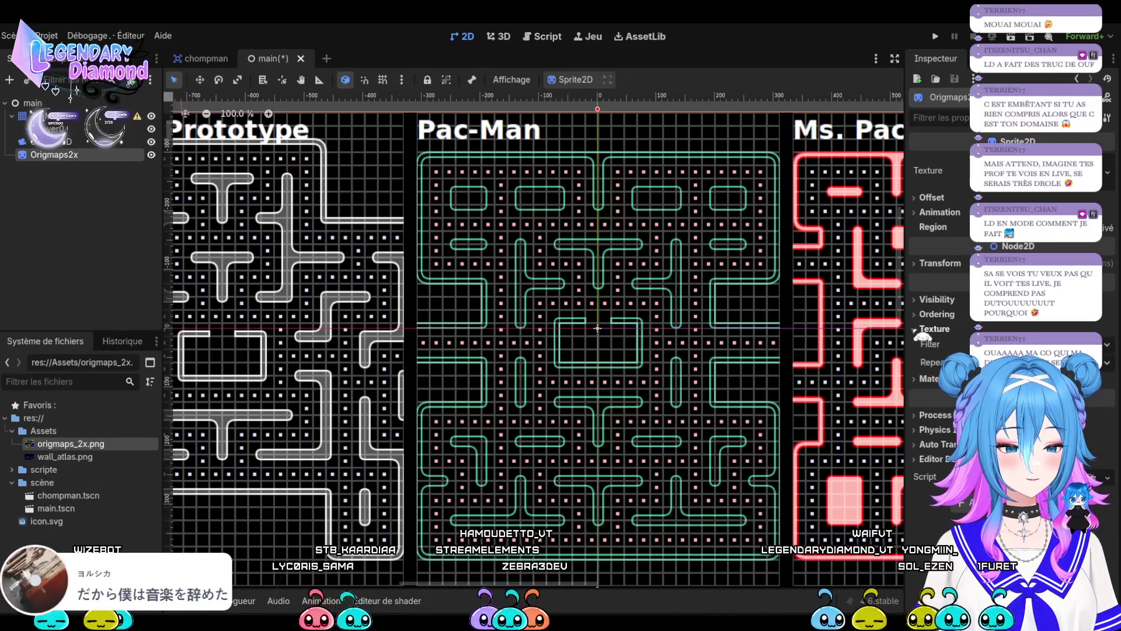
click(924, 302)
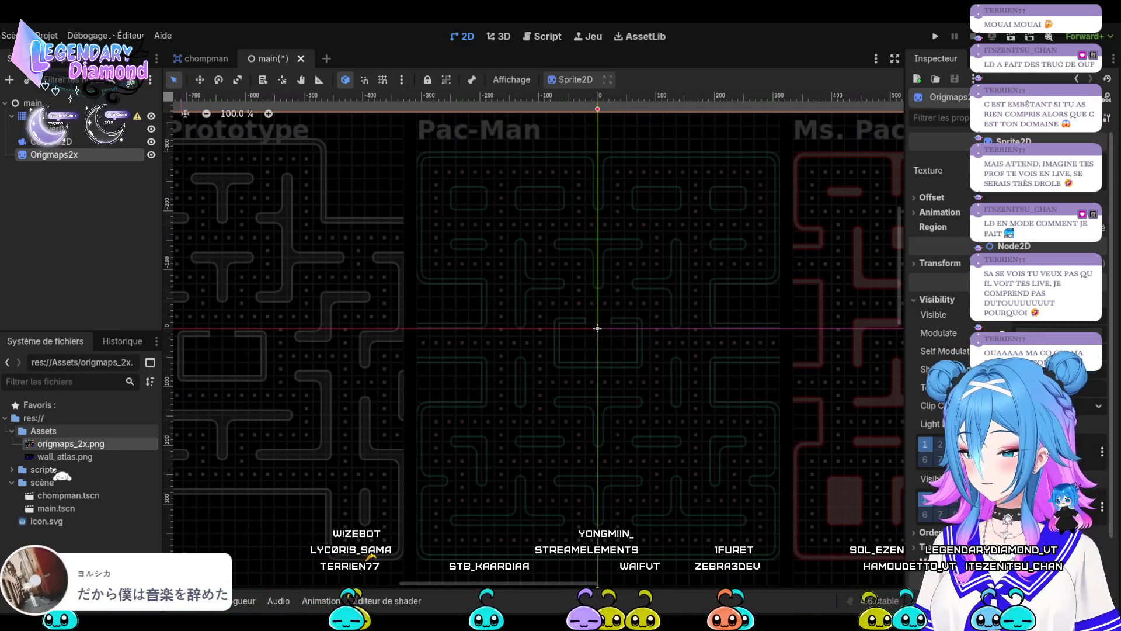
click(64, 129)
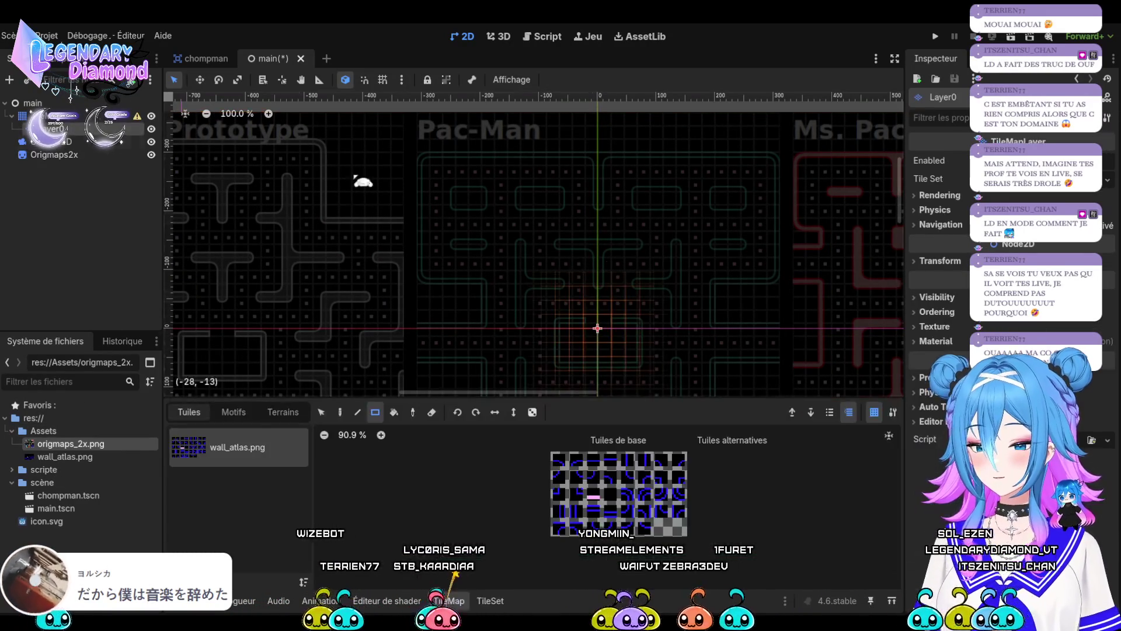
click(576, 460)
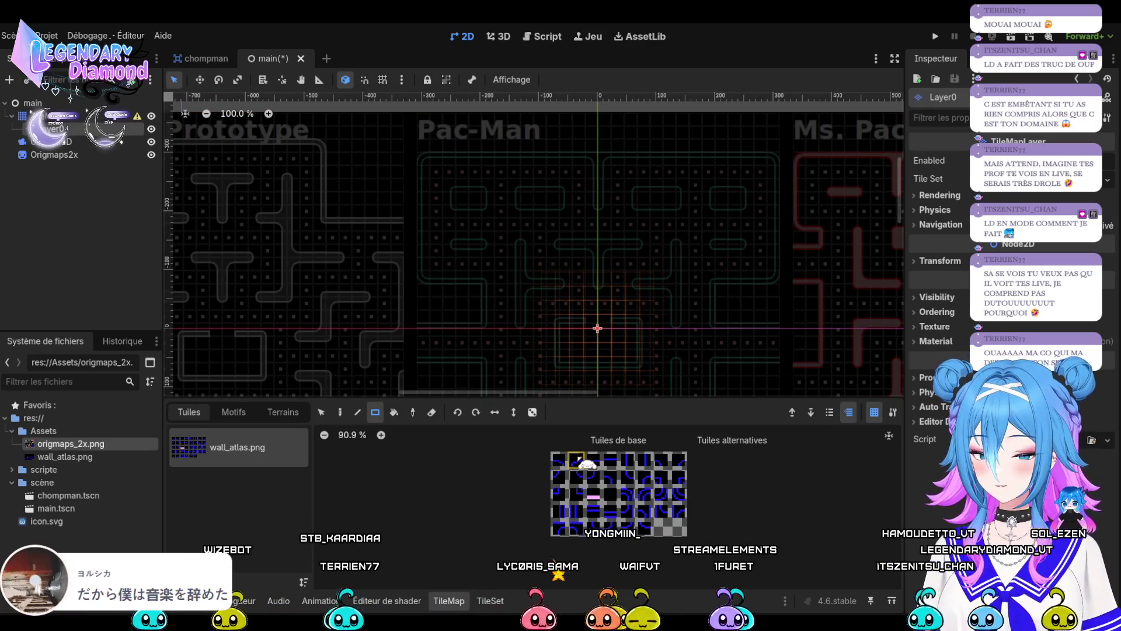
Pick a different wall tile and outline a rectangle of walls over the maze.
click(644, 494)
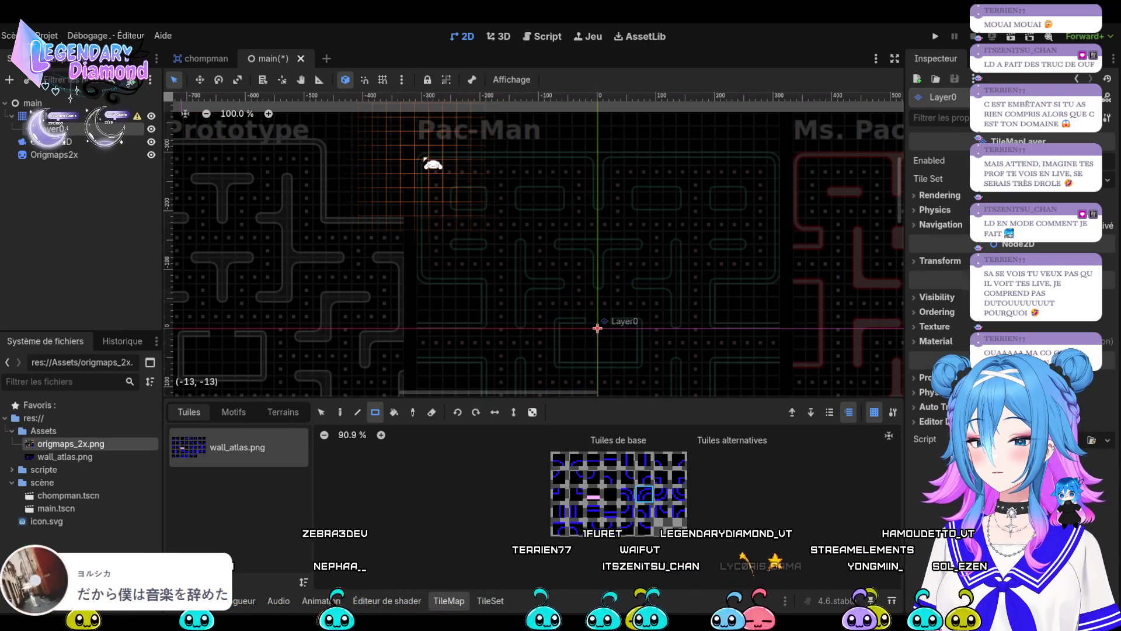
click(431, 162)
mouse_move(431, 170)
mouse_down()
mouse_move(595, 230)
mouse_move(547, 237)
mouse_up()
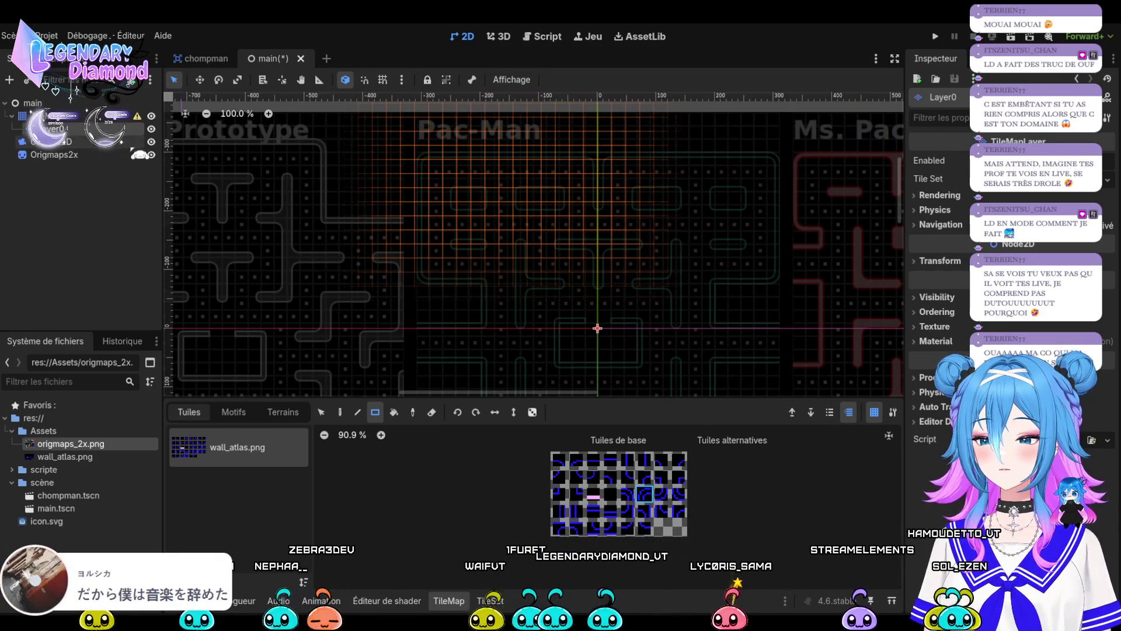
drag(415, 146, 612, 229)
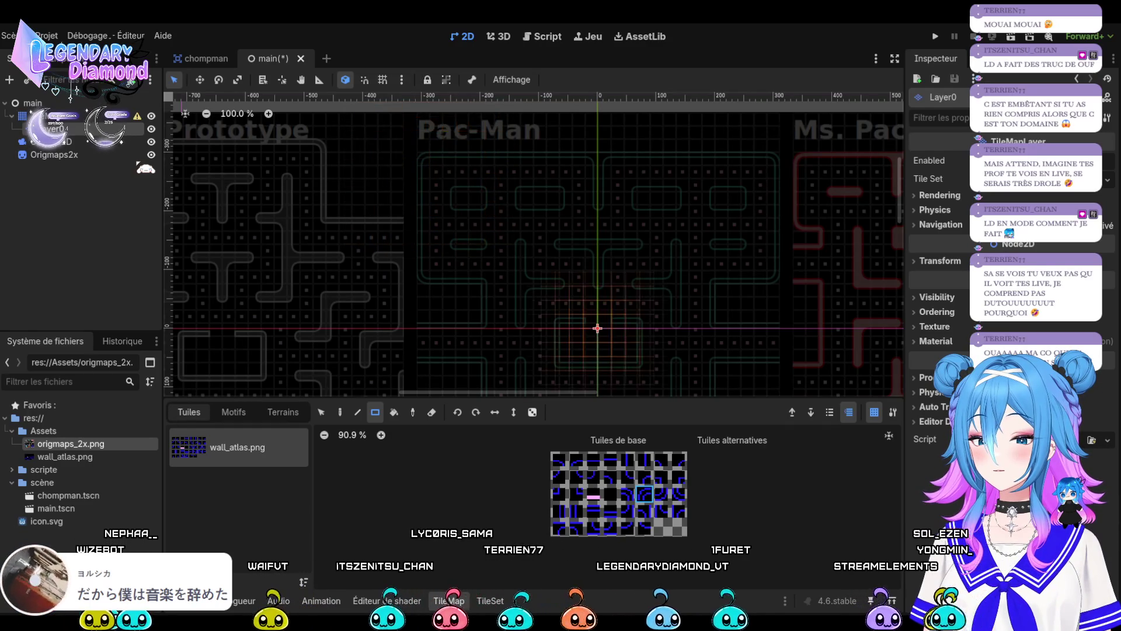
Nudge the reference image up about 15 px and move Origmaps2x above Layer0 in the tree.
click(139, 155)
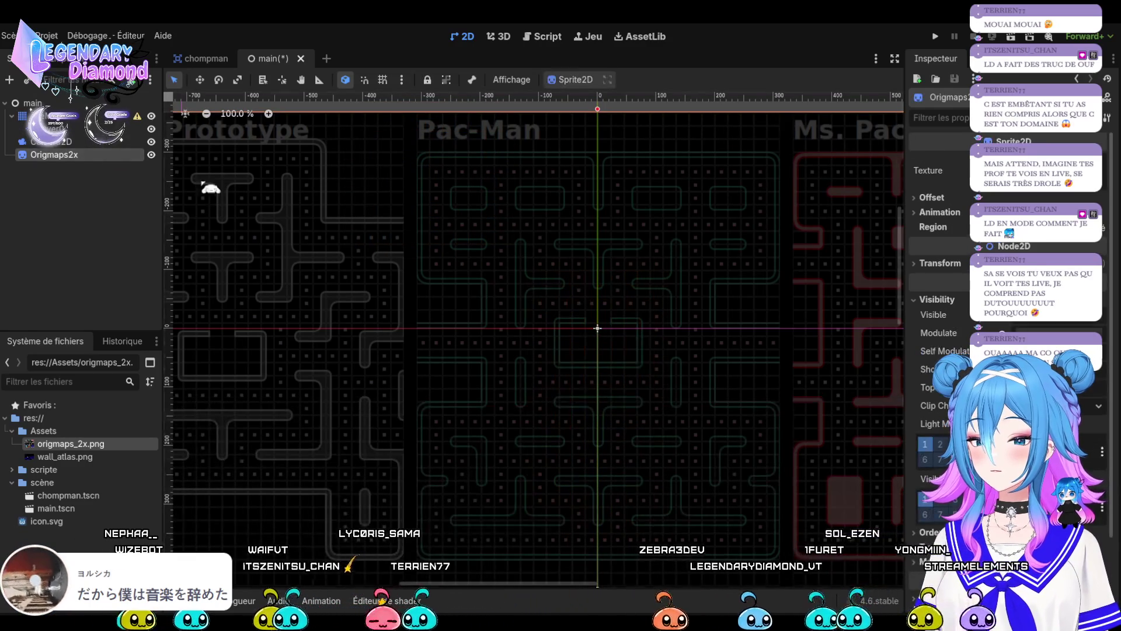
drag(448, 272, 445, 265)
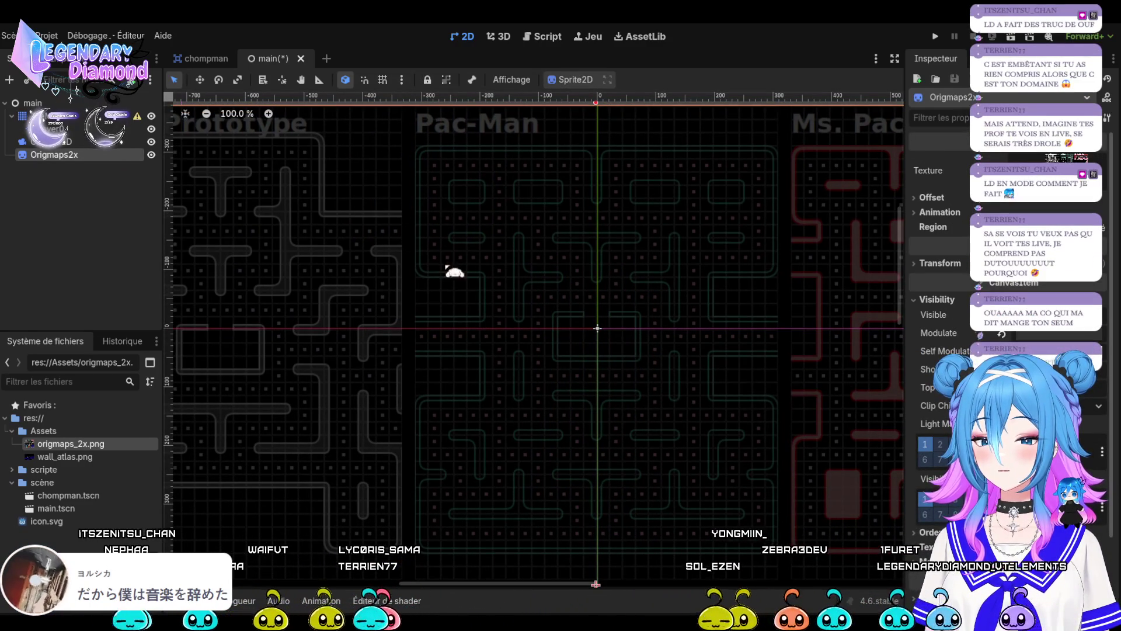
click(55, 128)
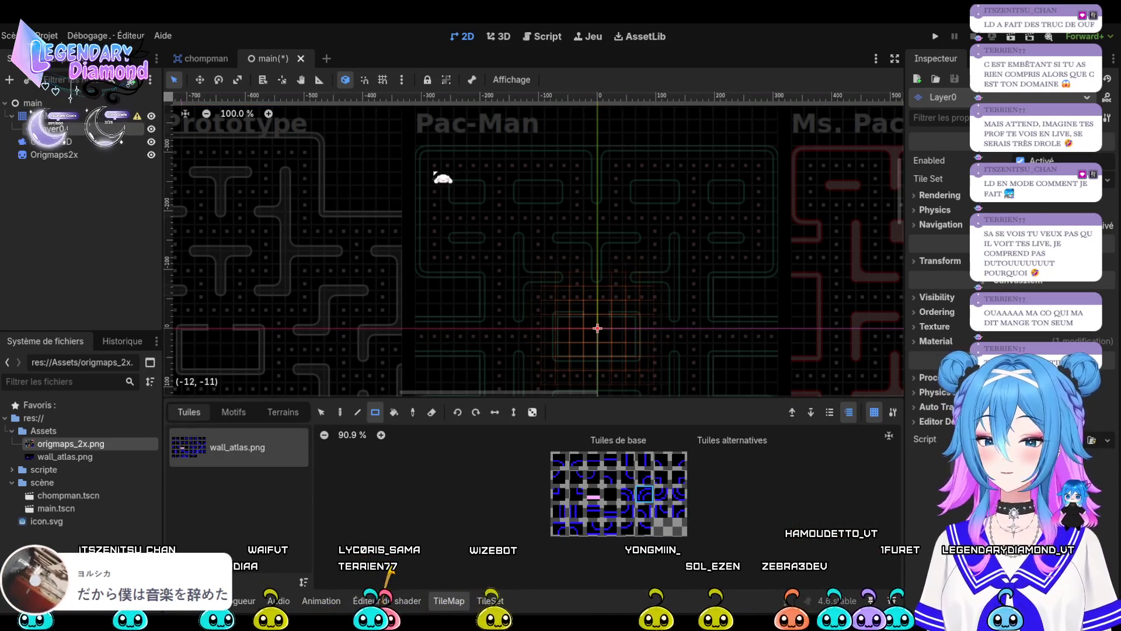
mouse_move(54, 154)
mouse_down()
mouse_move(74, 137)
mouse_move(64, 120)
mouse_up()
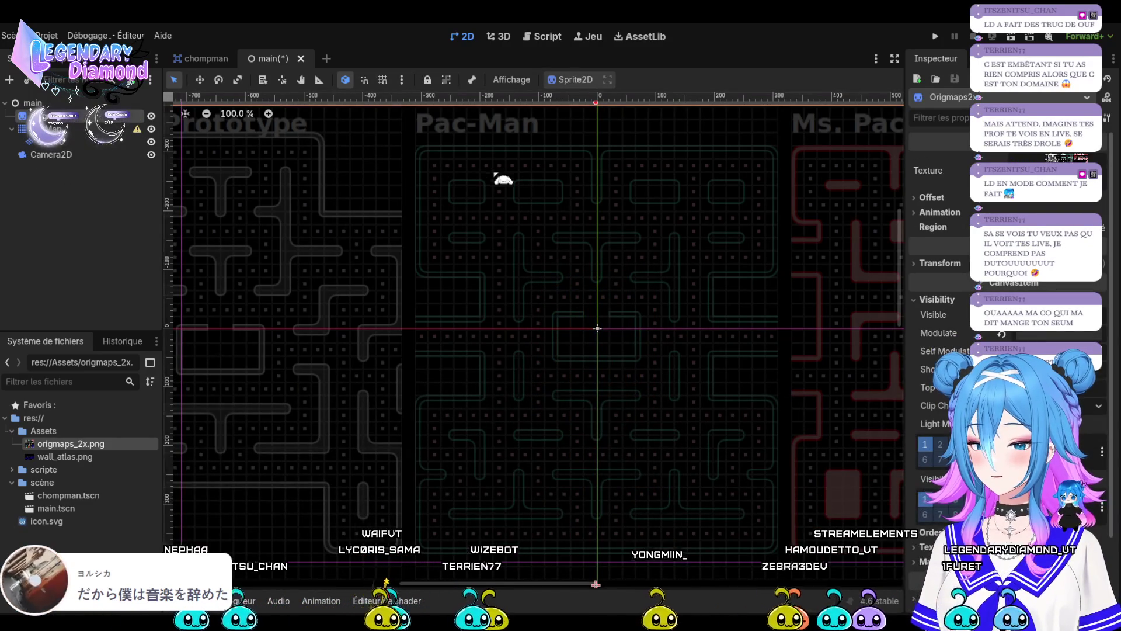
click(56, 141)
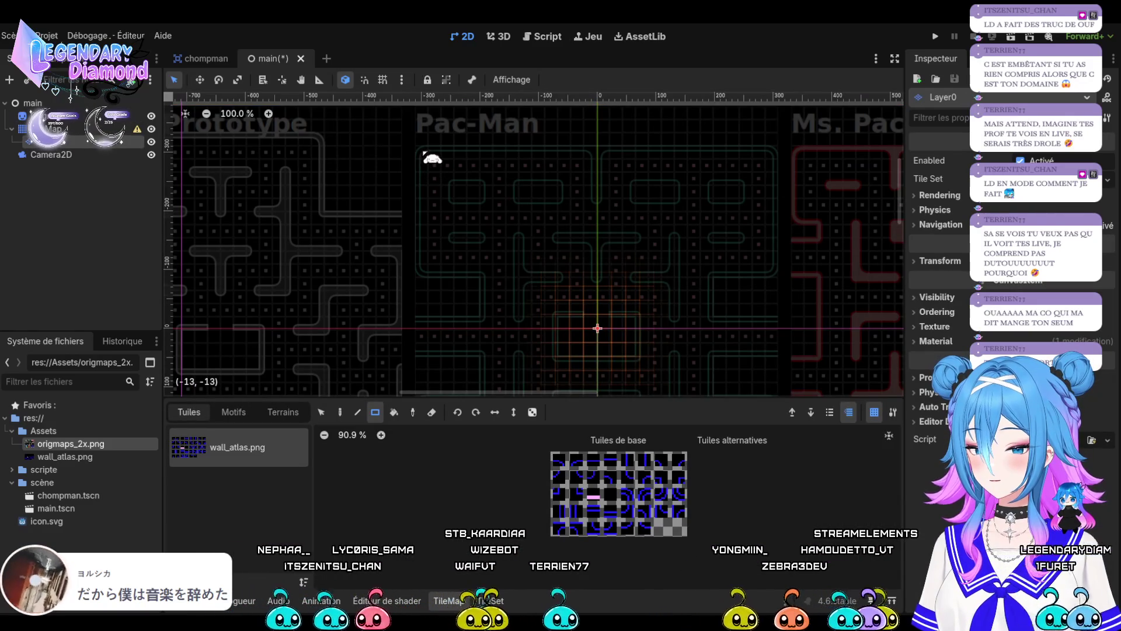
Paint the left half of the top border with horizontal wall tiles and cap it with a corner.
click(645, 493)
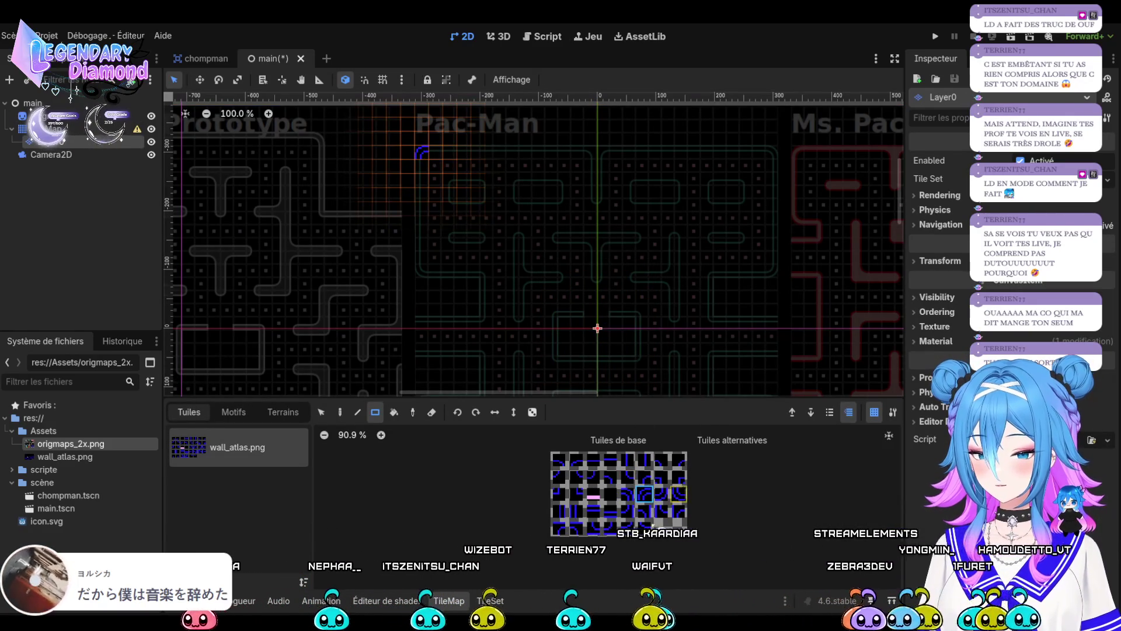
click(592, 511)
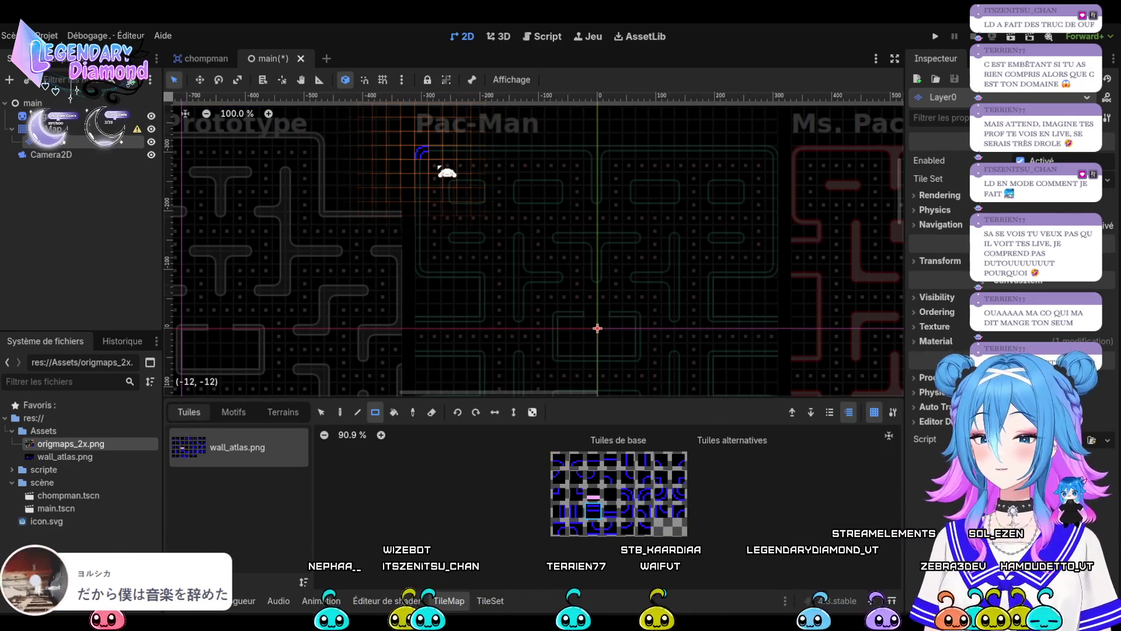
drag(441, 157, 578, 161)
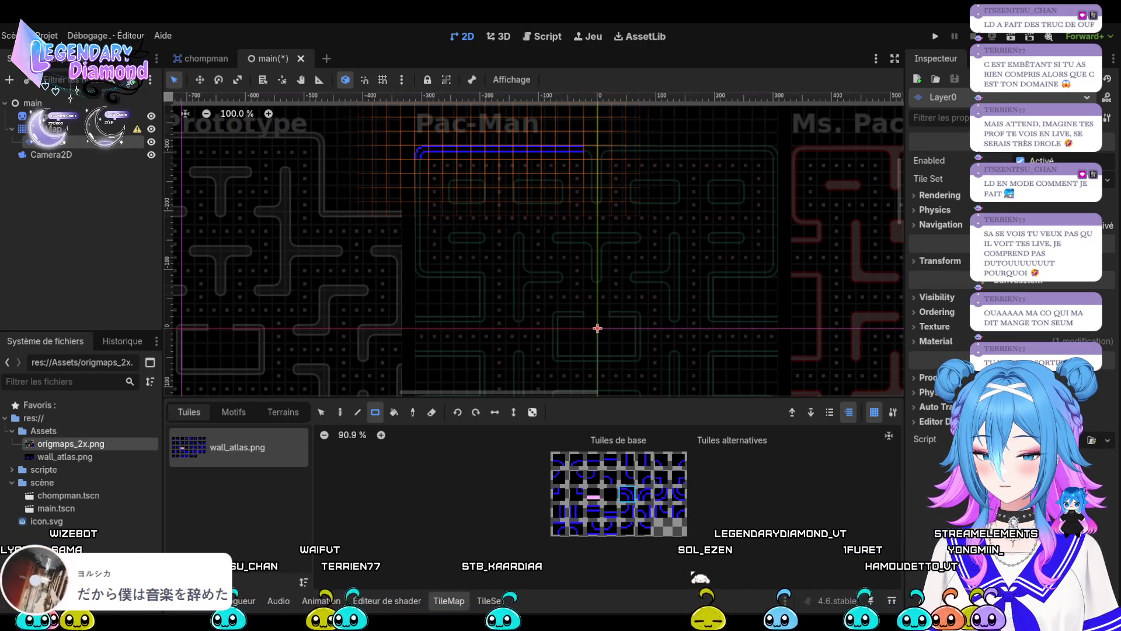
click(575, 528)
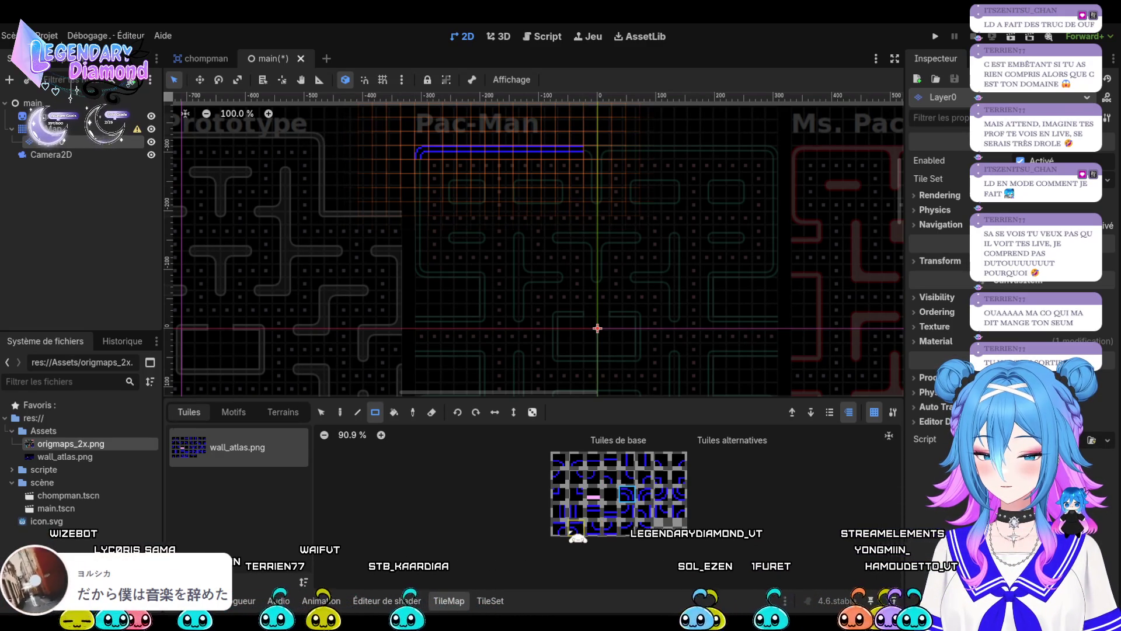
click(591, 153)
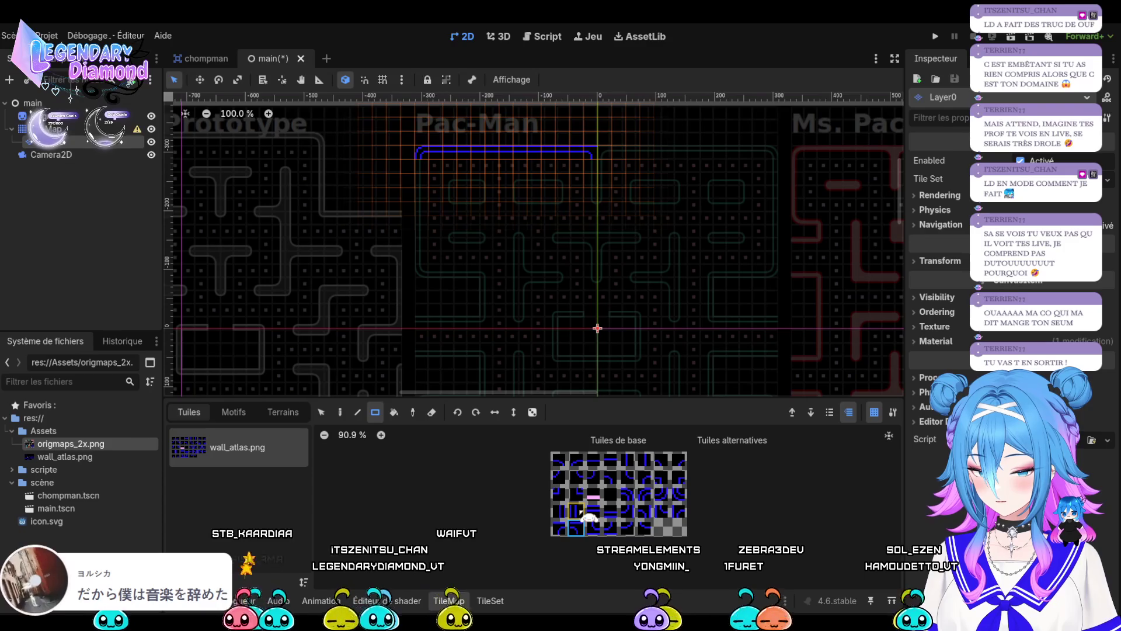
Paint the central wall hanging down from the top border, with a corner where they meet.
click(627, 460)
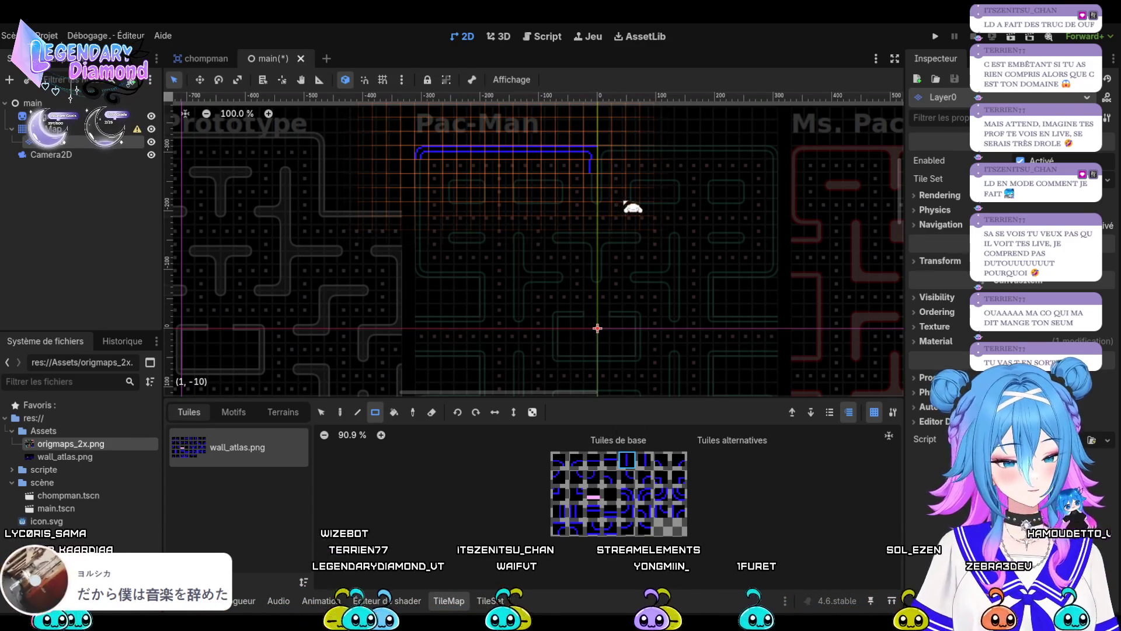
click(645, 459)
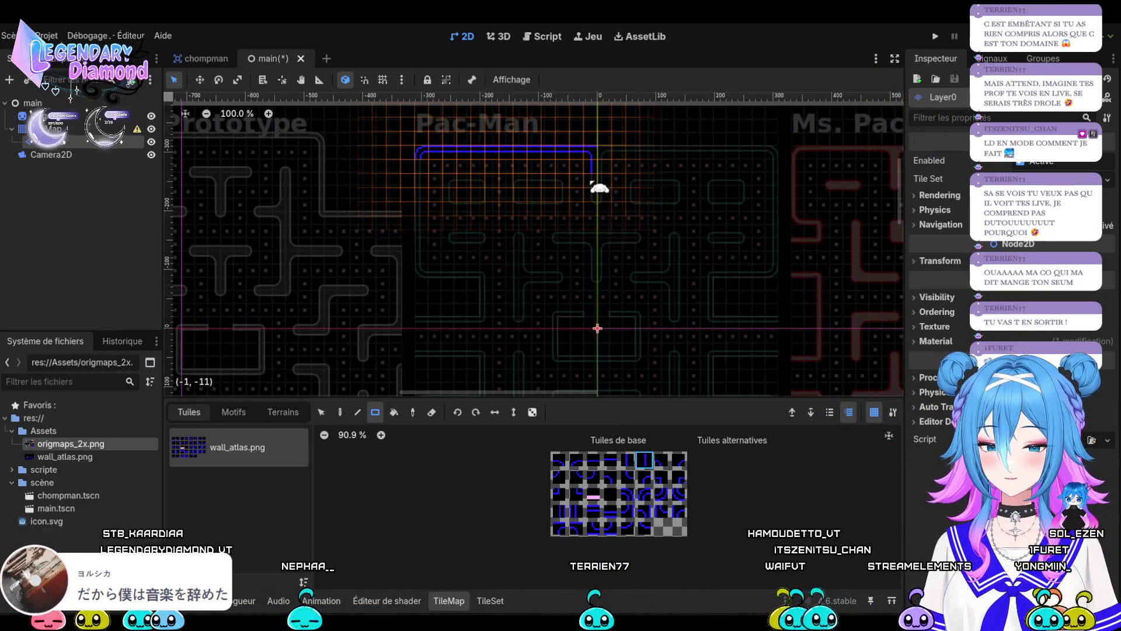
mouse_move(597, 220)
mouse_down()
mouse_move(601, 200)
mouse_move(622, 394)
mouse_up()
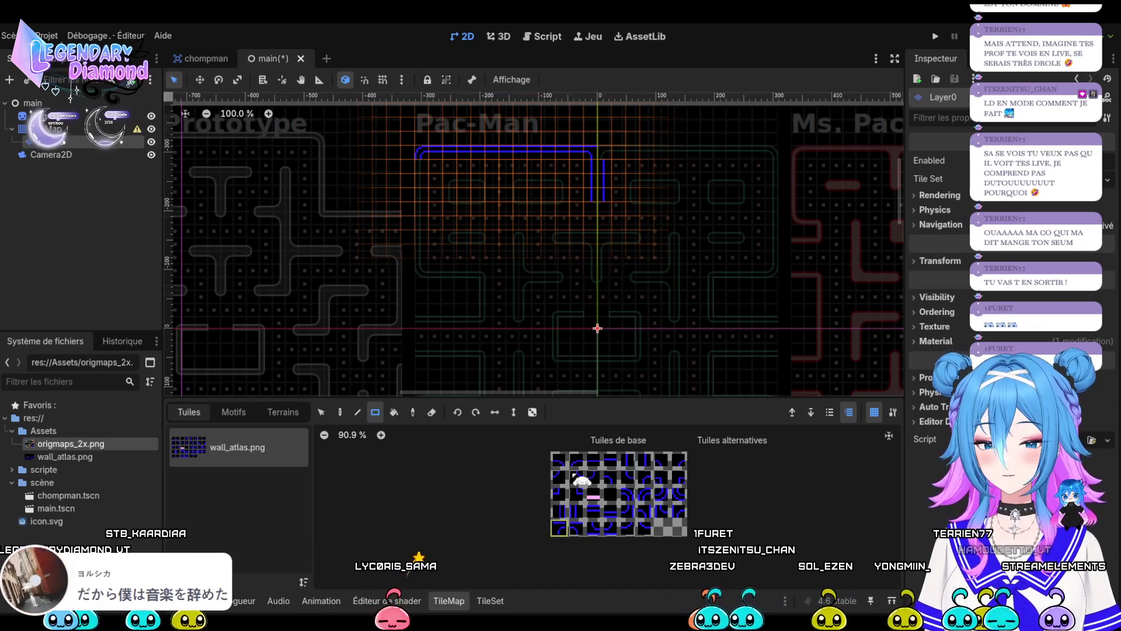
click(612, 174)
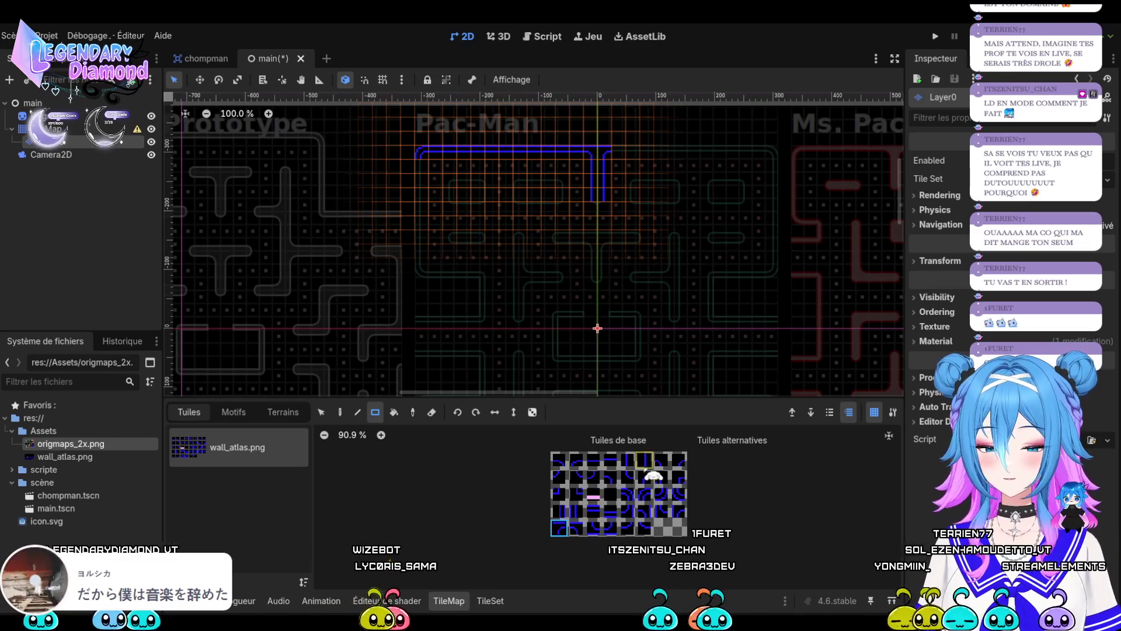
Paint the right half of the top border plus short walls on the maze's left and right sides.
click(592, 511)
drag(626, 153, 765, 164)
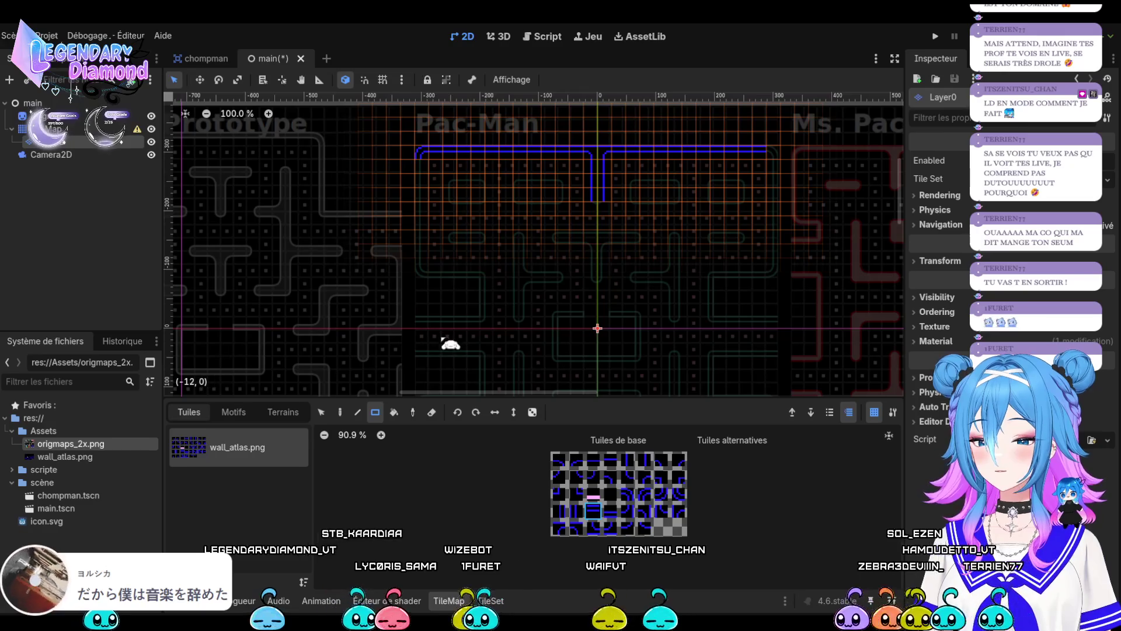
drag(426, 323, 475, 325)
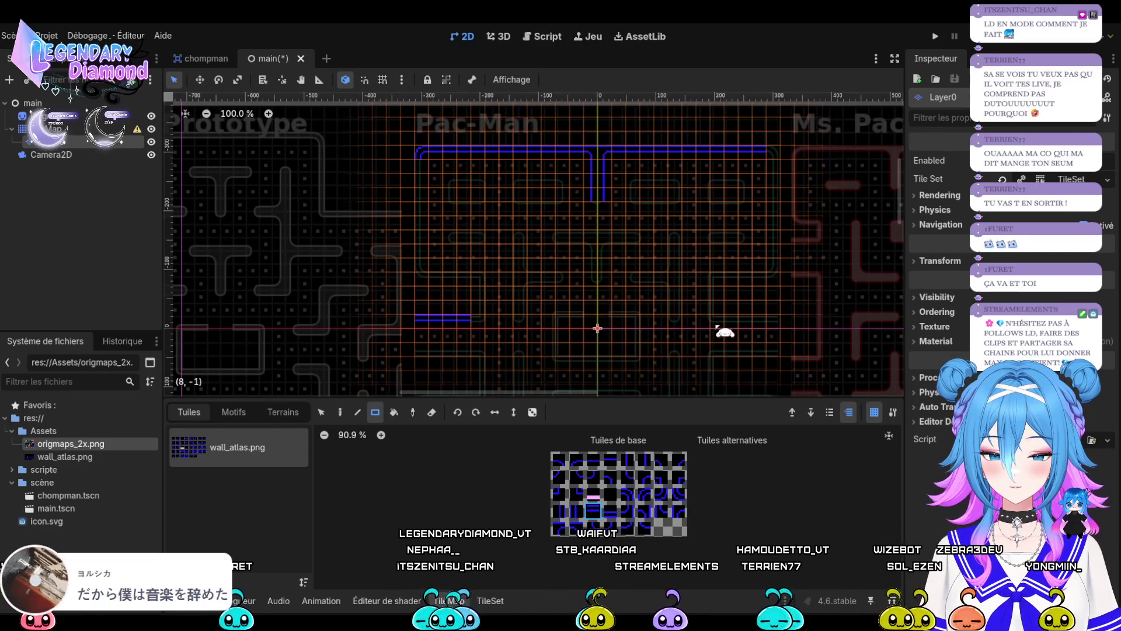
drag(719, 325, 774, 326)
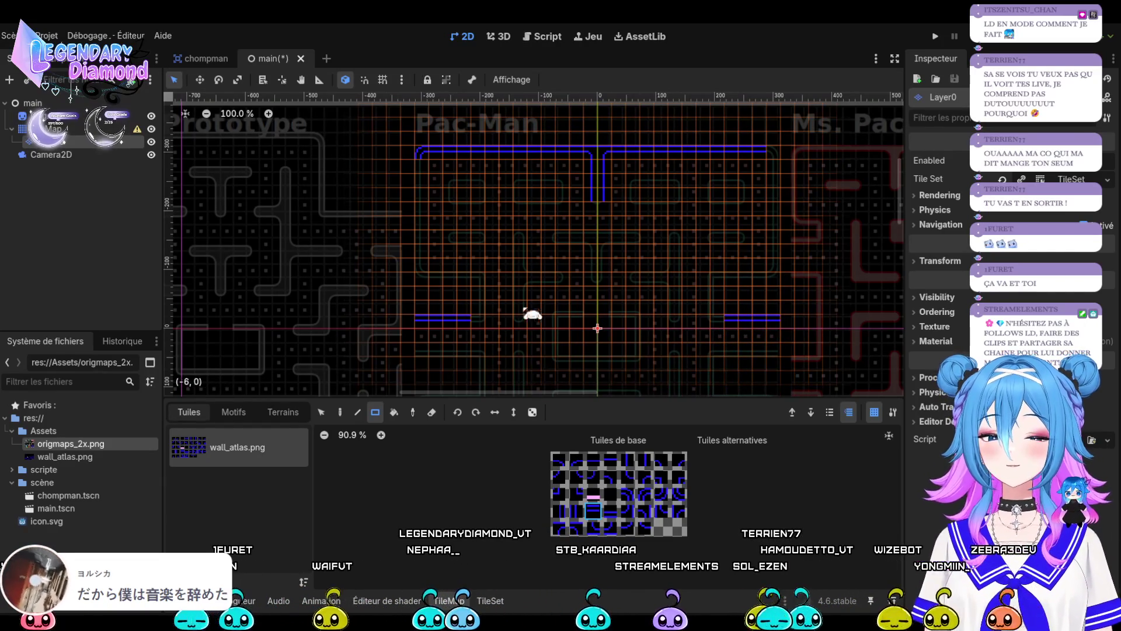
Undo the two short side walls with Ctrl+Z.
scroll(523, 323, down, 5)
scroll(539, 362, up, 2)
scroll(547, 366, up, 1)
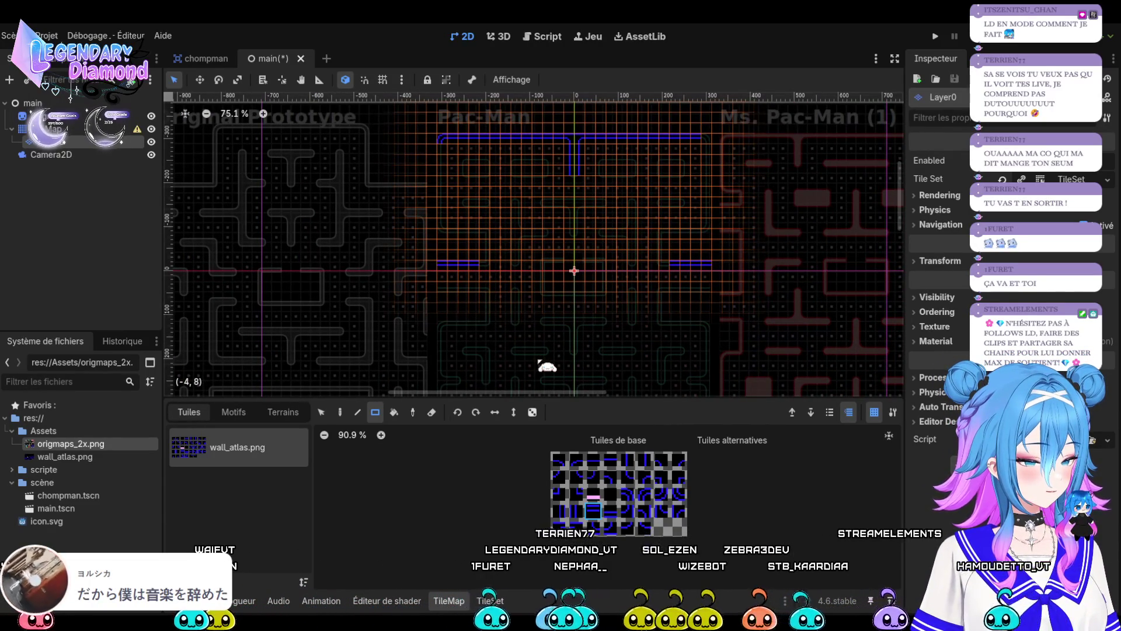
scroll(553, 333, up, 1)
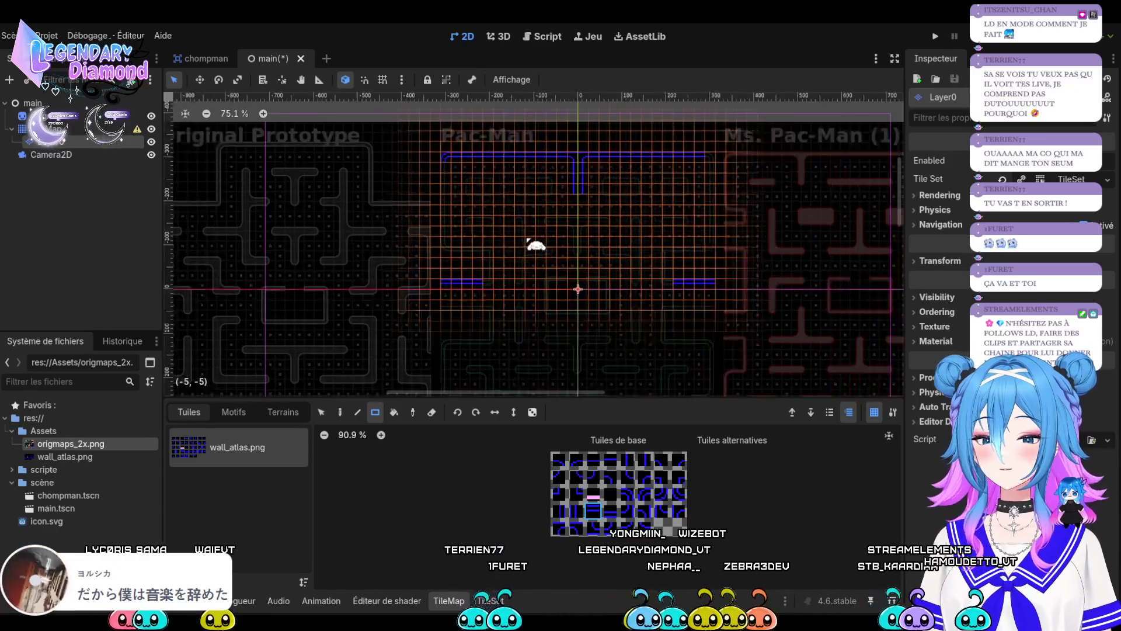
key(ctrl+z)
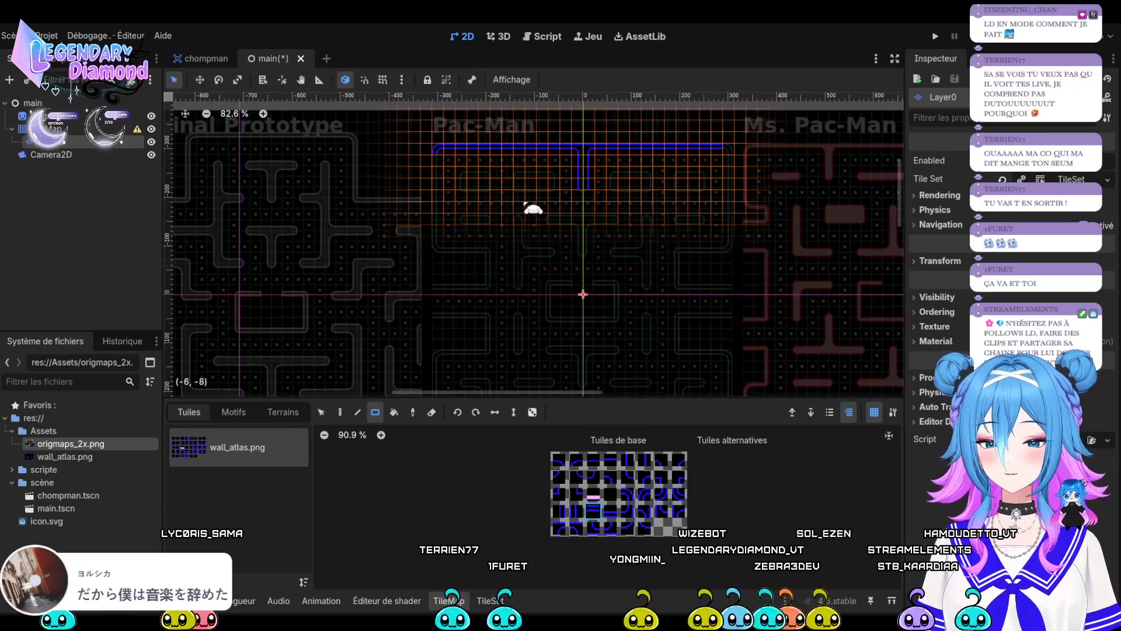
Drag origmaps_2x.png from the FileSystem dock onto the canvas as a new sprite.
scroll(532, 152, up, 3)
scroll(543, 213, up, 8)
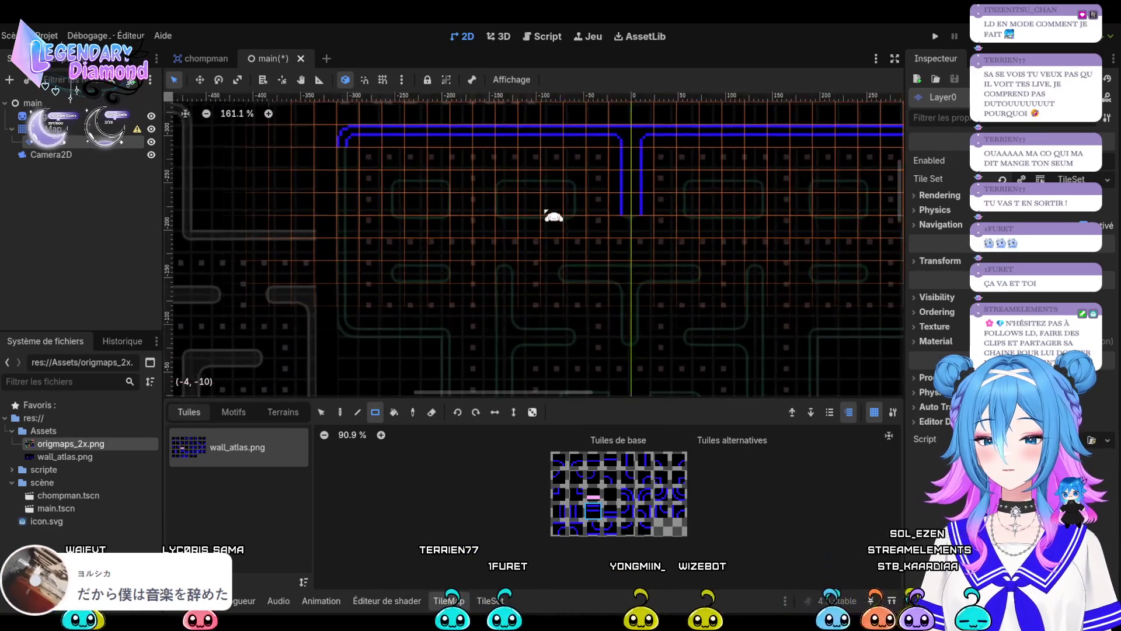
scroll(543, 213, down, 7)
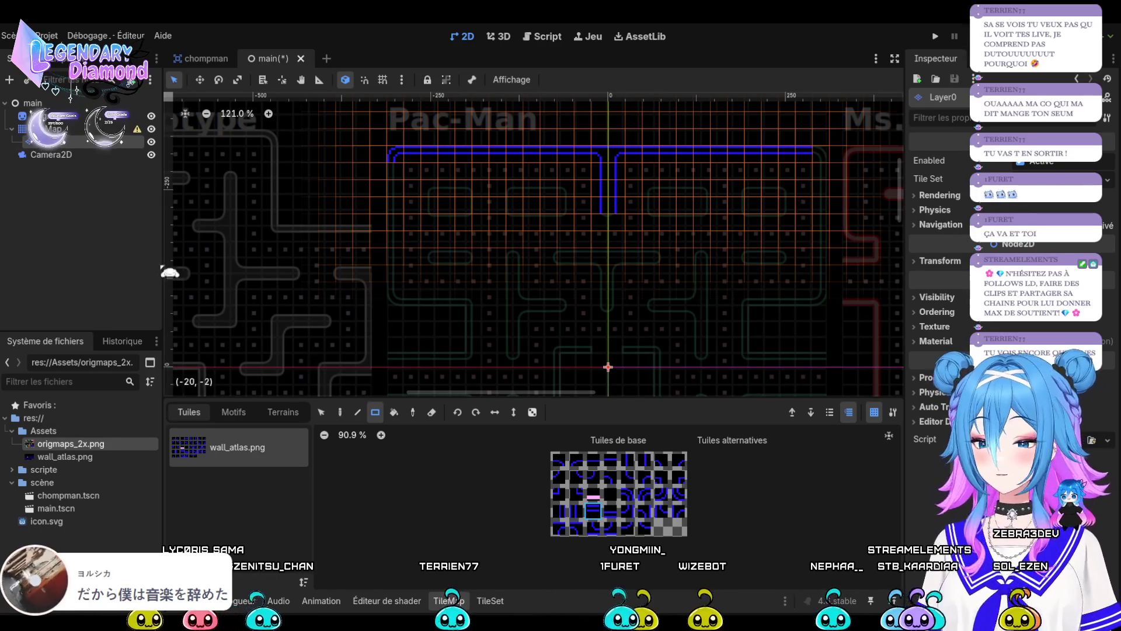
drag(70, 444, 608, 366)
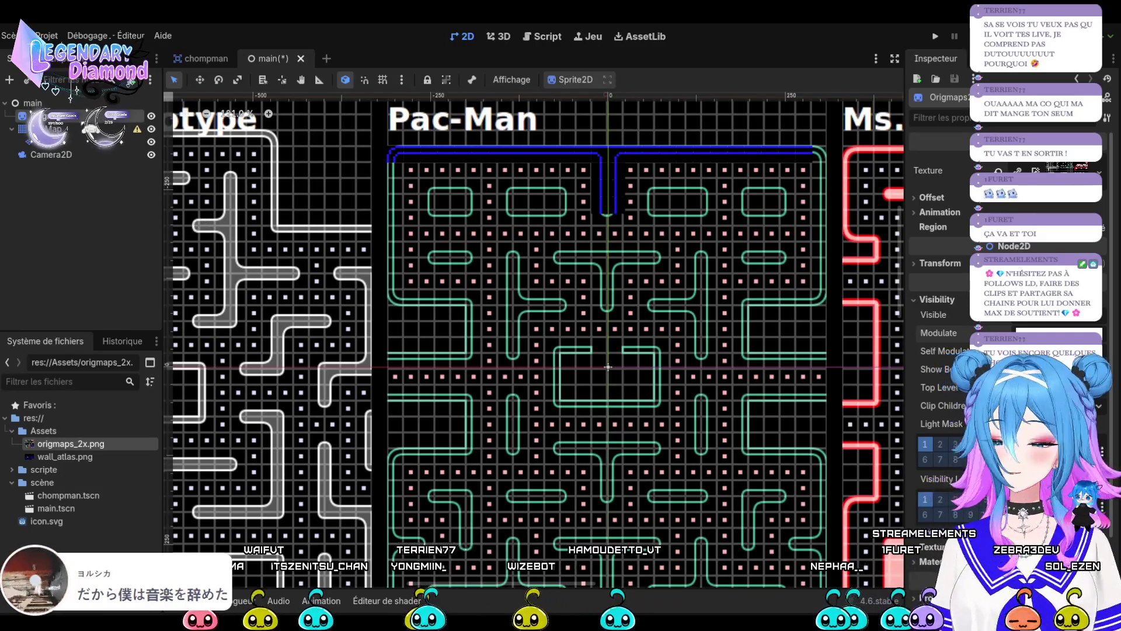
On Layer0, paint a vertical wall down the maze's left edge with a corner at its bottom.
click(53, 141)
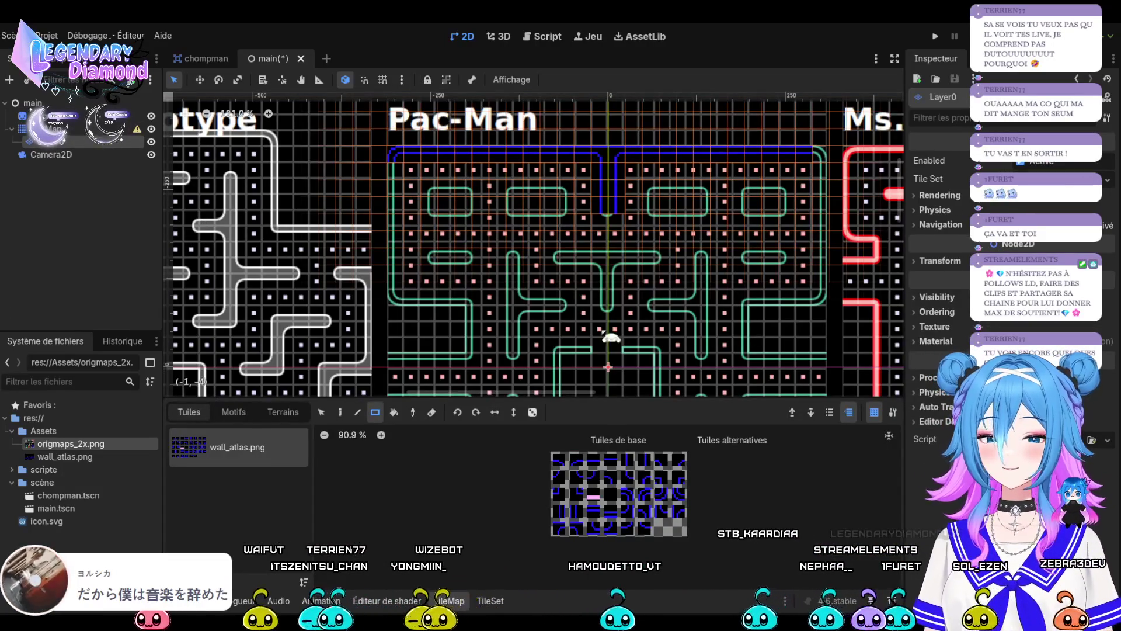
click(576, 511)
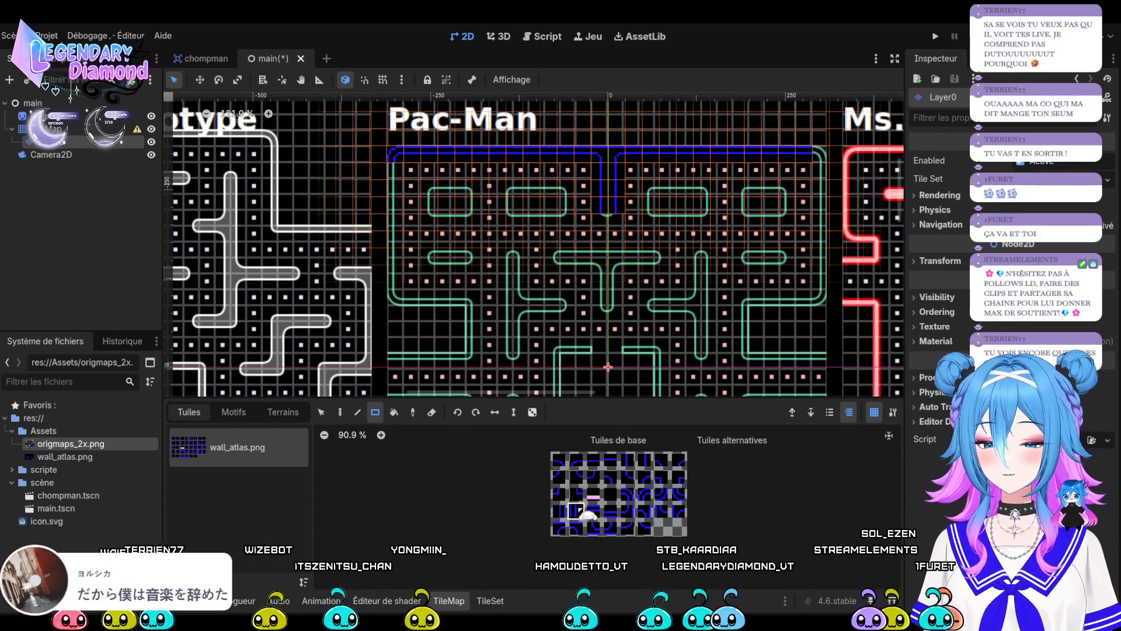
drag(402, 171, 409, 284)
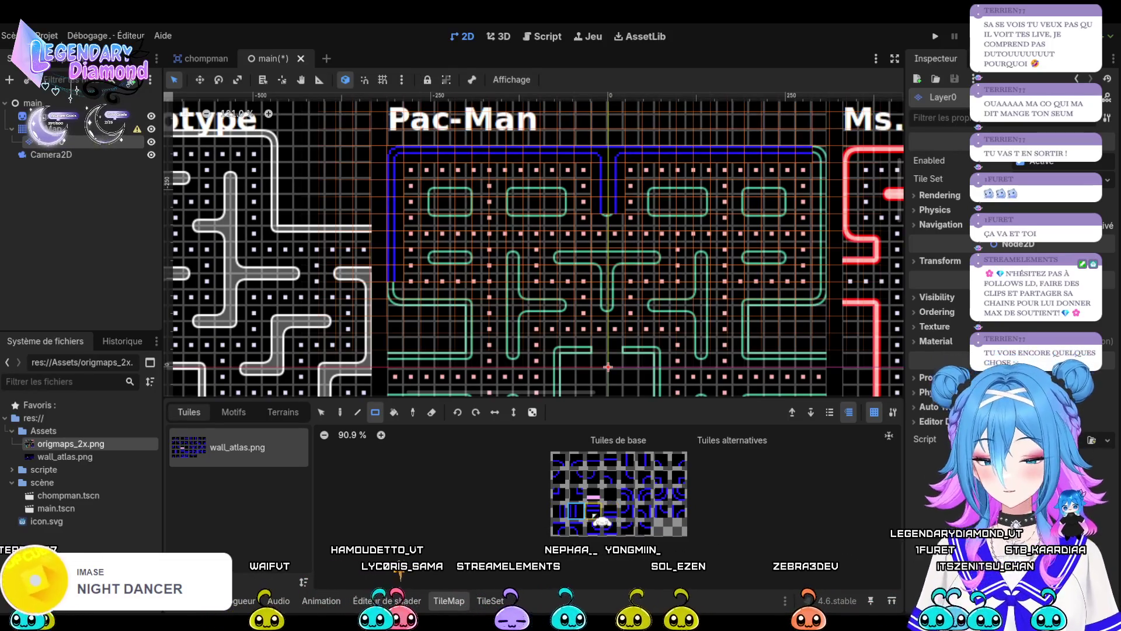
click(677, 495)
click(401, 310)
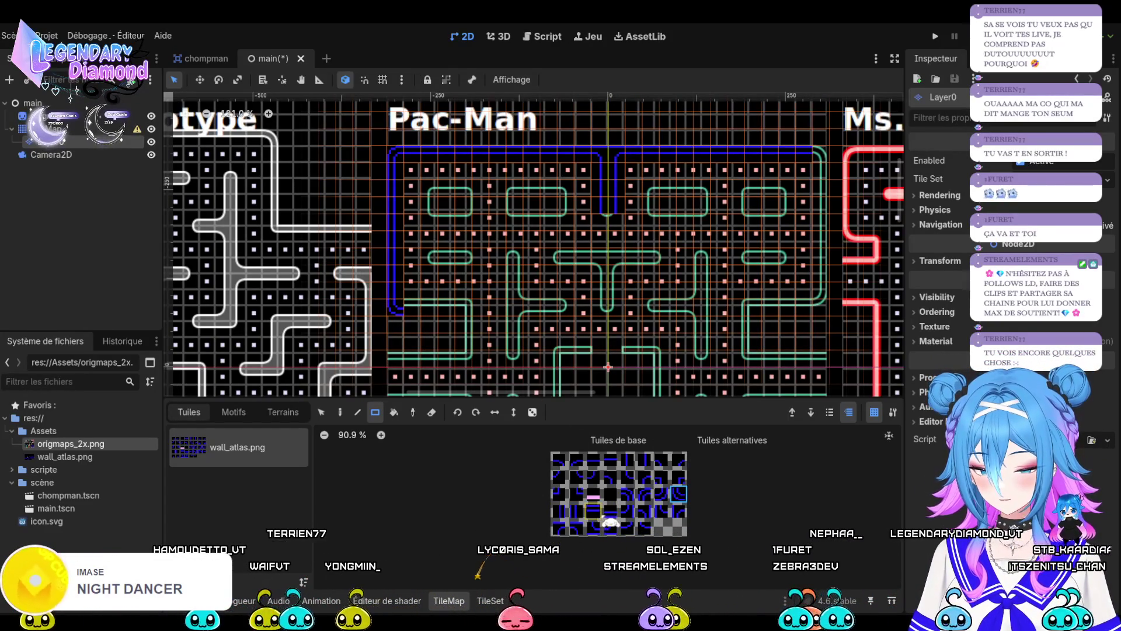
Paint a four-tile horizontal wall off the left wall's bottom, undoing a misplaced corner cap.
click(593, 510)
drag(421, 319, 438, 321)
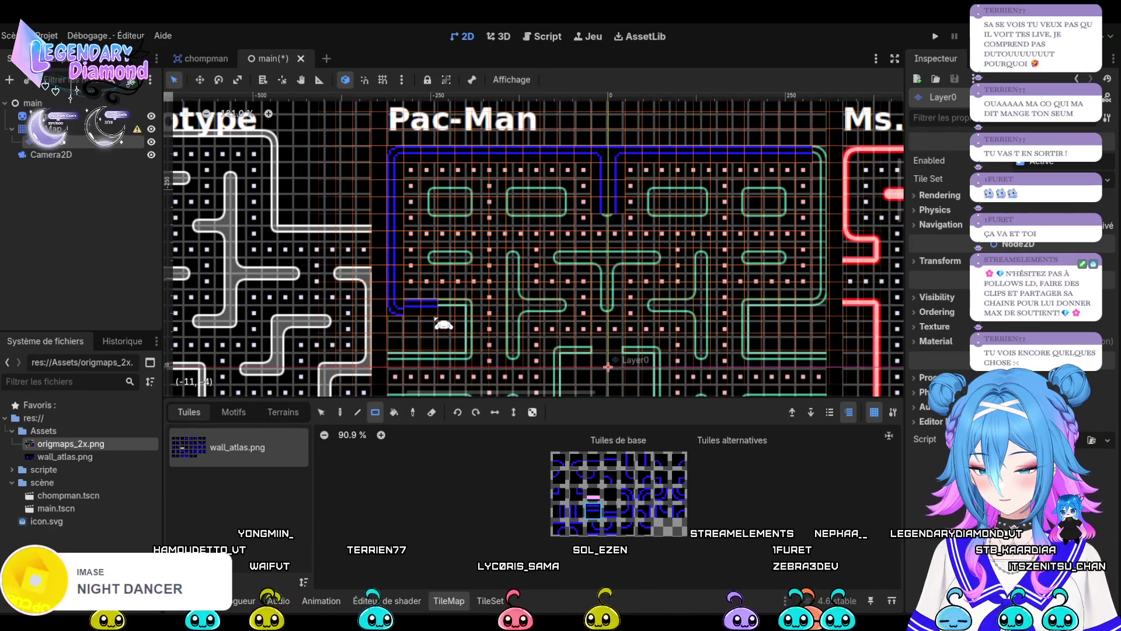
click(610, 510)
drag(412, 307, 459, 319)
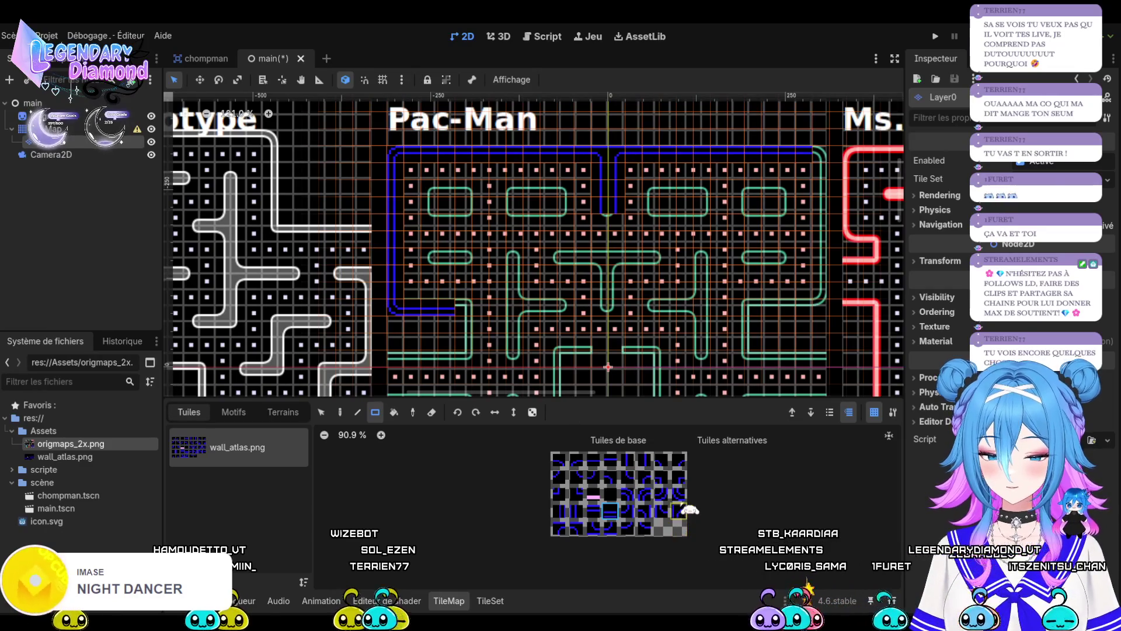
click(637, 496)
click(464, 310)
key(ctrl+z)
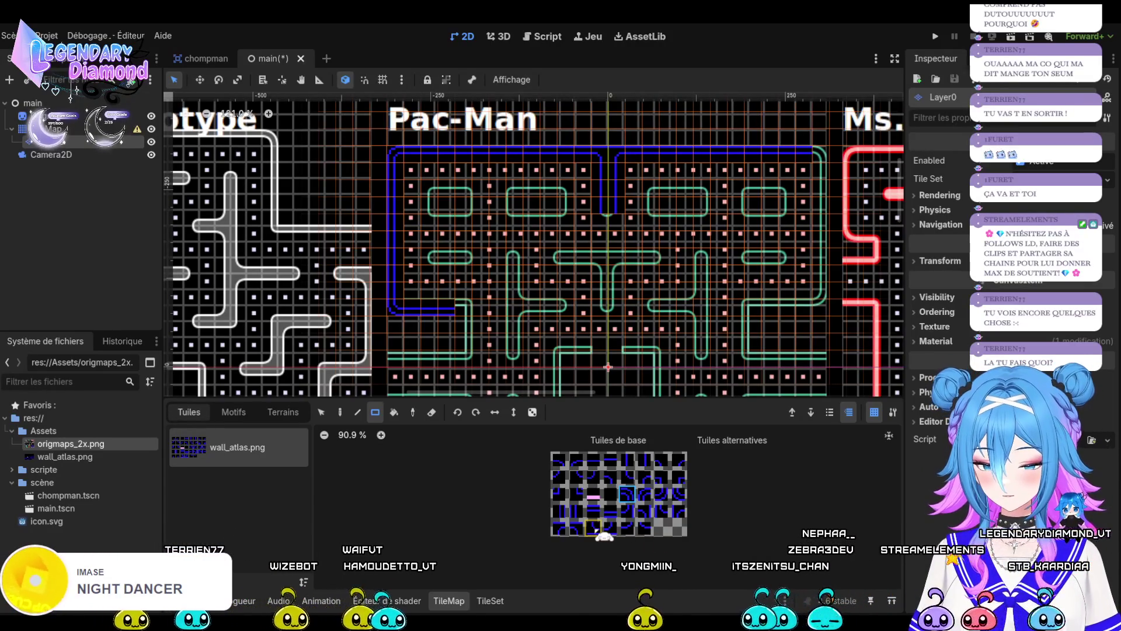
click(576, 493)
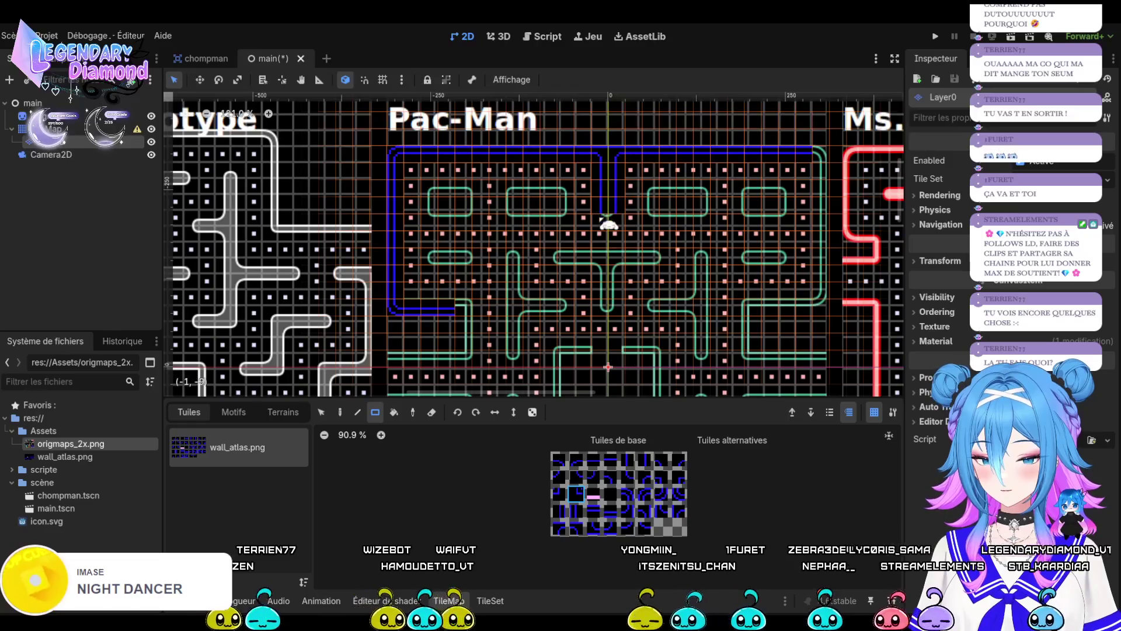
Extend the left horizontal wall one tile right and paint a vertical segment down the left side.
click(558, 493)
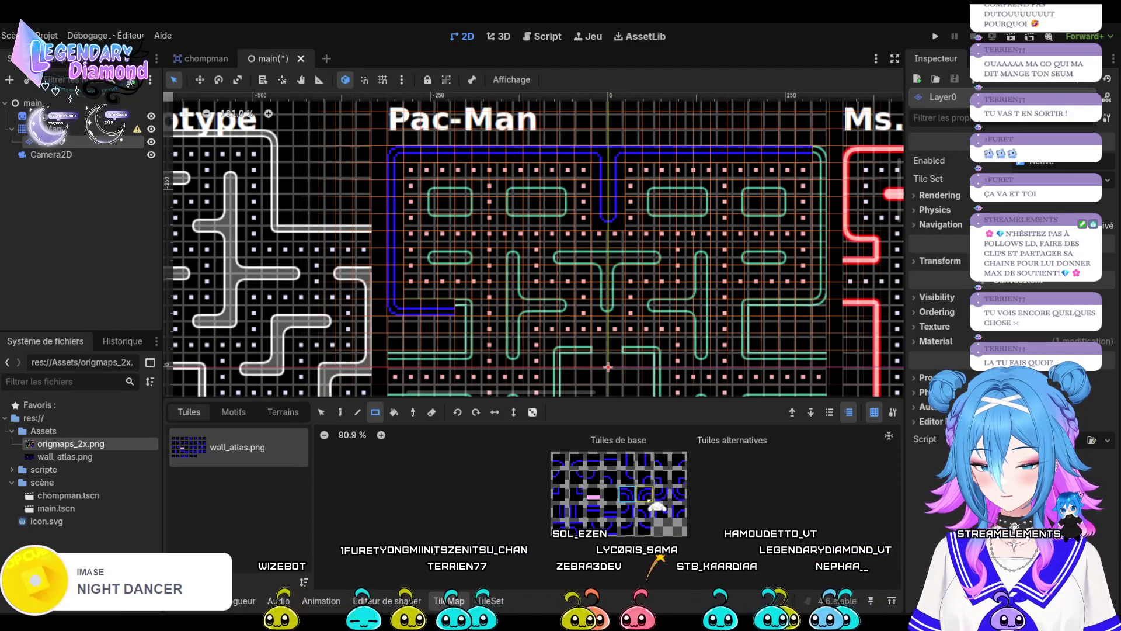
click(637, 501)
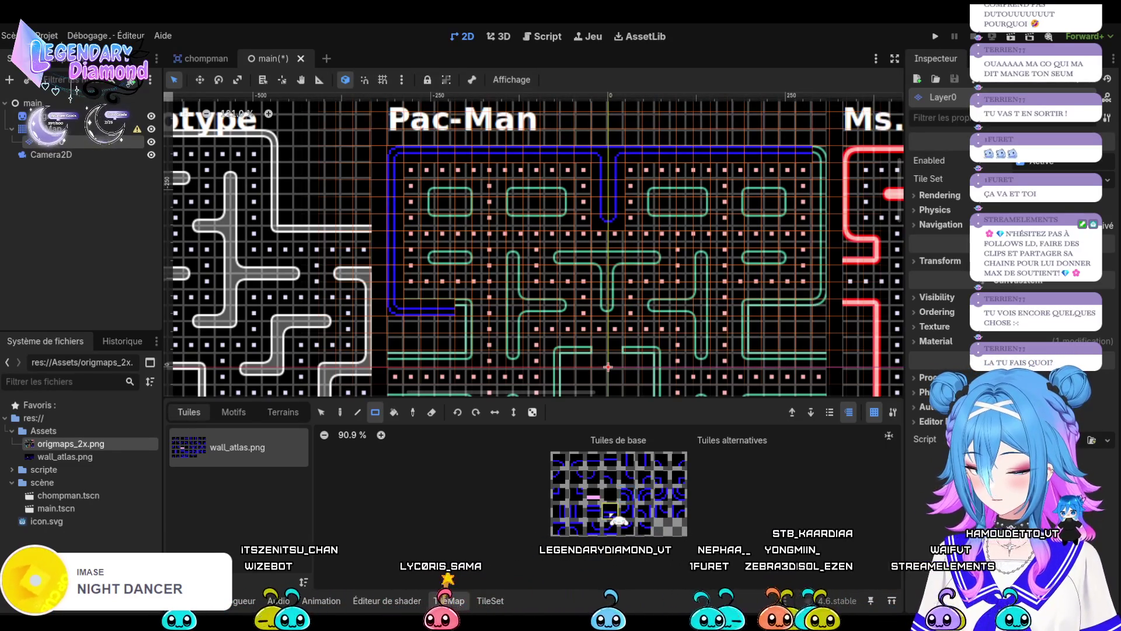
click(467, 308)
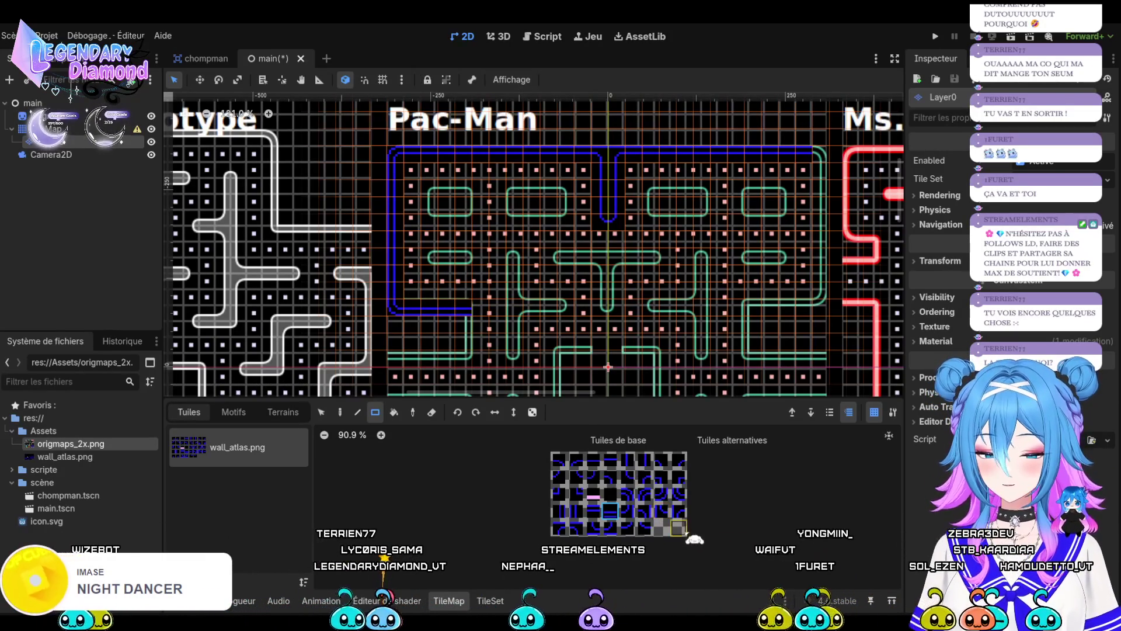
click(663, 476)
click(465, 308)
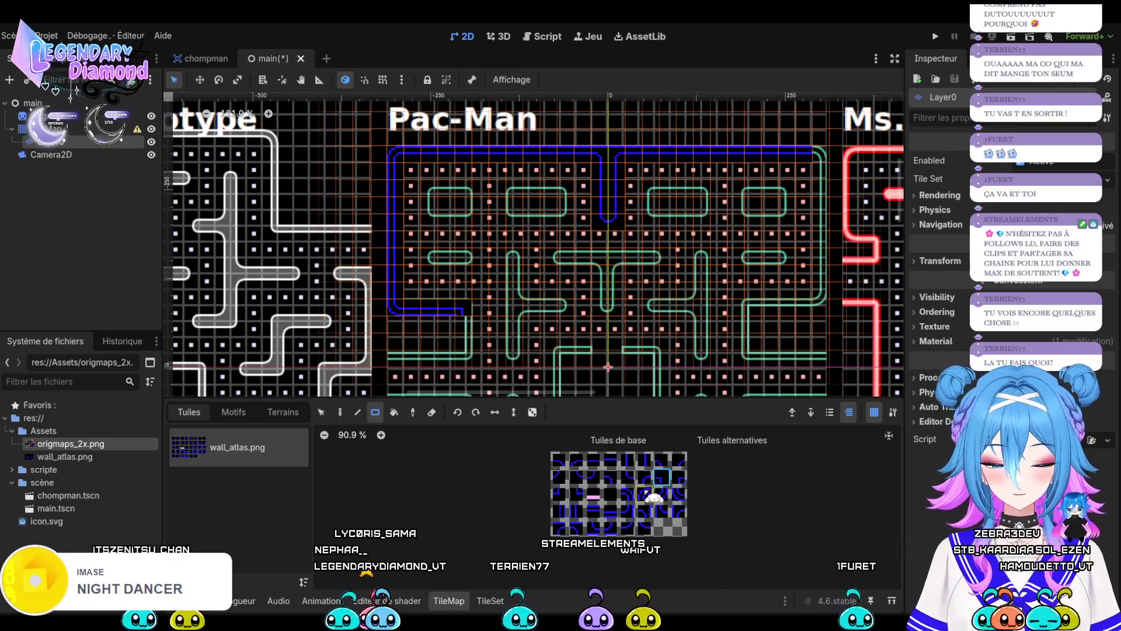
click(576, 511)
drag(464, 319, 472, 363)
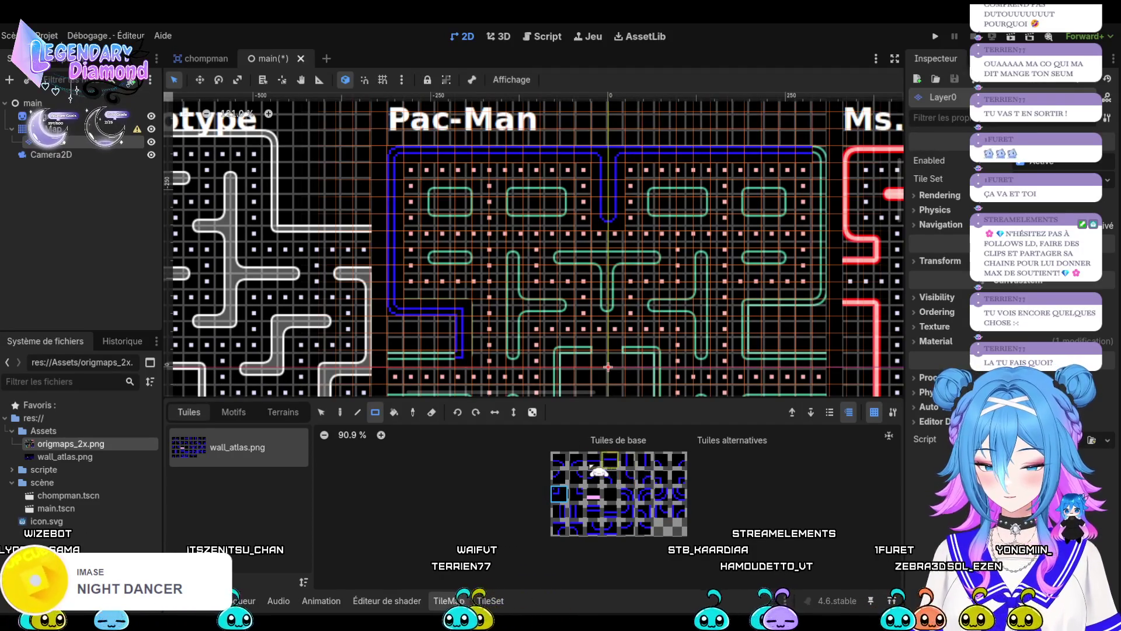
Paint a seven-tile wall column on the right edge and a five-tile horizontal run beside it.
click(592, 511)
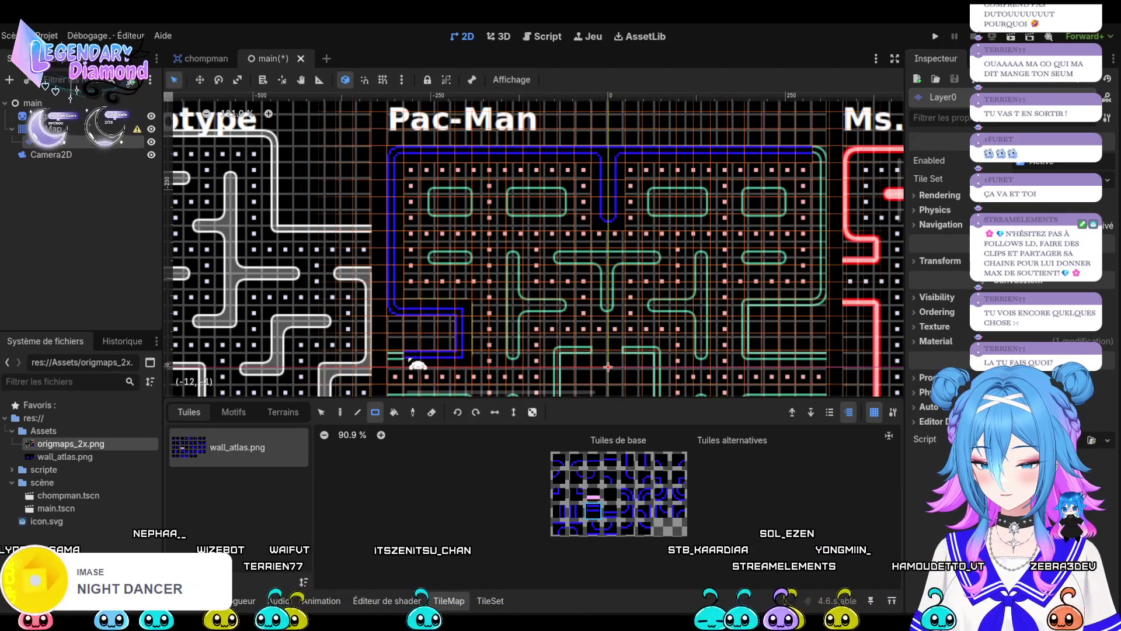
scroll(543, 276, down, 1)
scroll(769, 270, down, 1)
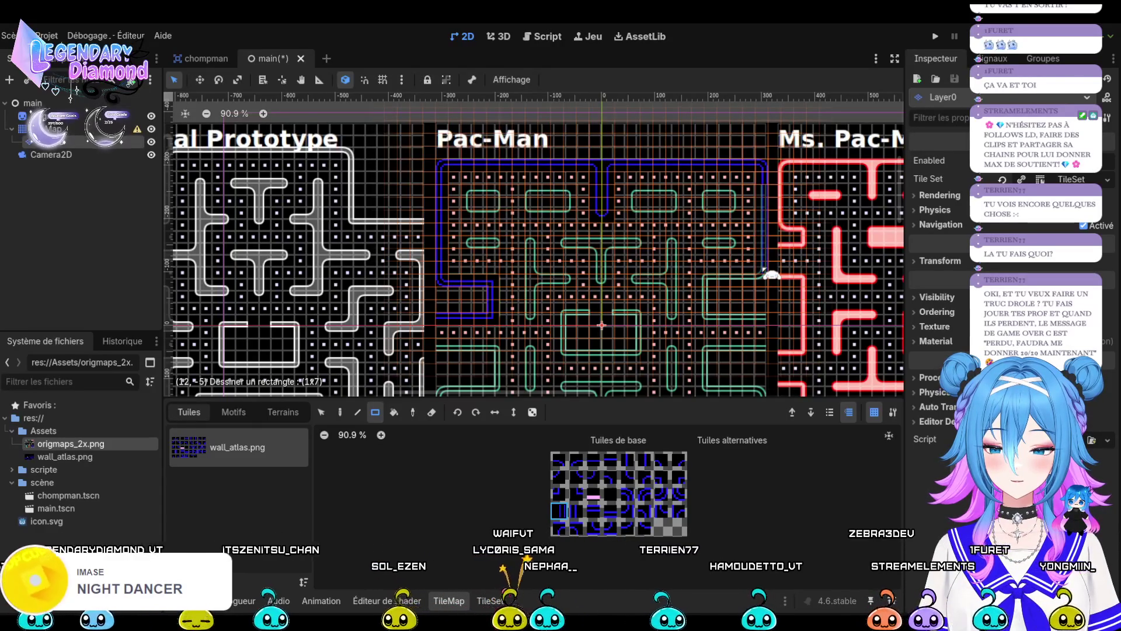
drag(765, 270, 766, 275)
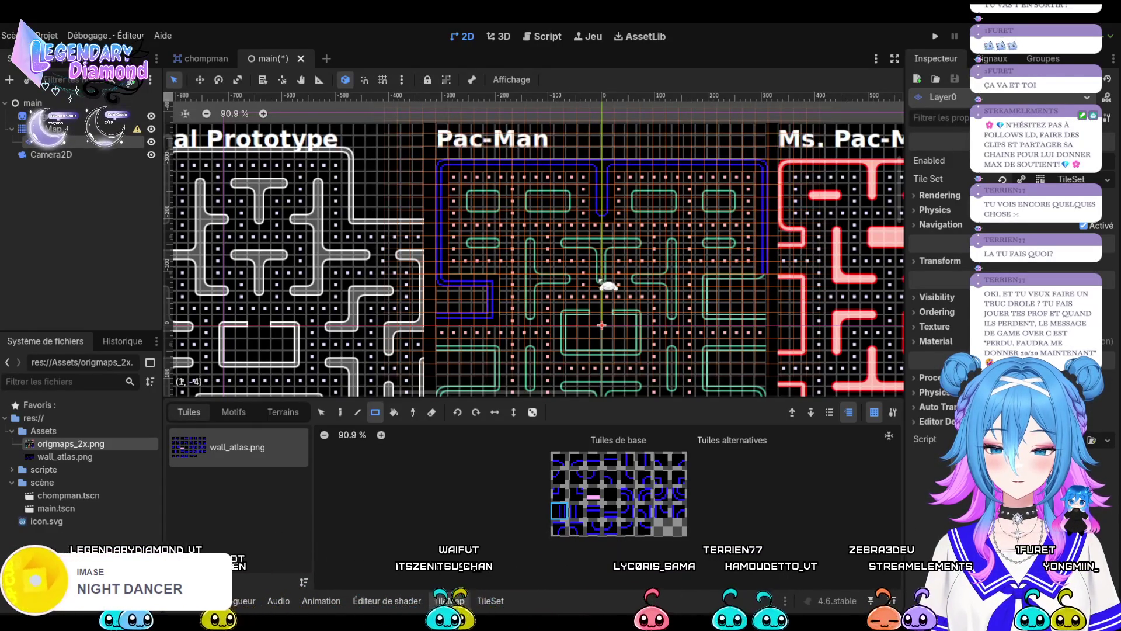
click(662, 495)
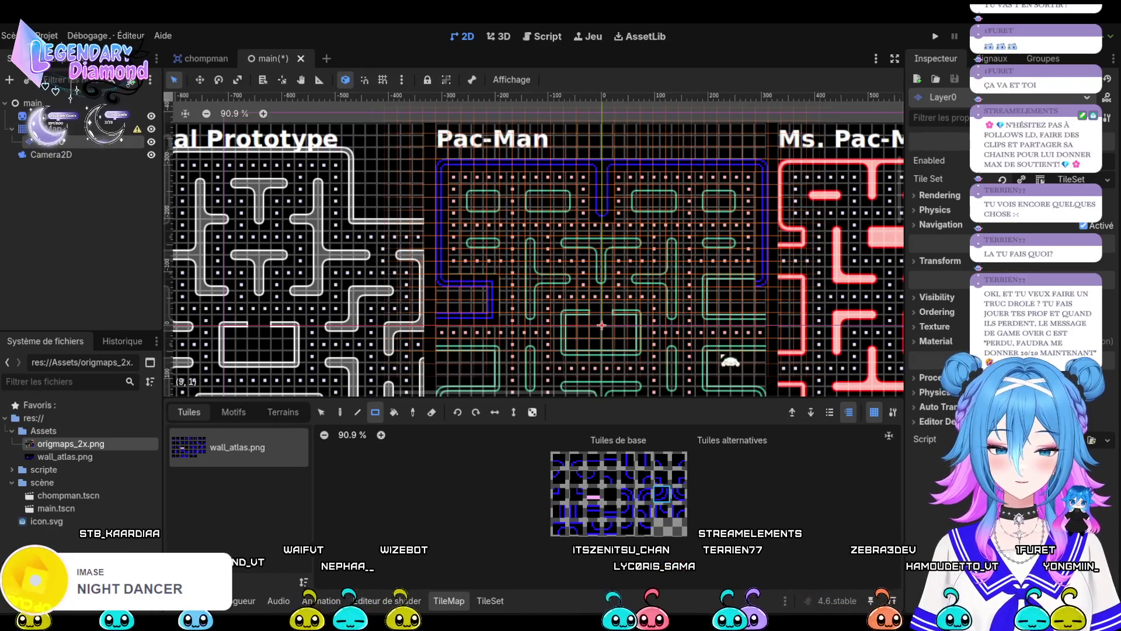
click(612, 514)
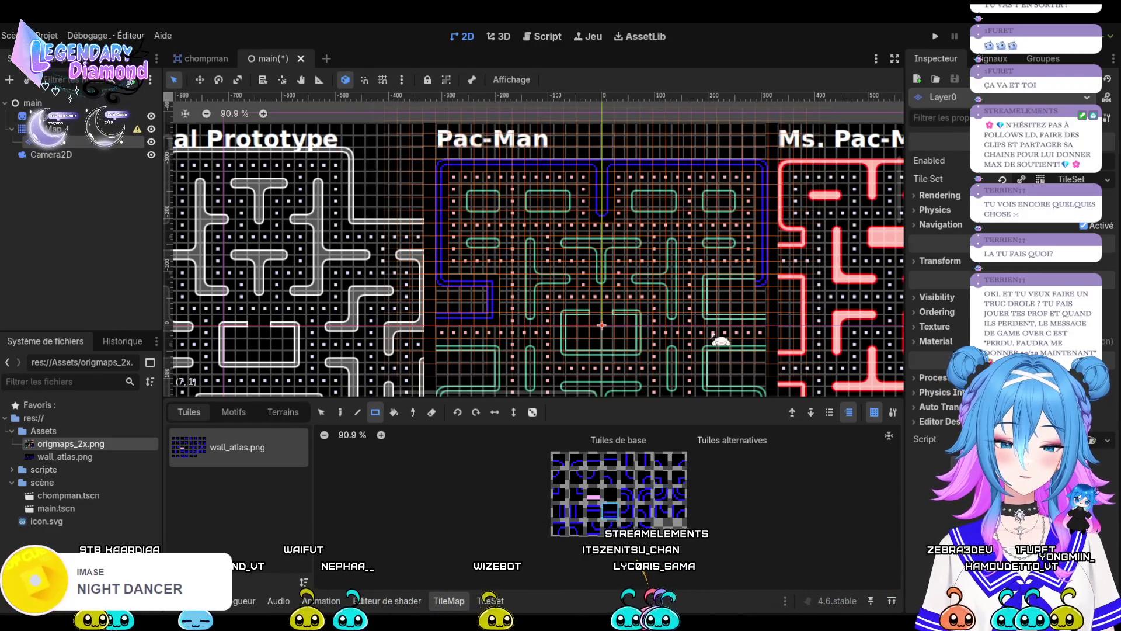
drag(753, 292, 721, 291)
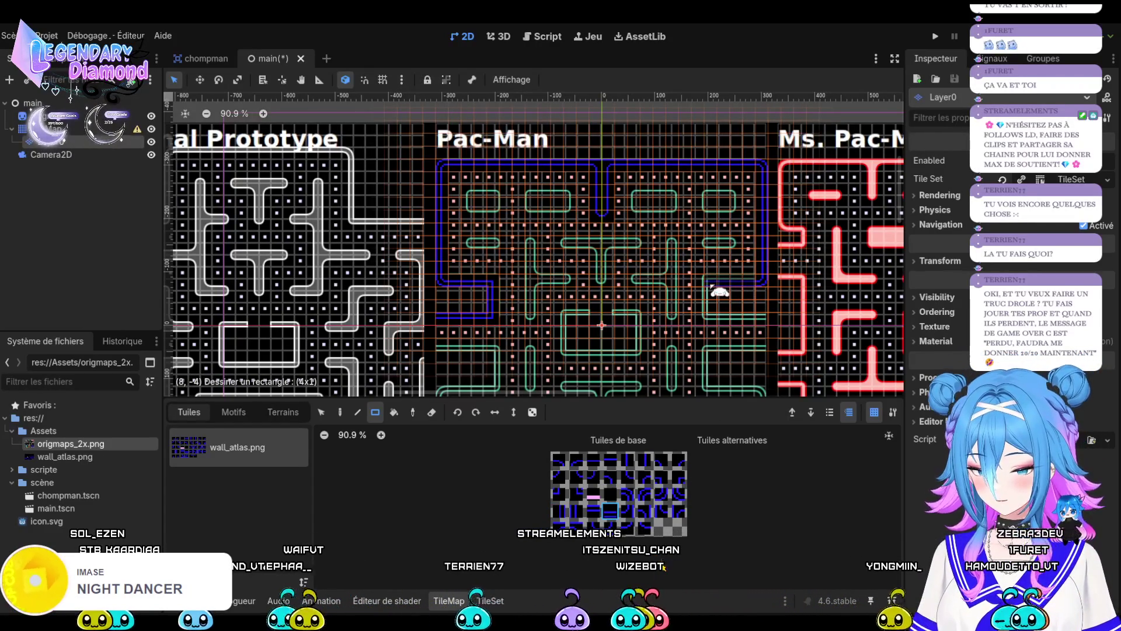
drag(720, 291, 724, 292)
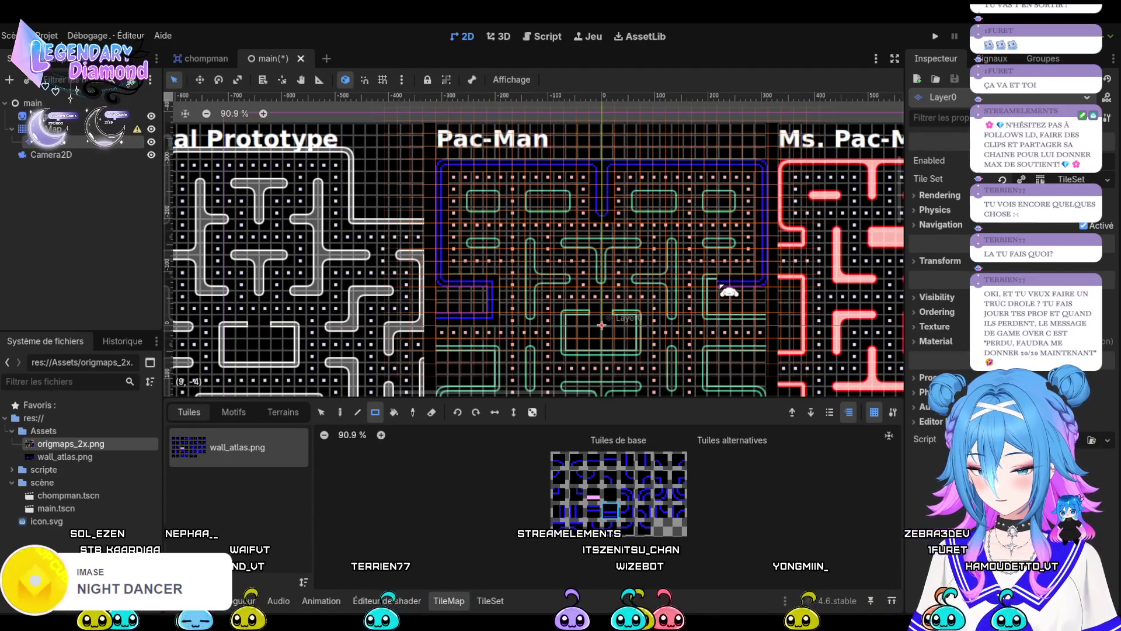
Paint a four-tile wall row in the lower right and a two-tile wall piece in the upper right.
click(678, 488)
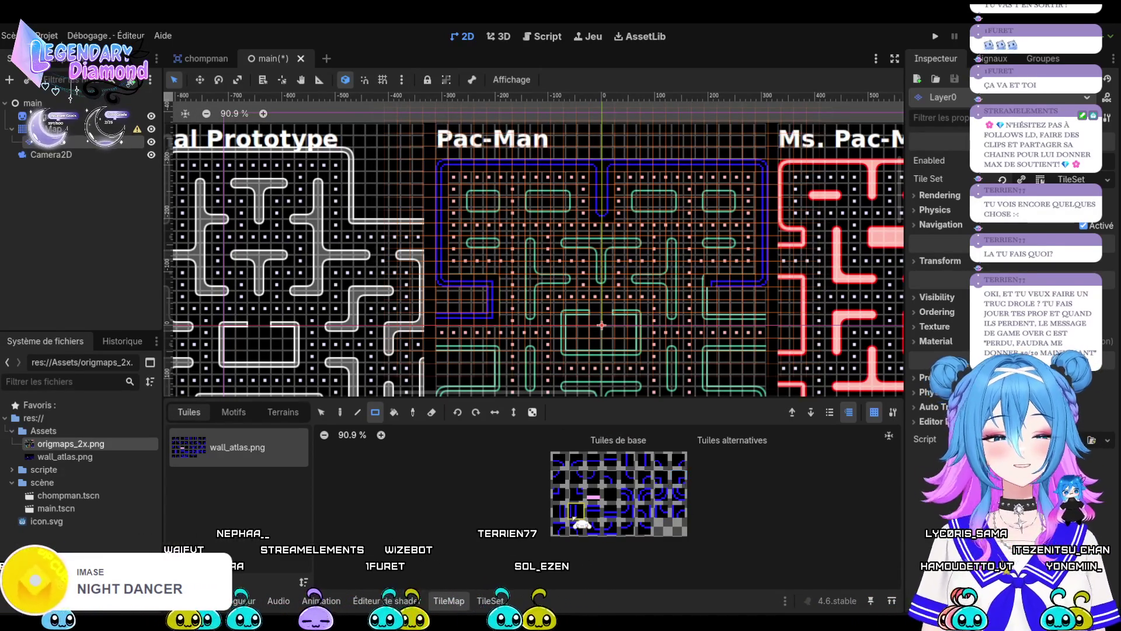
click(559, 511)
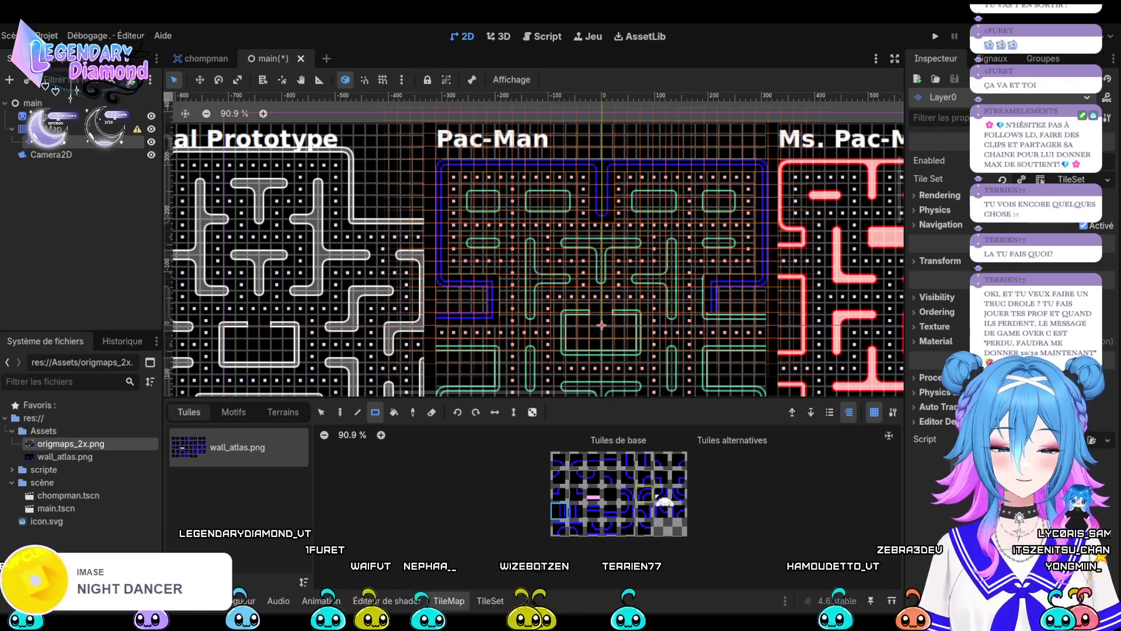
click(576, 493)
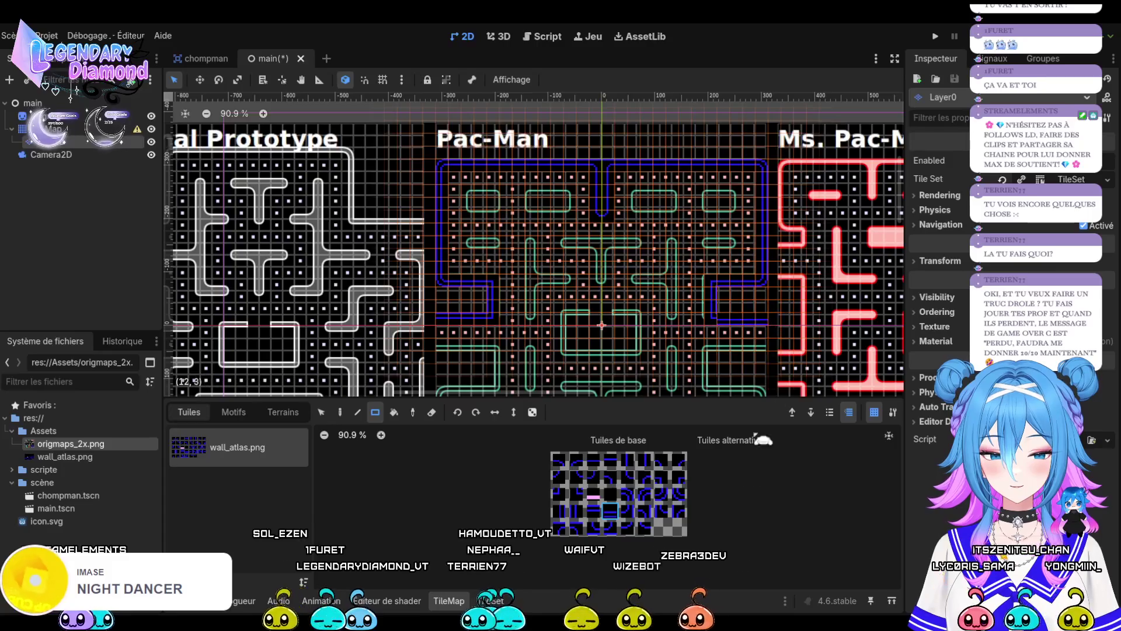
click(594, 512)
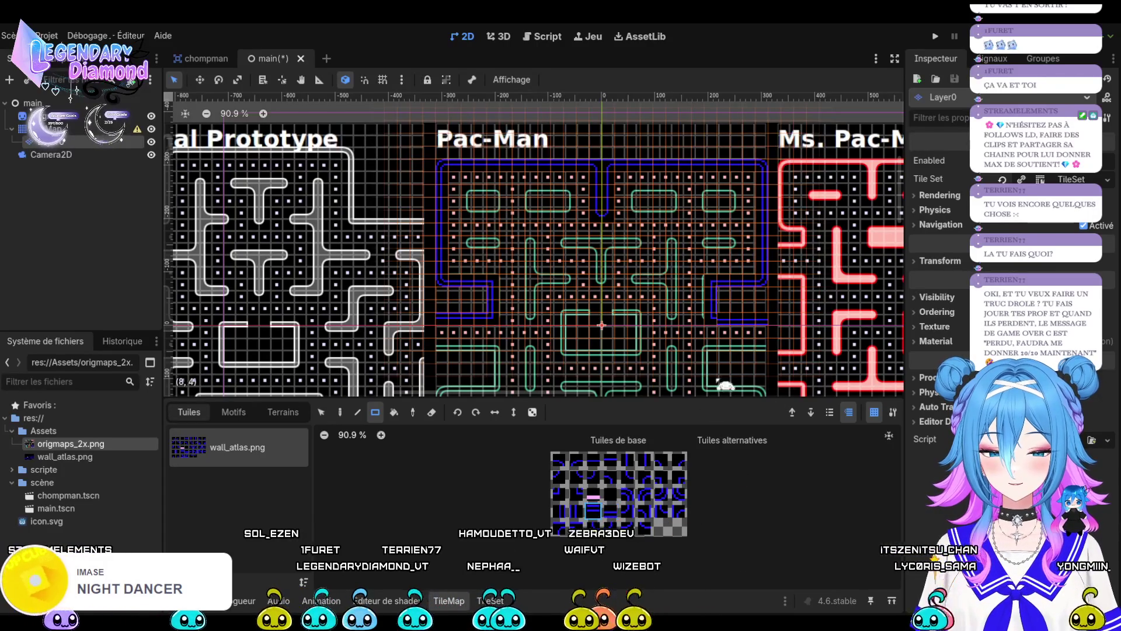
drag(720, 320, 771, 330)
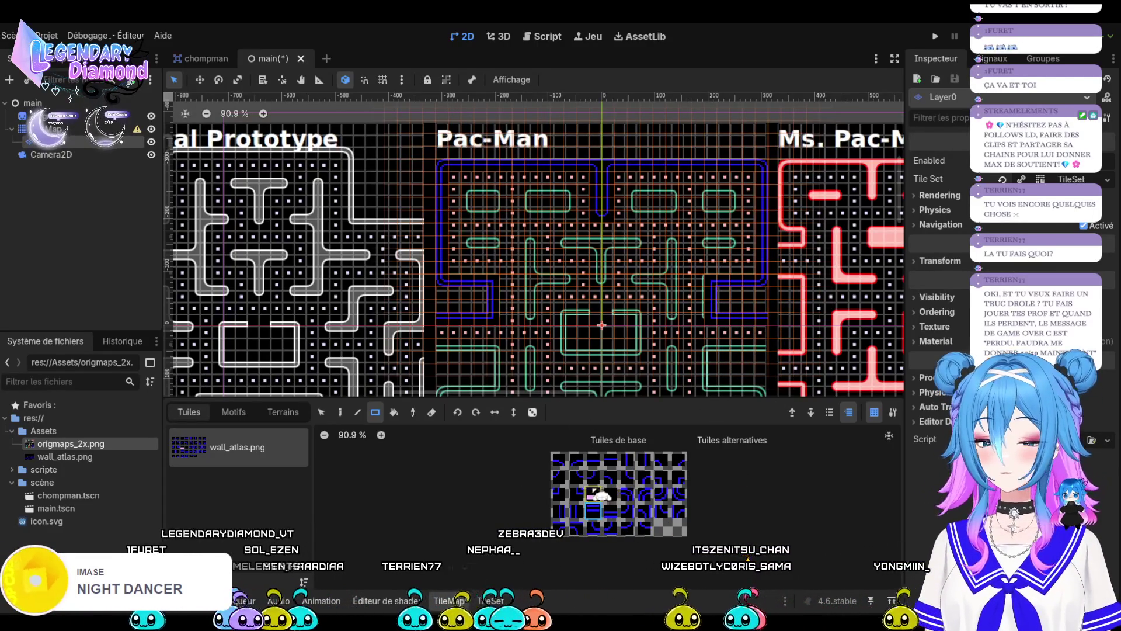
click(609, 477)
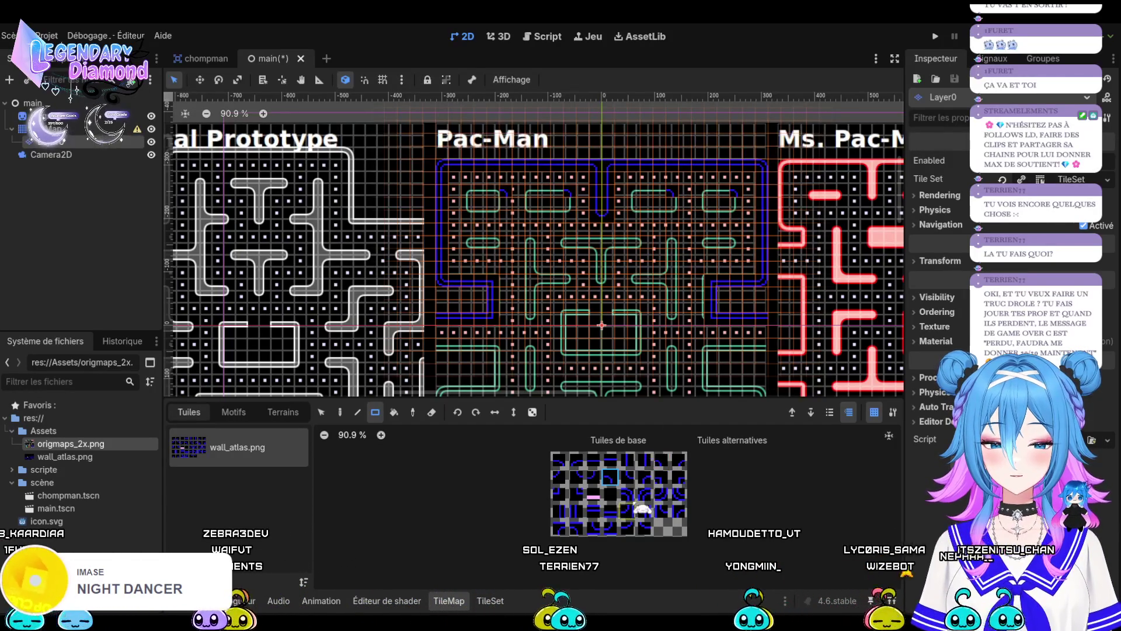
click(610, 459)
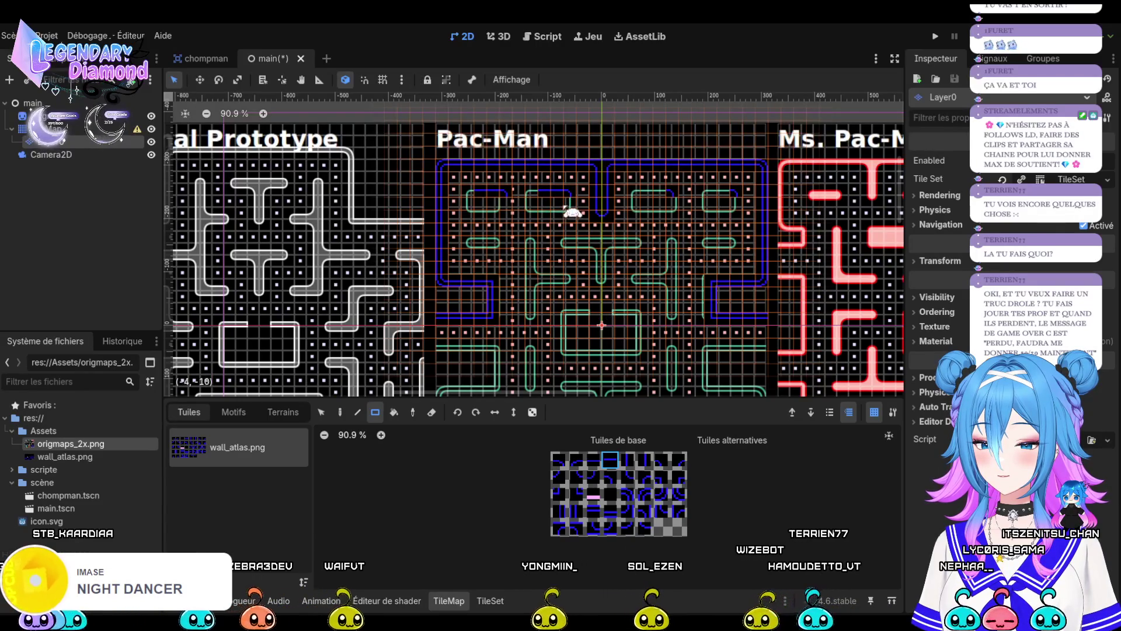
mouse_move(708, 205)
mouse_down()
mouse_move(737, 200)
mouse_move(723, 200)
mouse_up()
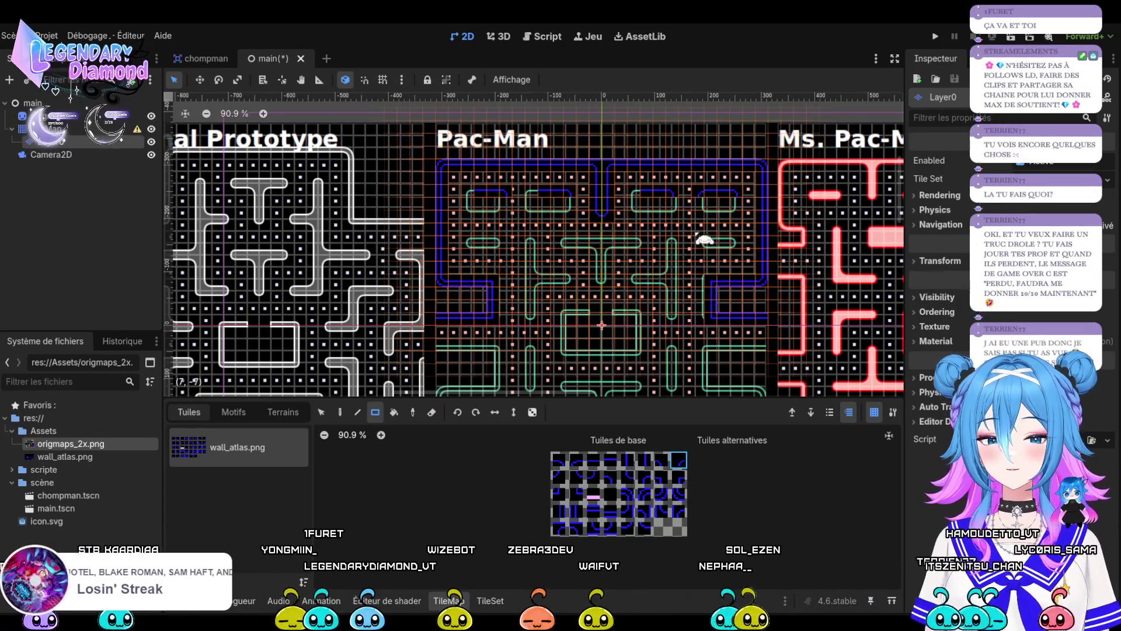
scroll(717, 185, up, 8)
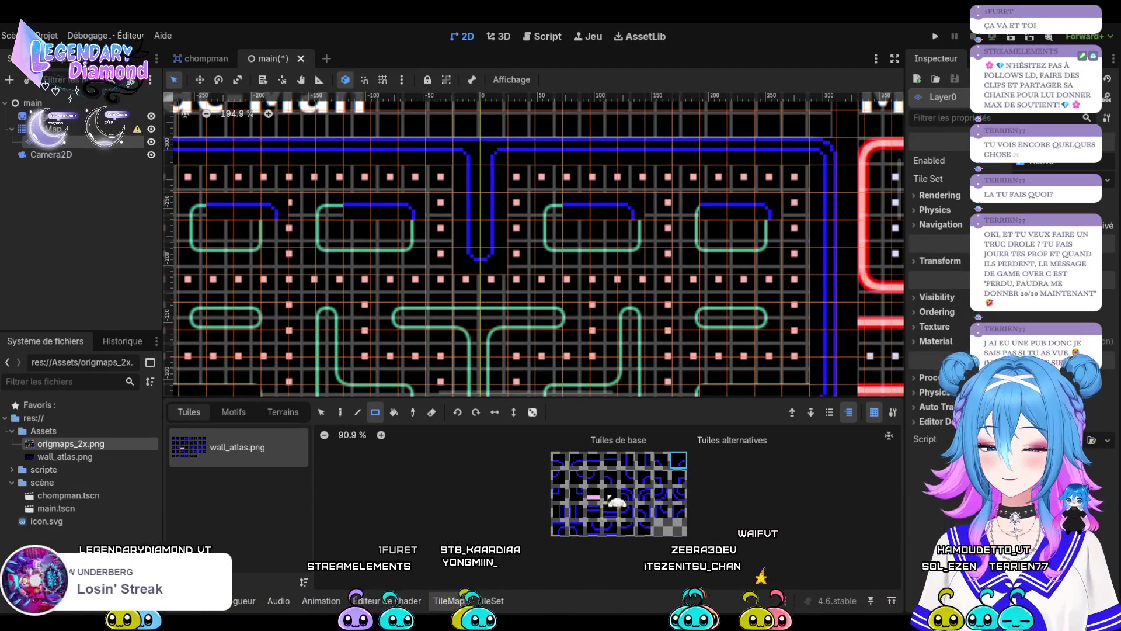
Place single wall and corner tiles on the first top block's outline.
click(627, 476)
drag(694, 258, 694, 258)
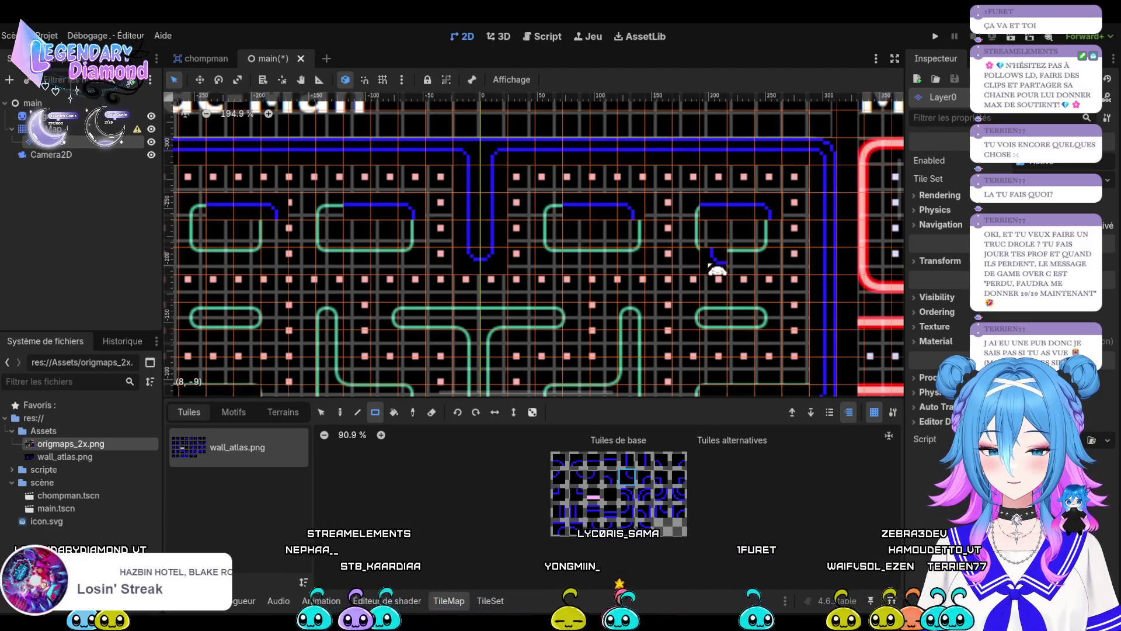
drag(697, 269, 697, 266)
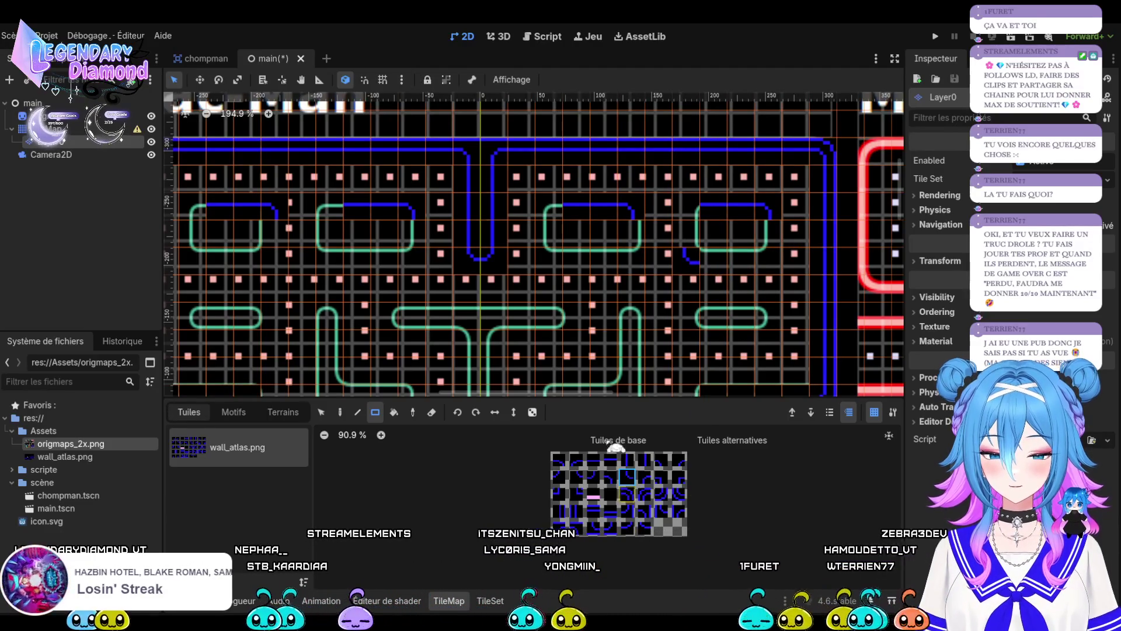
click(554, 257)
scroll(716, 290, down, 1)
scroll(716, 290, left, 5)
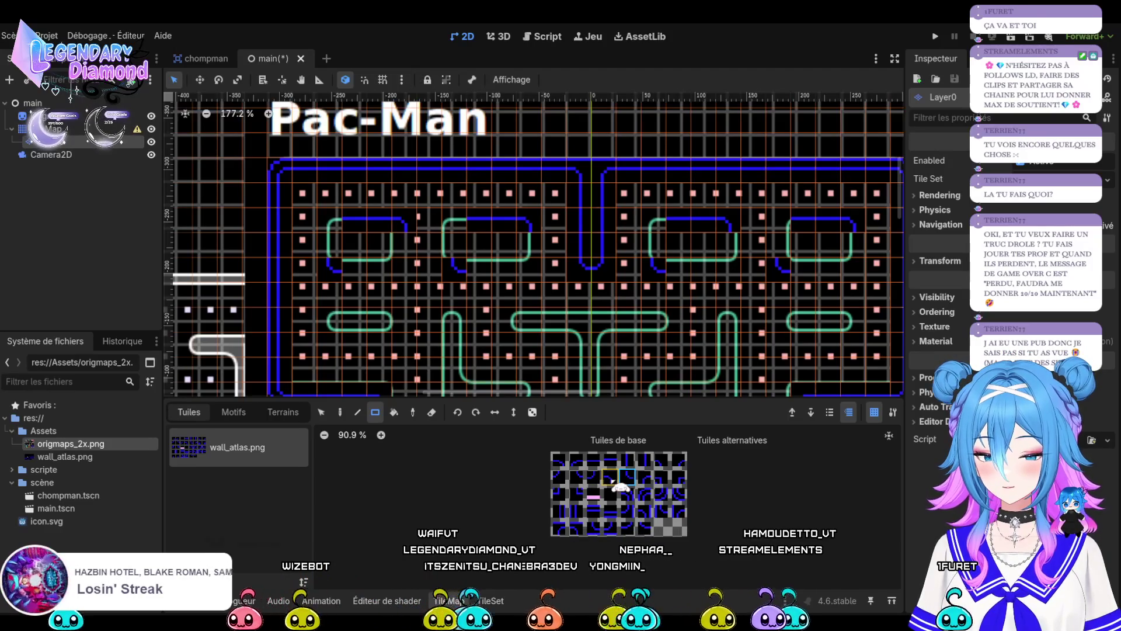
Paint wall tiles along the outline of another top block.
click(593, 475)
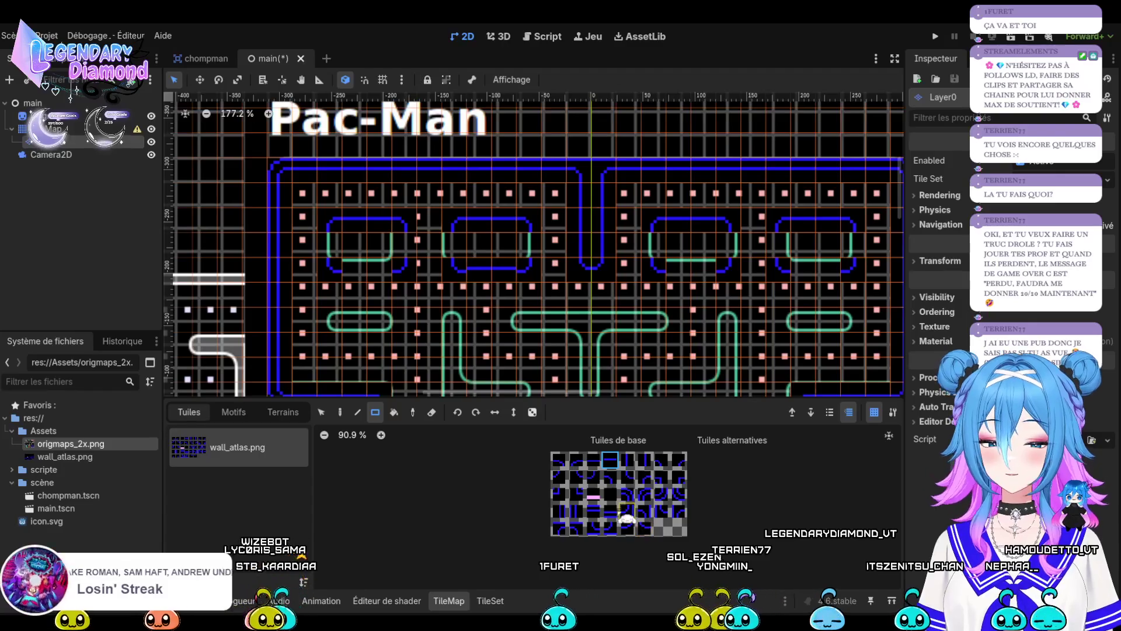
click(593, 459)
drag(498, 284, 514, 288)
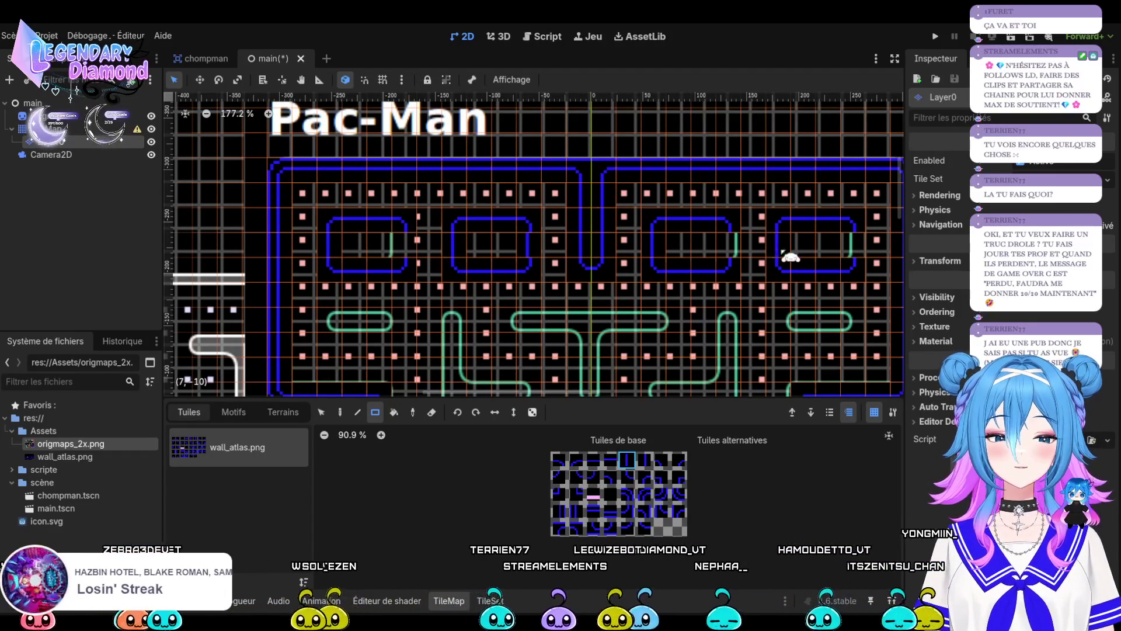
click(644, 460)
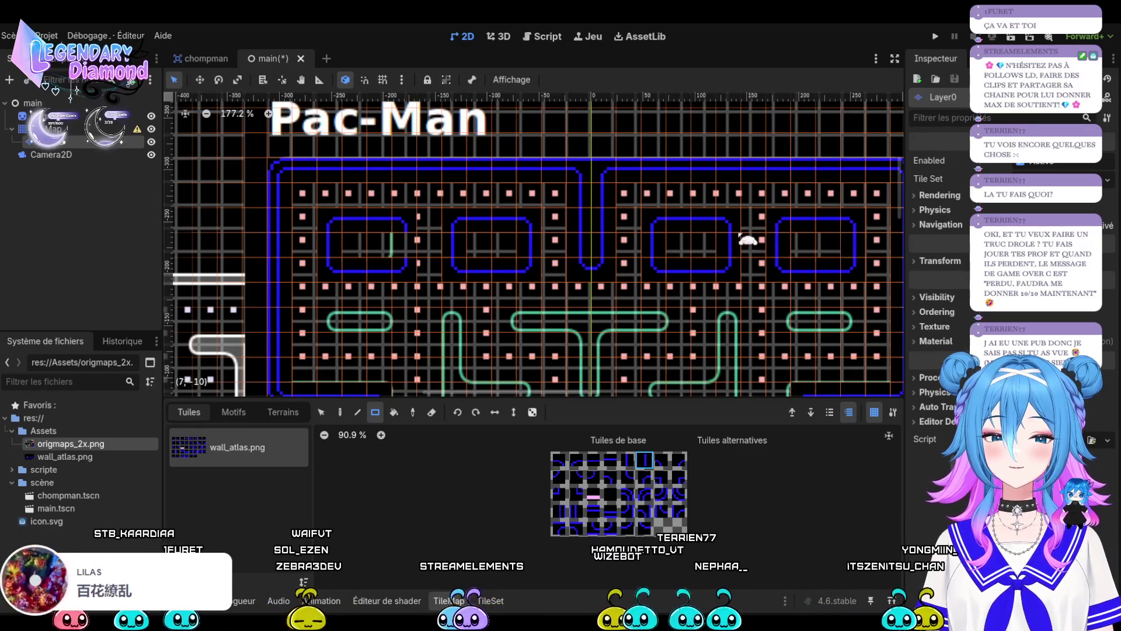
scroll(664, 218, down, 6)
scroll(646, 302, up, 4)
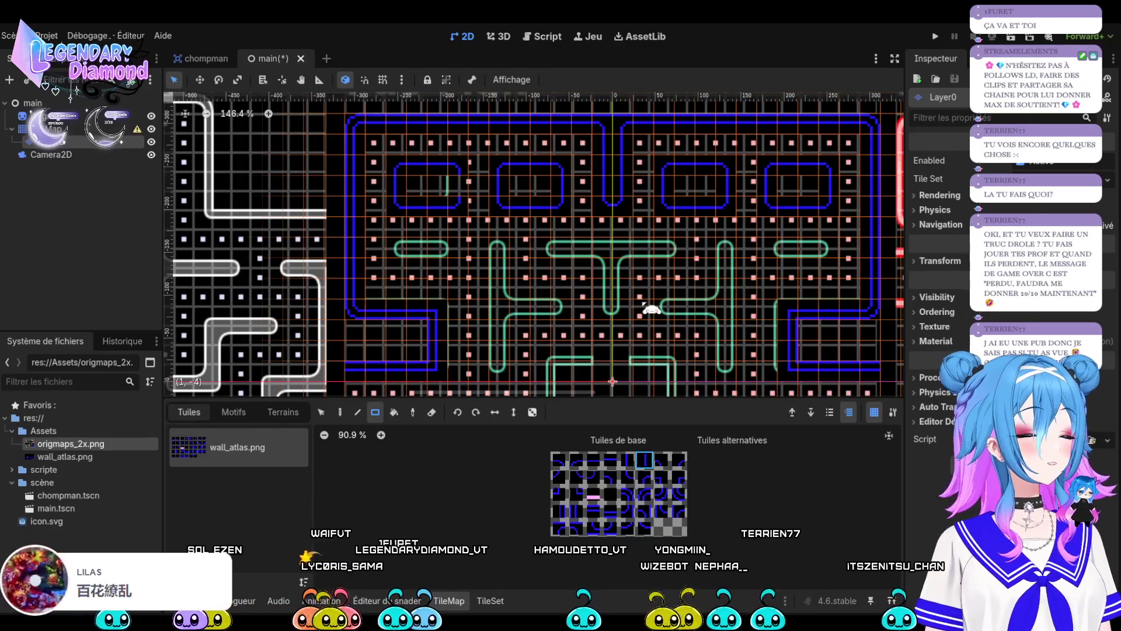
Place a blue corner tile where the green reference wall ends.
scroll(630, 294, down, 13)
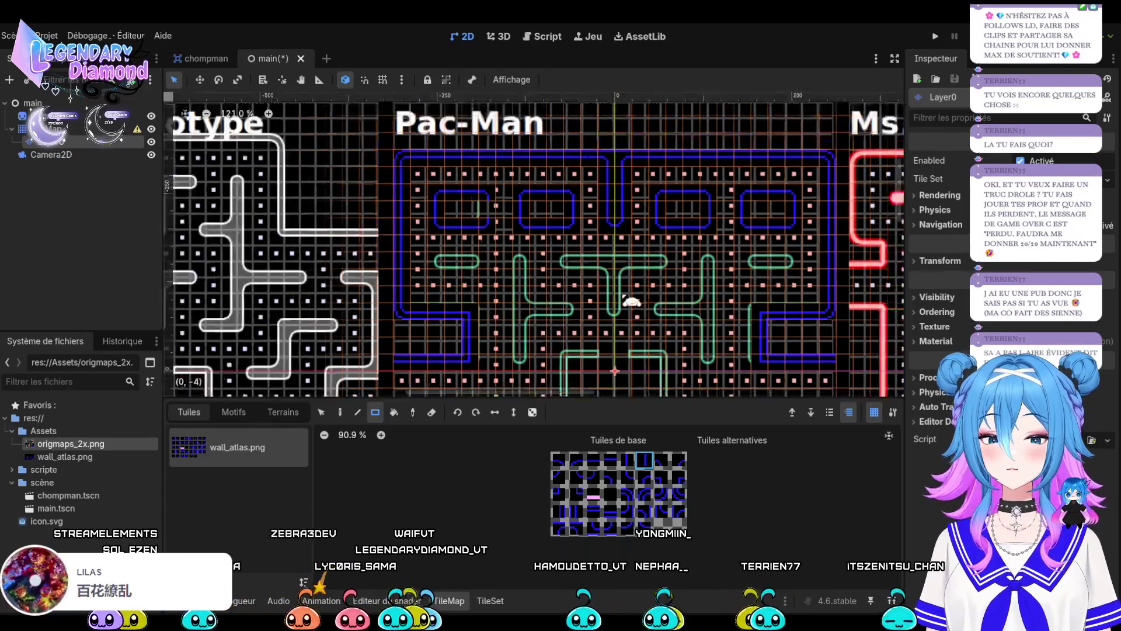
scroll(633, 297, up, 9)
scroll(622, 304, down, 10)
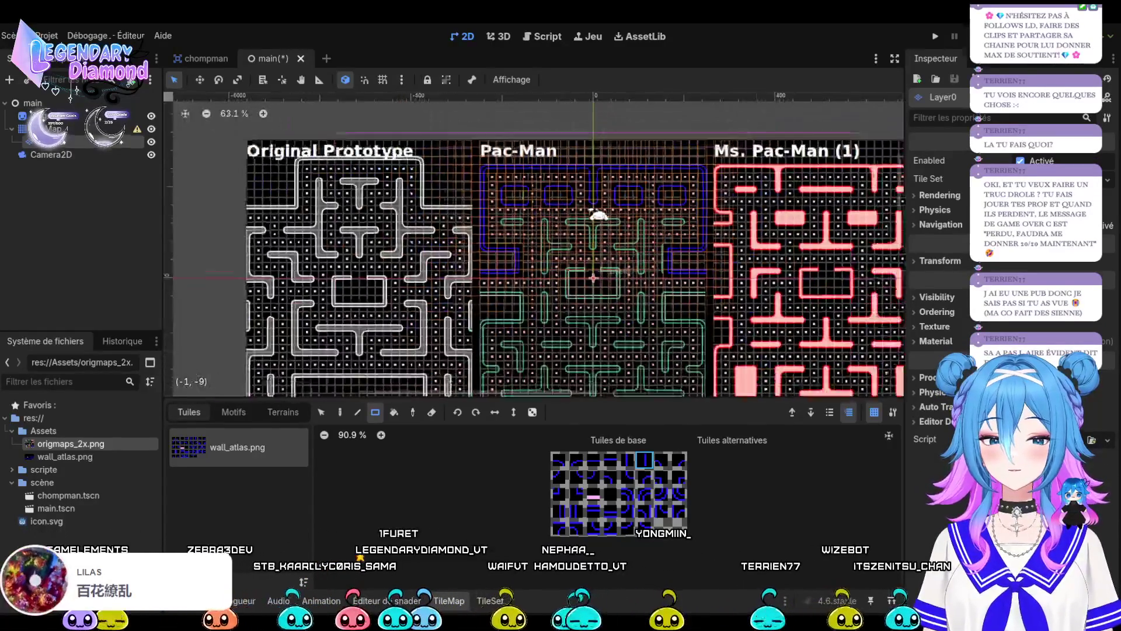
scroll(607, 280, up, 5)
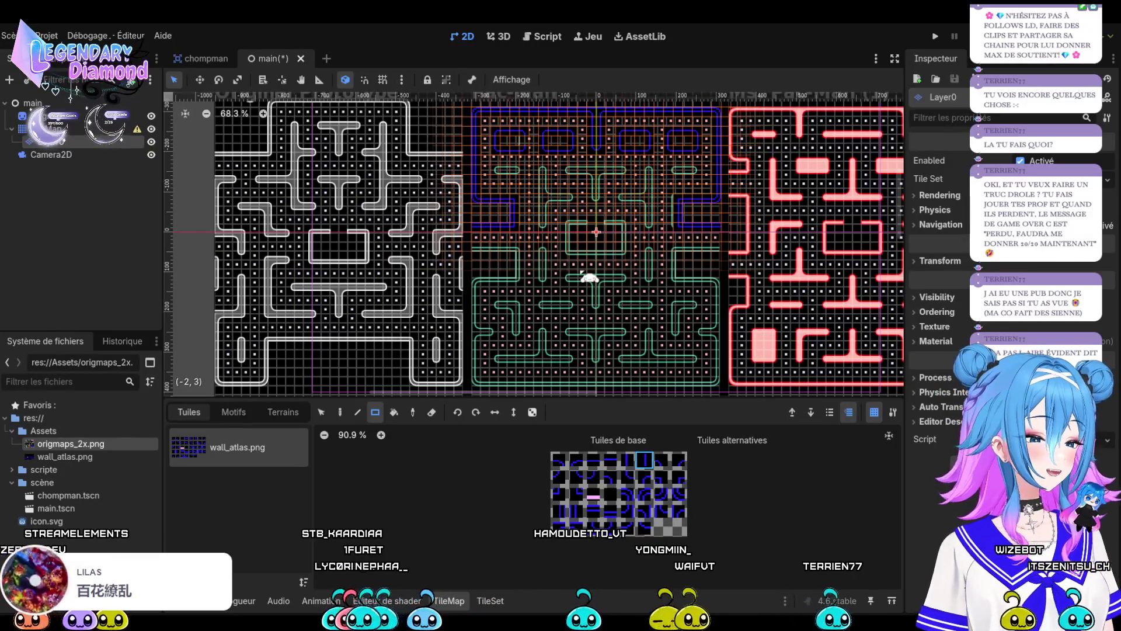
scroll(582, 272, down, 2)
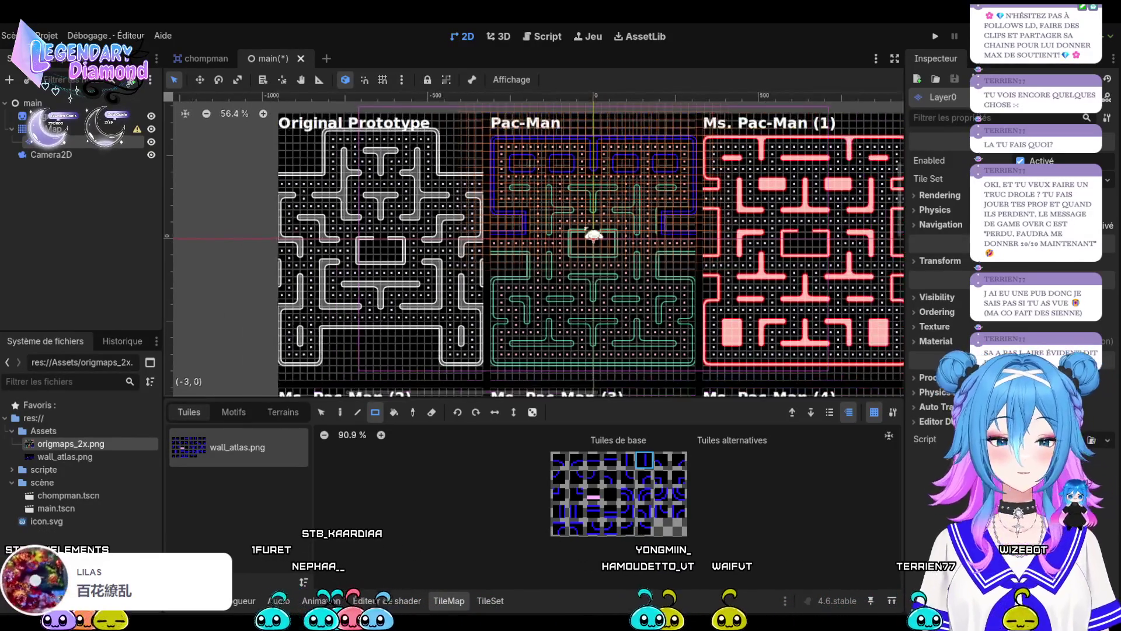
scroll(614, 195, up, 12)
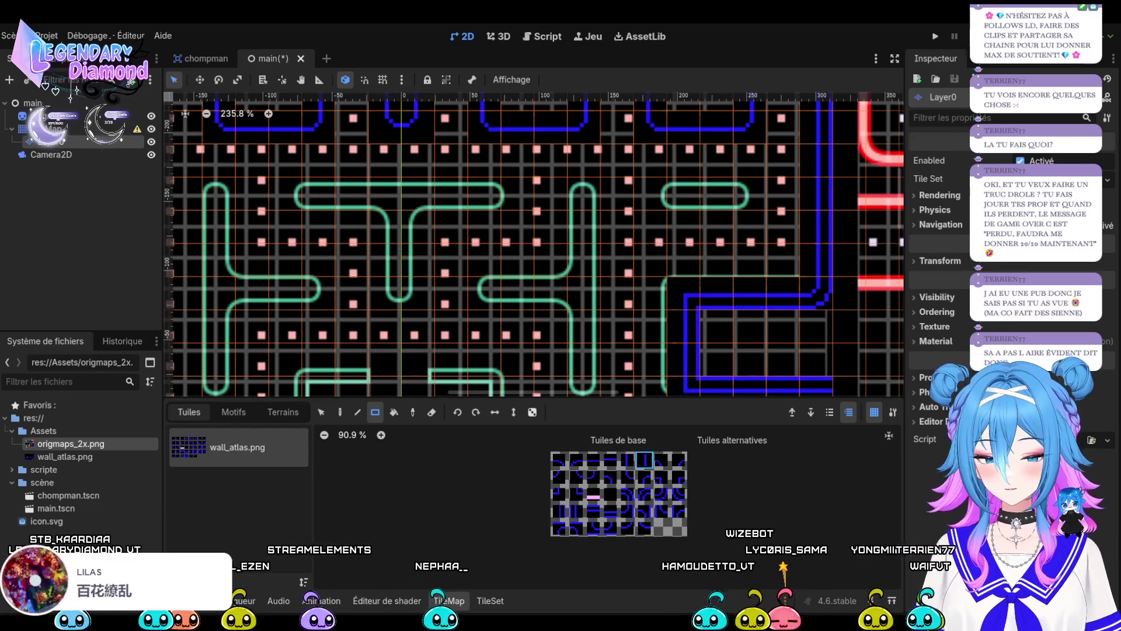
click(661, 460)
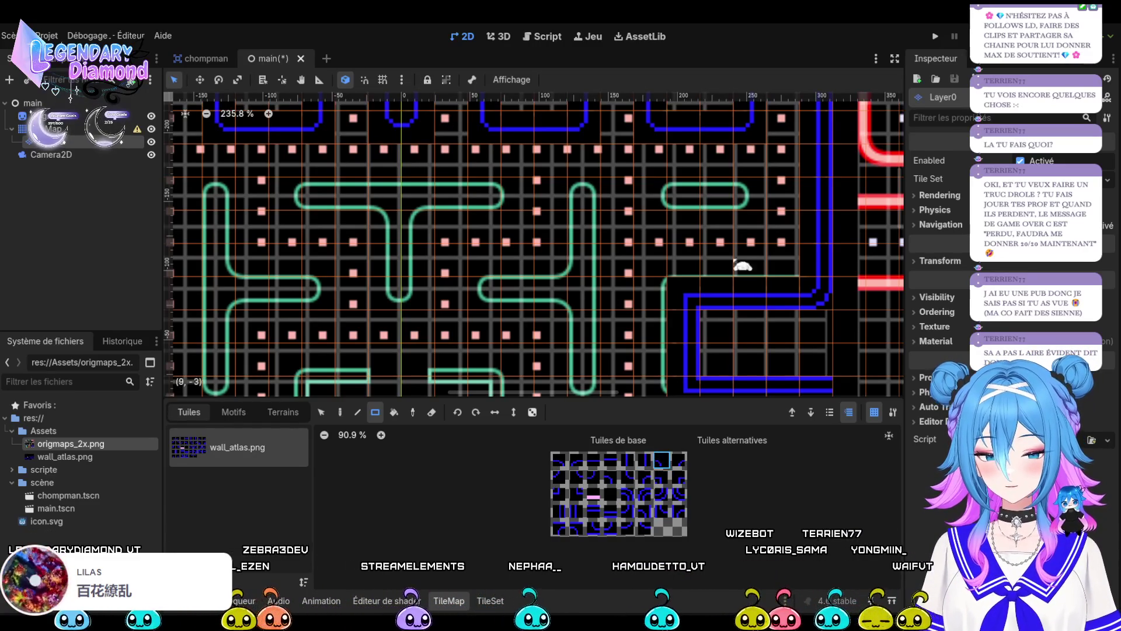
click(754, 205)
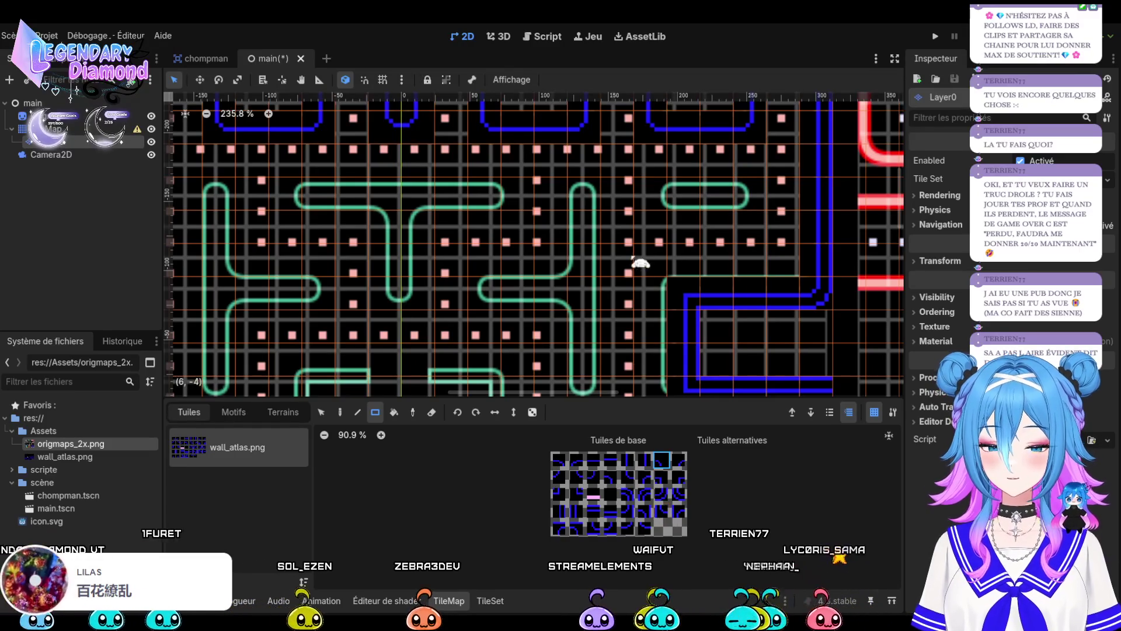
Hide the Origmaps reference image in the Scene dock.
scroll(708, 220, down, 2)
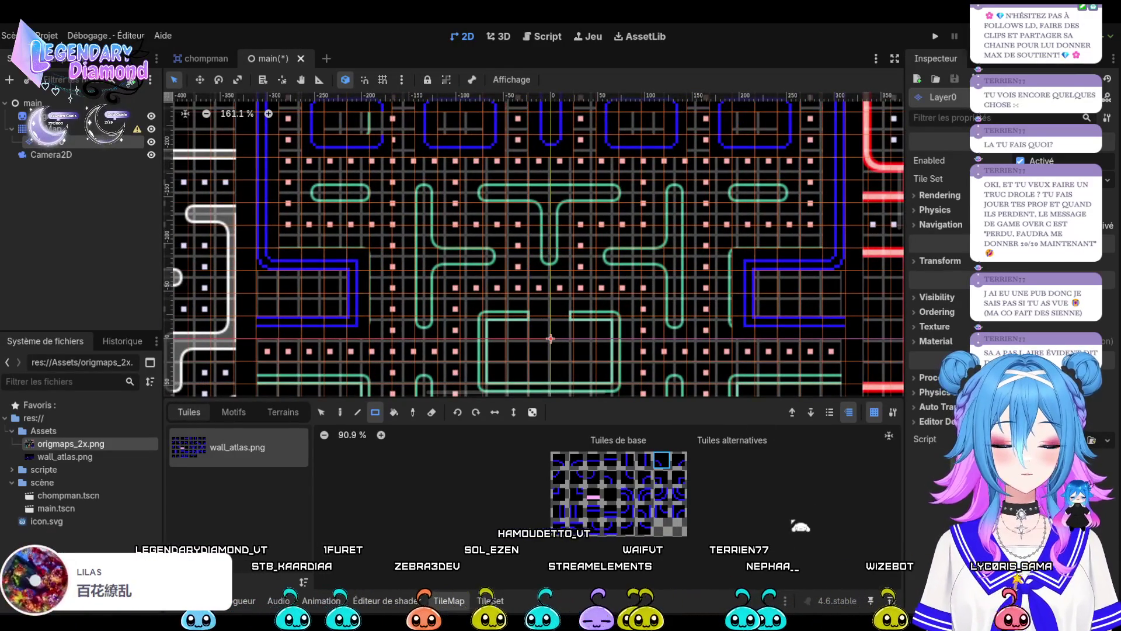
scroll(631, 233, down, 3)
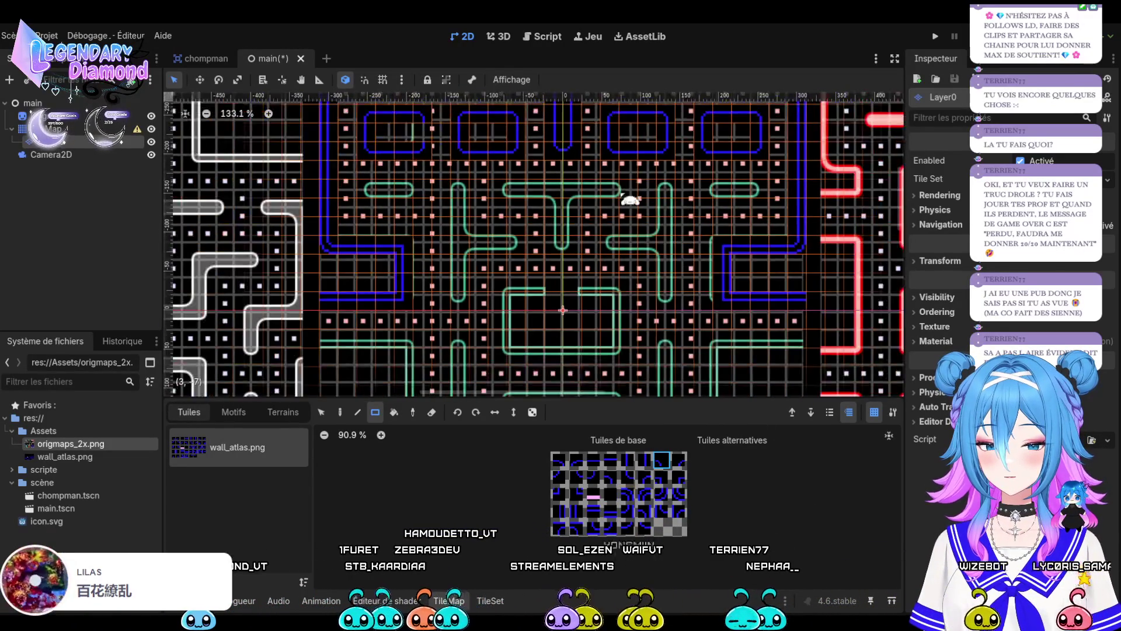
scroll(623, 338, up, 5)
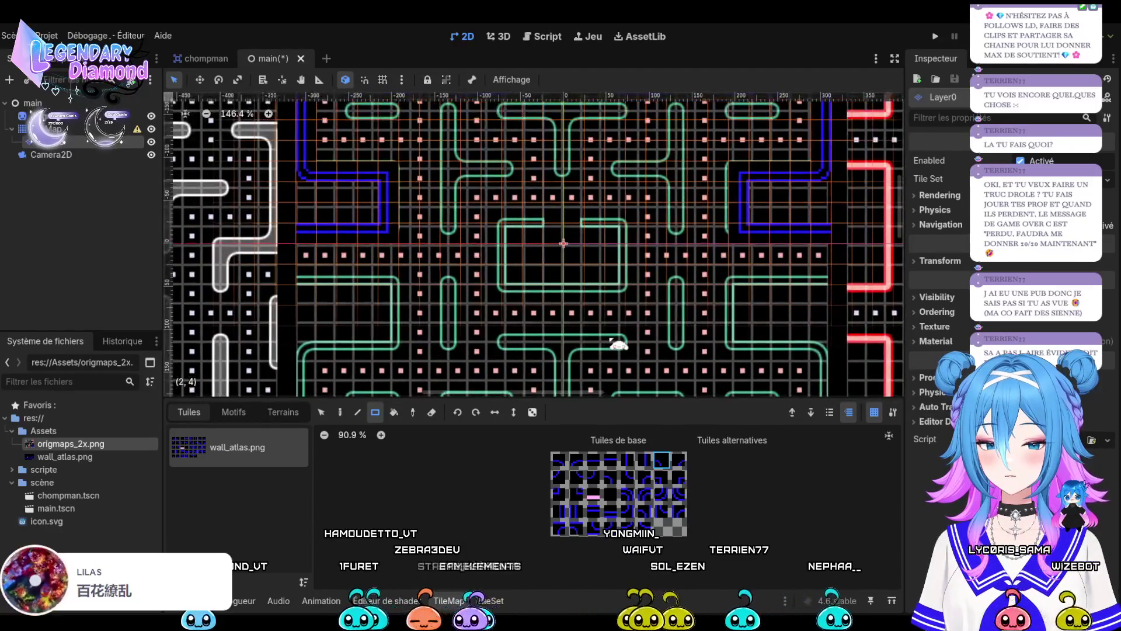
scroll(618, 344, down, 7)
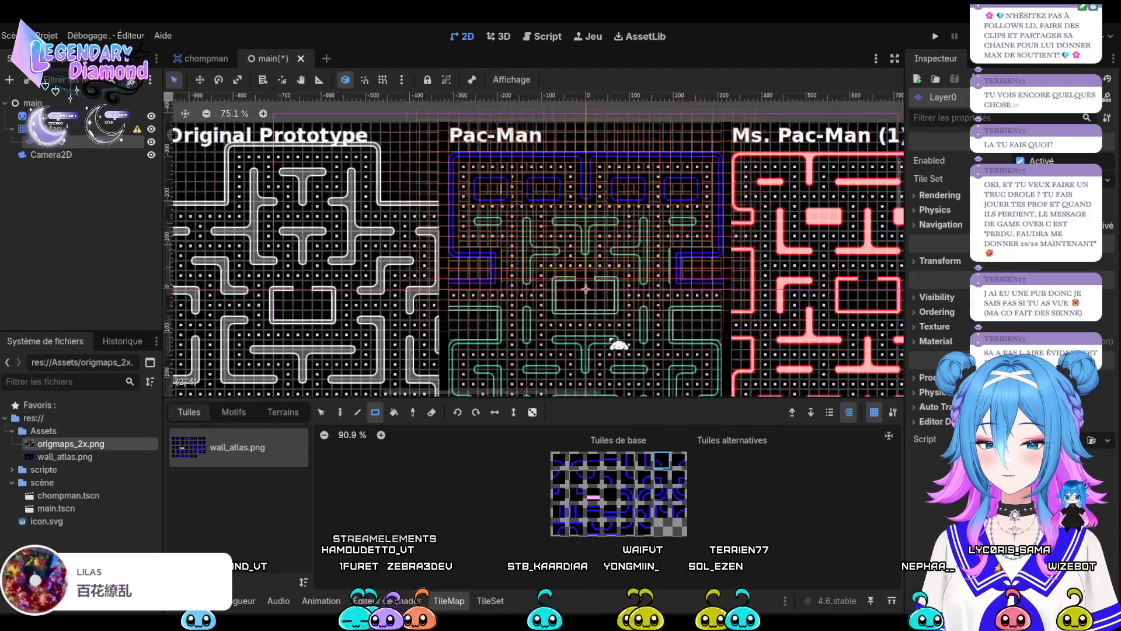
click(151, 115)
Zoom around to inspect the traced blue walls, then select the Origmaps sprite.
scroll(780, 225, down, 8)
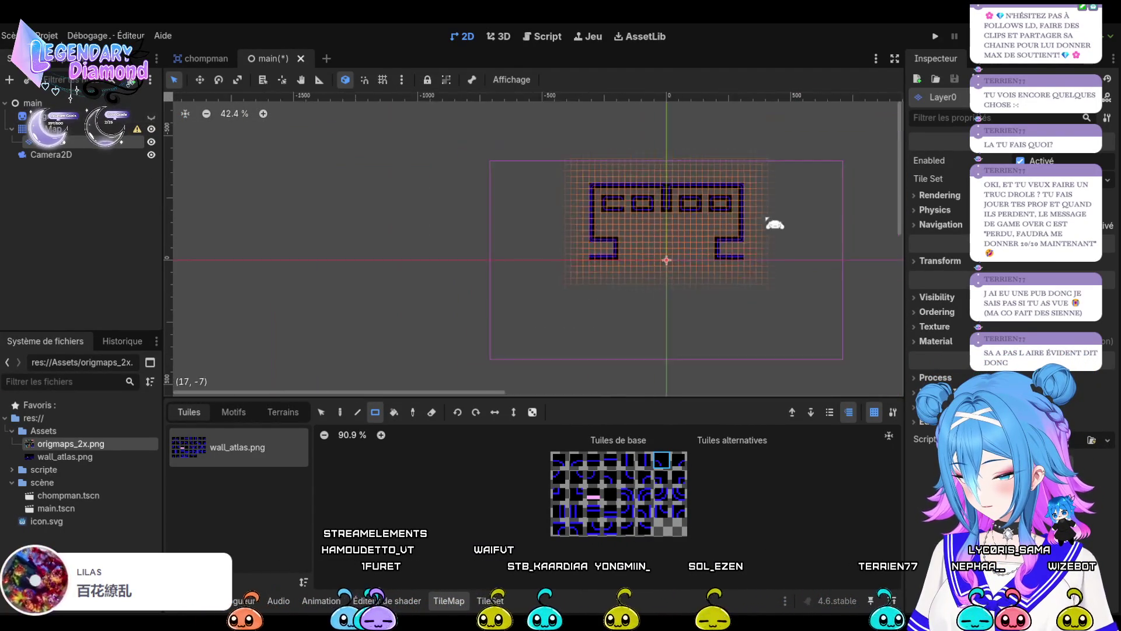
scroll(626, 190, up, 7)
scroll(567, 186, up, 6)
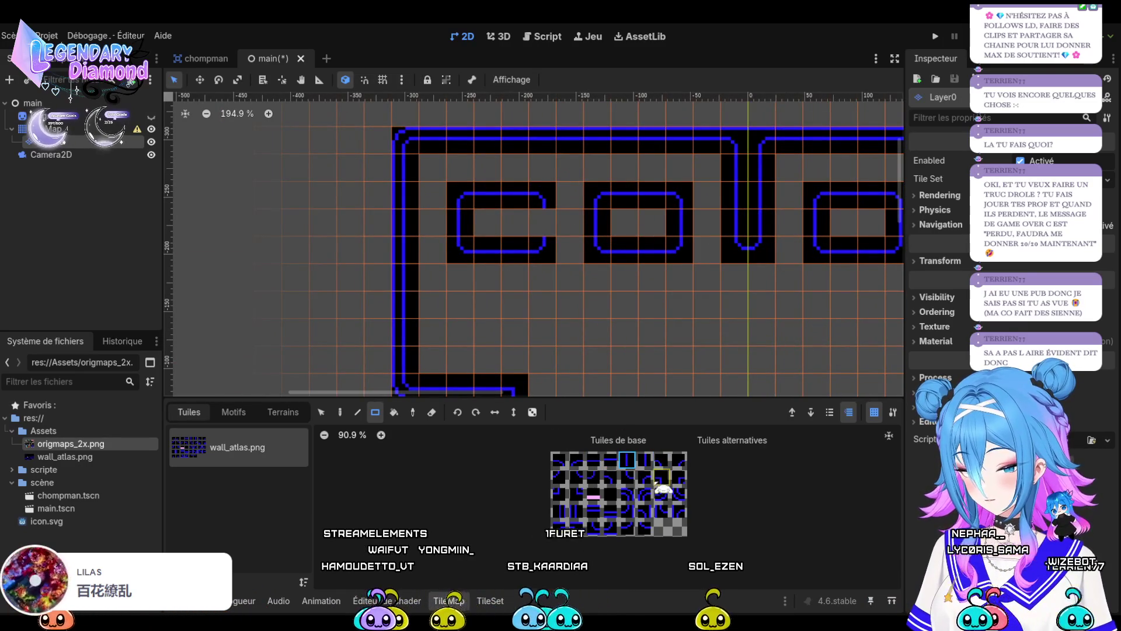
scroll(600, 221, down, 10)
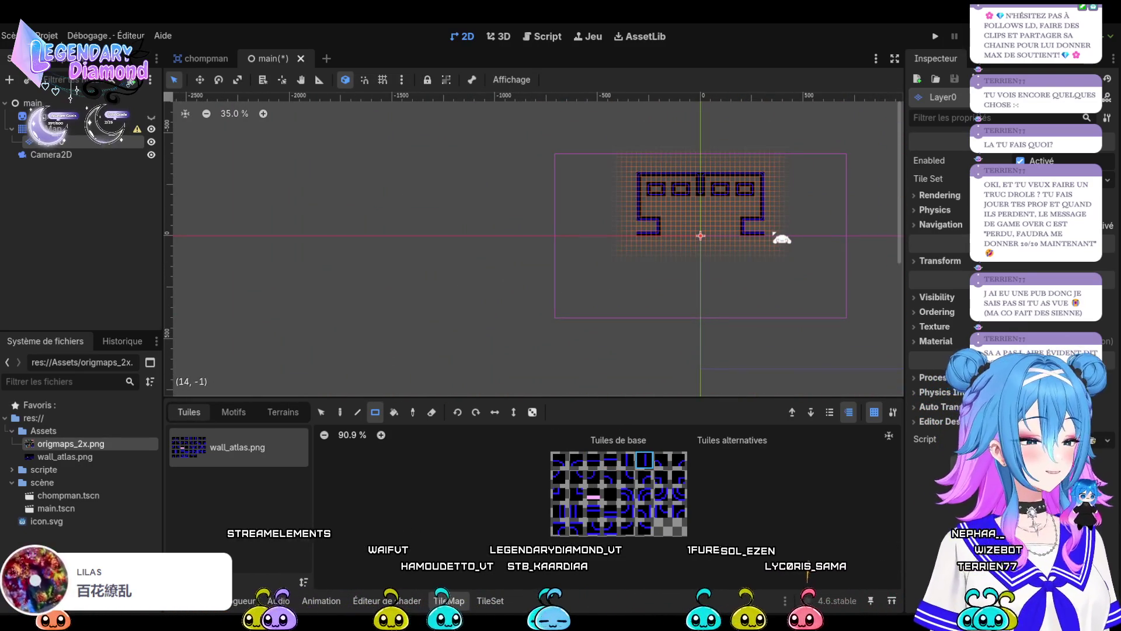
scroll(742, 188, up, 4)
scroll(665, 288, up, 3)
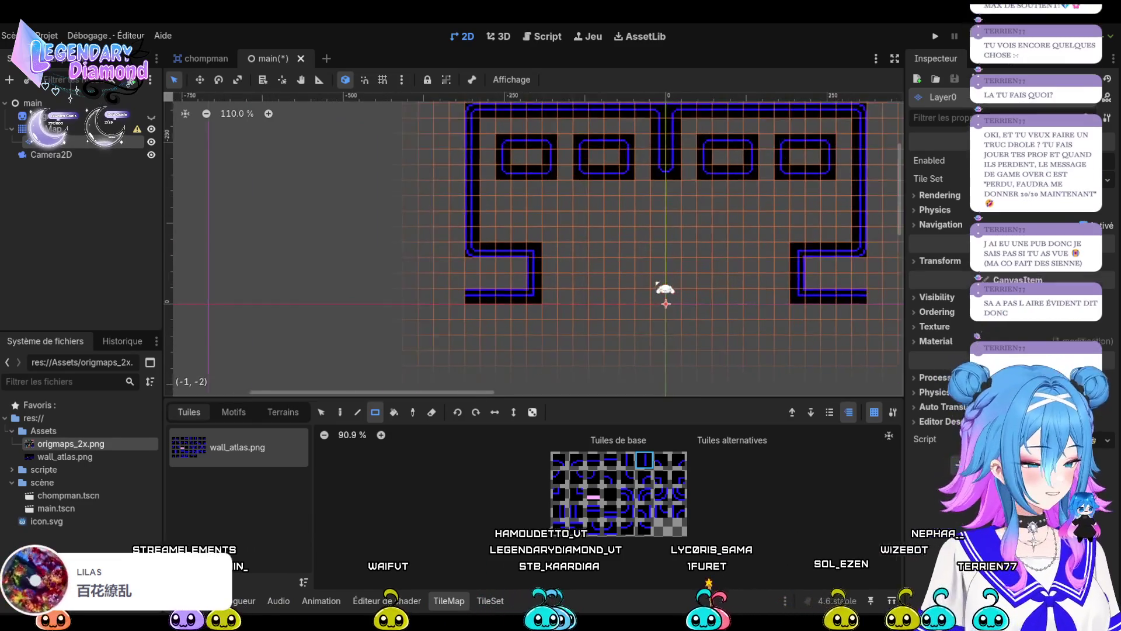
scroll(650, 293, down, 1)
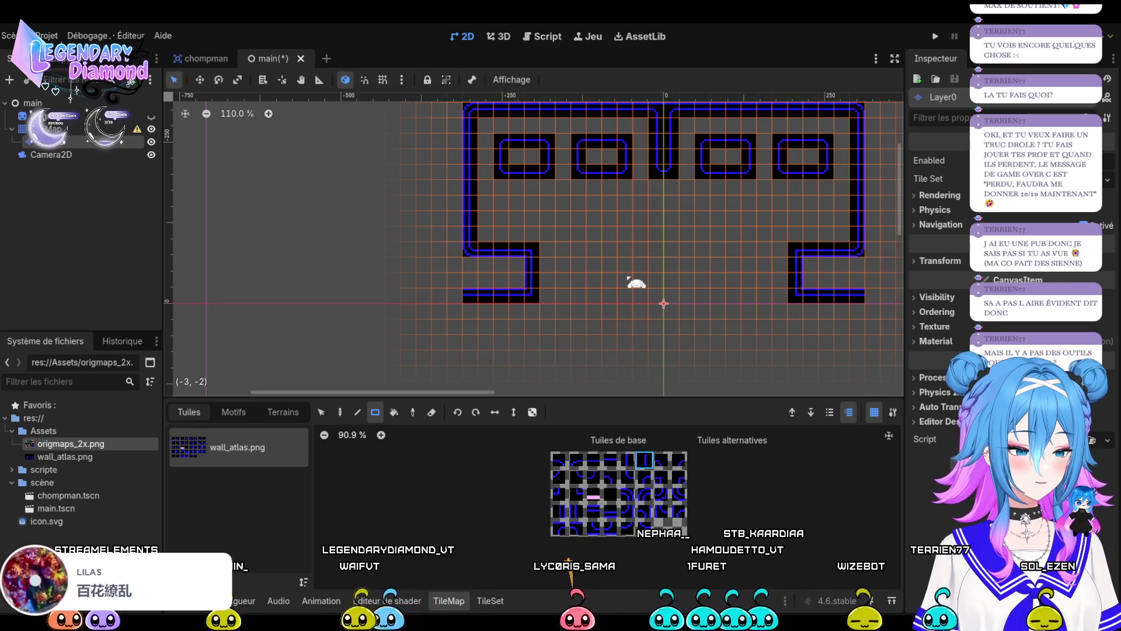
scroll(573, 294, down, 3)
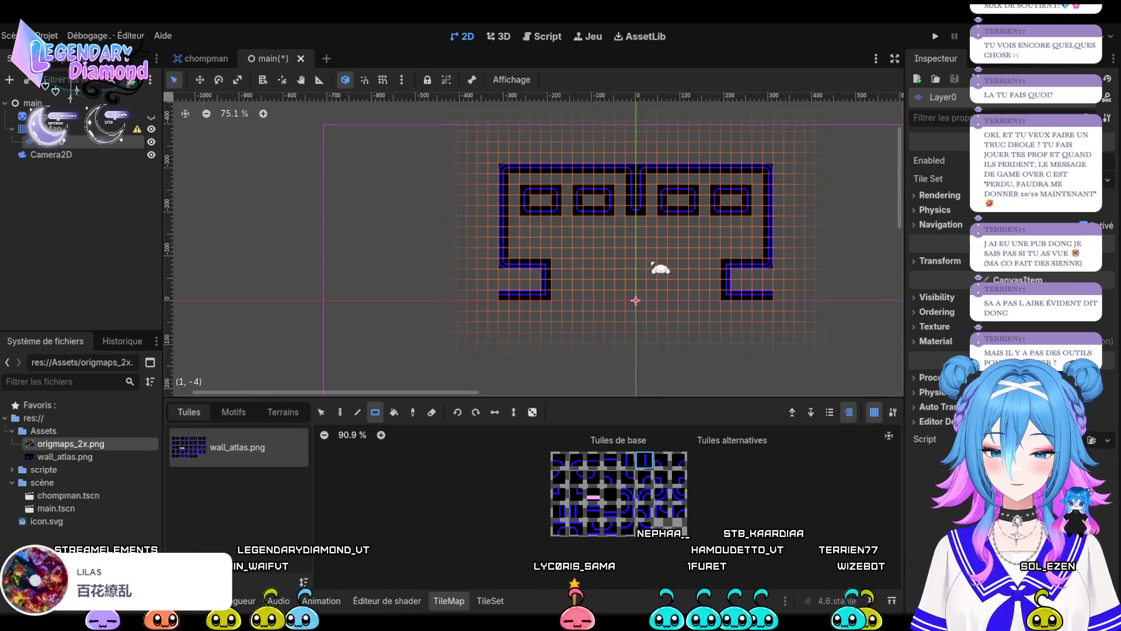
scroll(652, 263, down, 2)
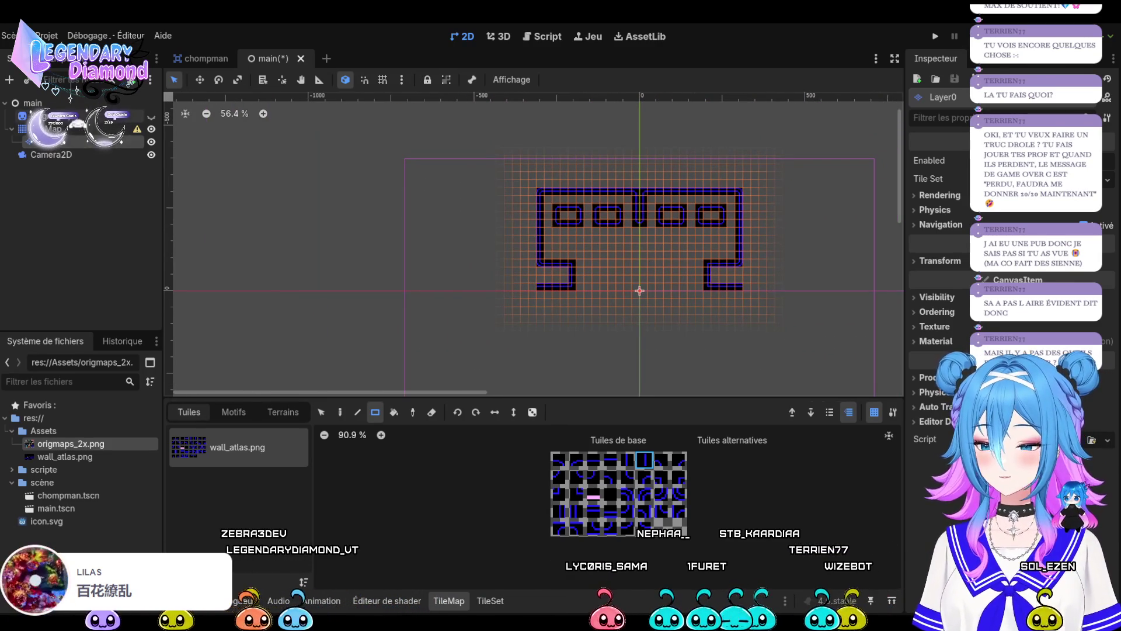
click(53, 116)
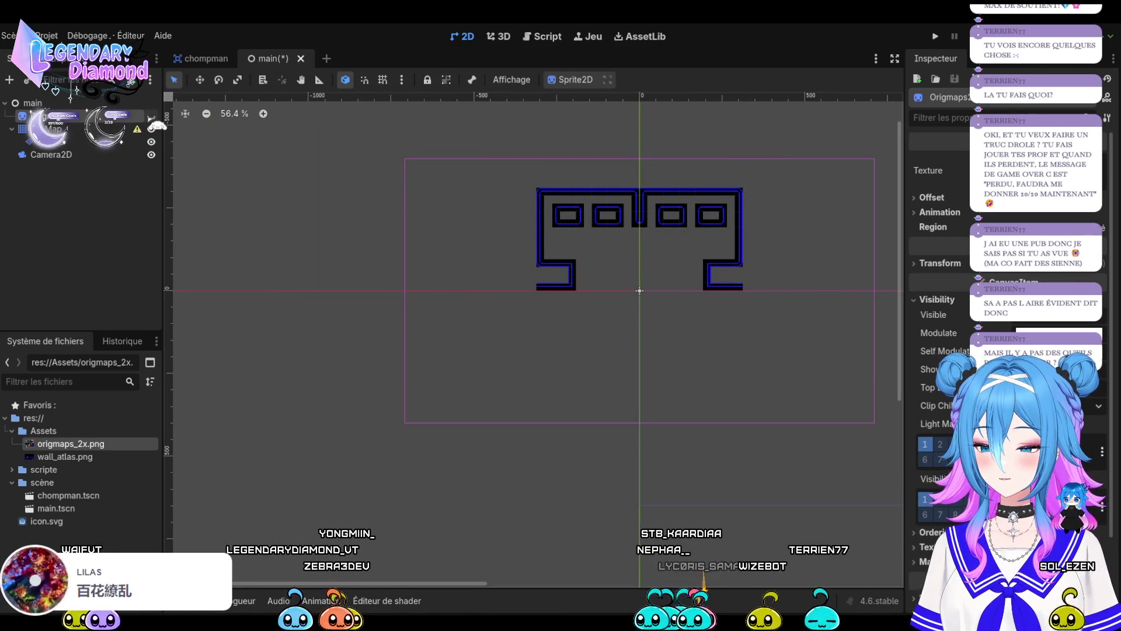
Show the Origmaps reference image again and return to Layer0 for painting.
click(151, 116)
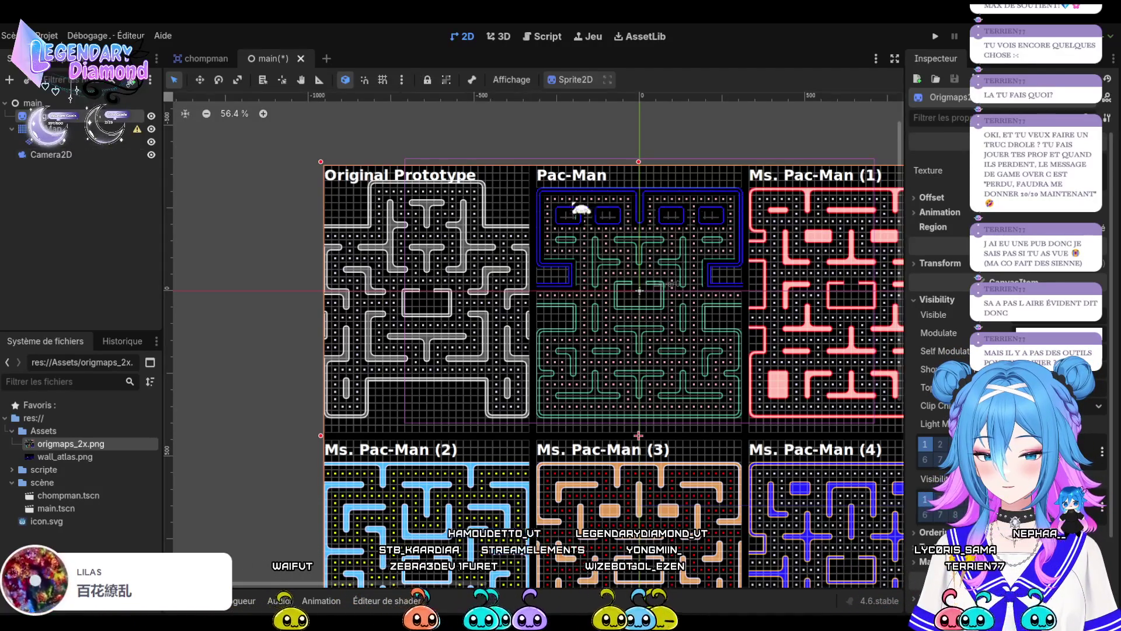
scroll(702, 239, up, 6)
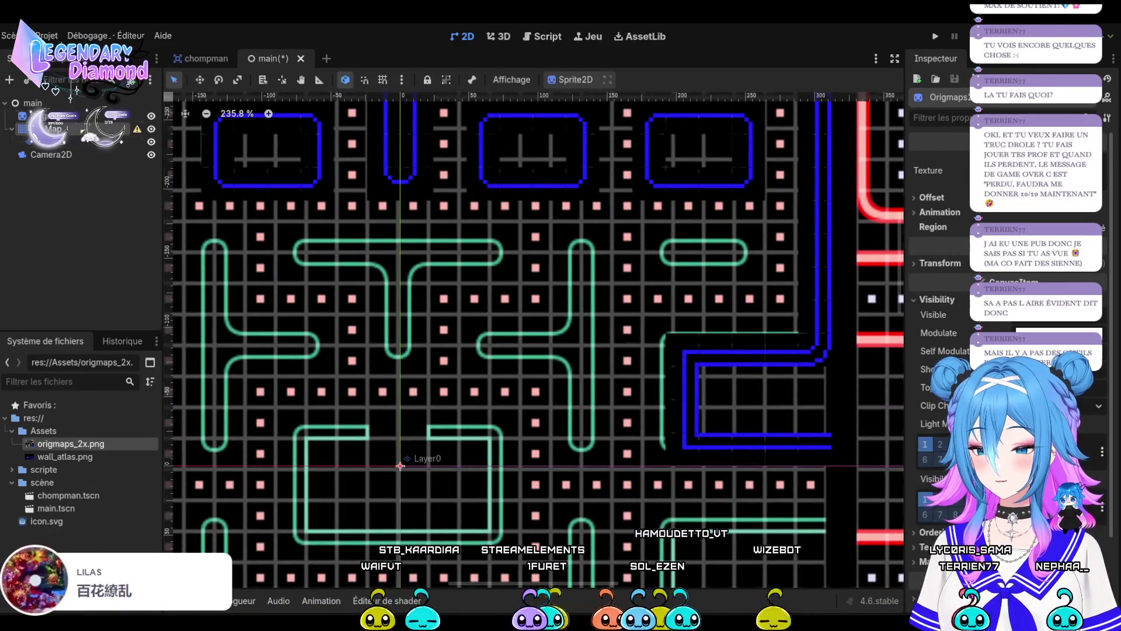
click(401, 466)
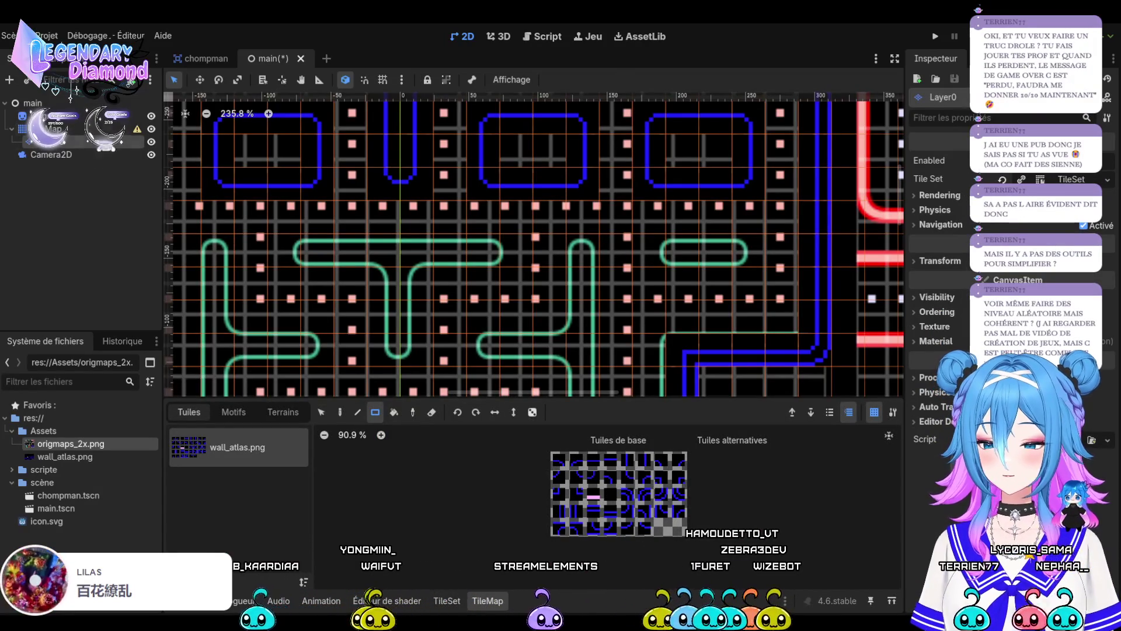
Move the Origmaps reference down to align with the tile grid, then reselect Layer0.
click(540, 254)
mouse_move(539, 253)
mouse_down()
mouse_move(530, 273)
mouse_move(533, 254)
mouse_up()
click(52, 141)
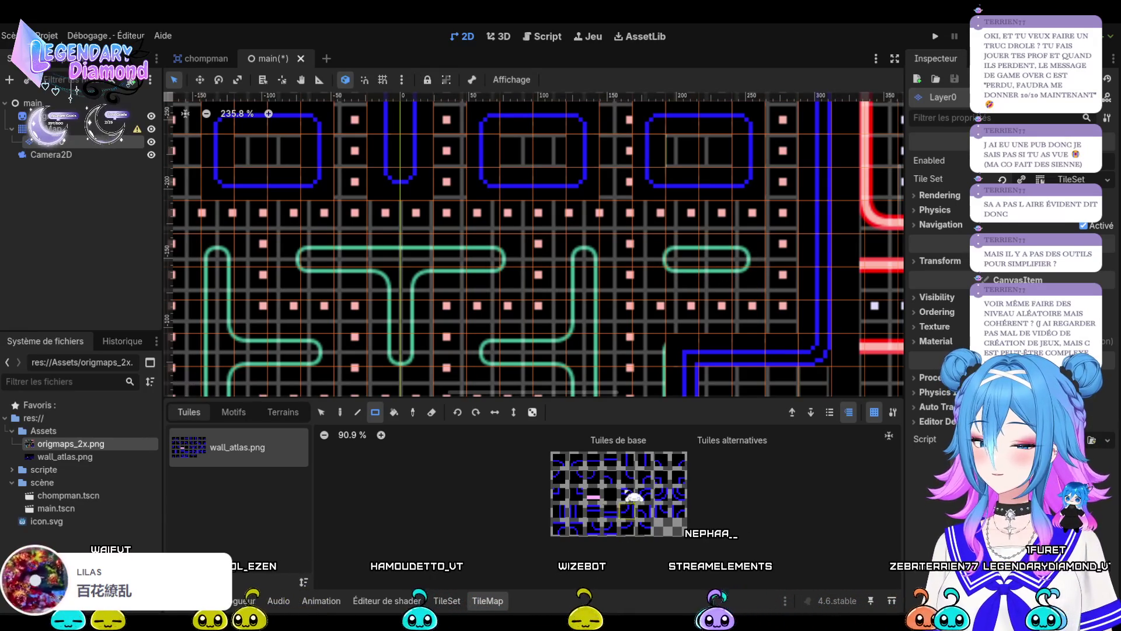
Trace the rounded green wall with a curved end tile, corner tiles and a horizontal top edge.
click(612, 479)
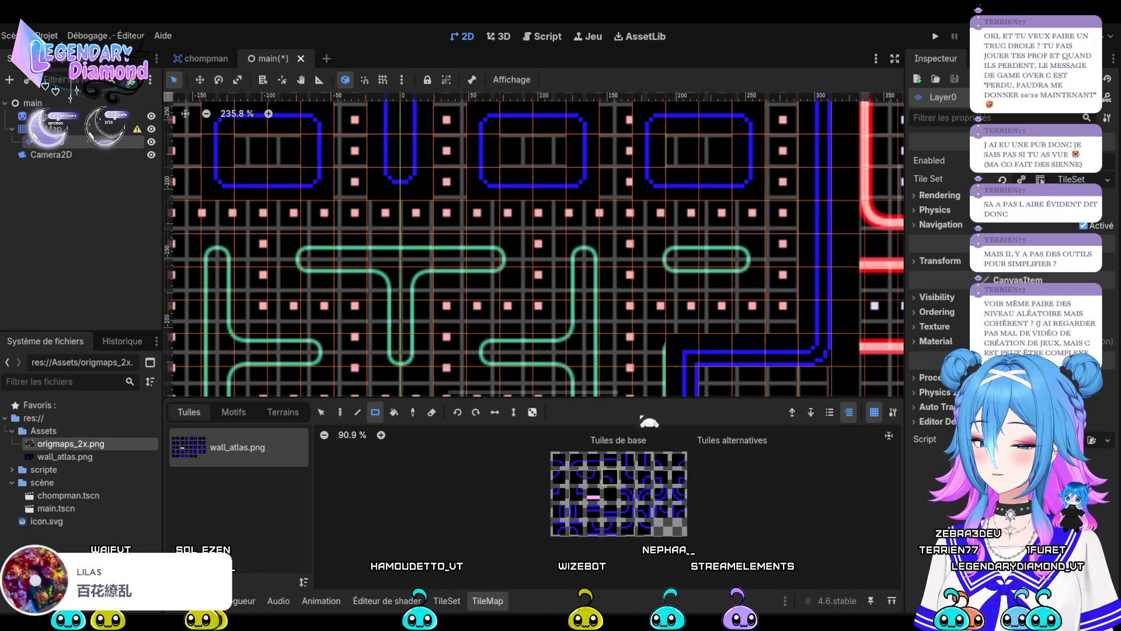
click(752, 251)
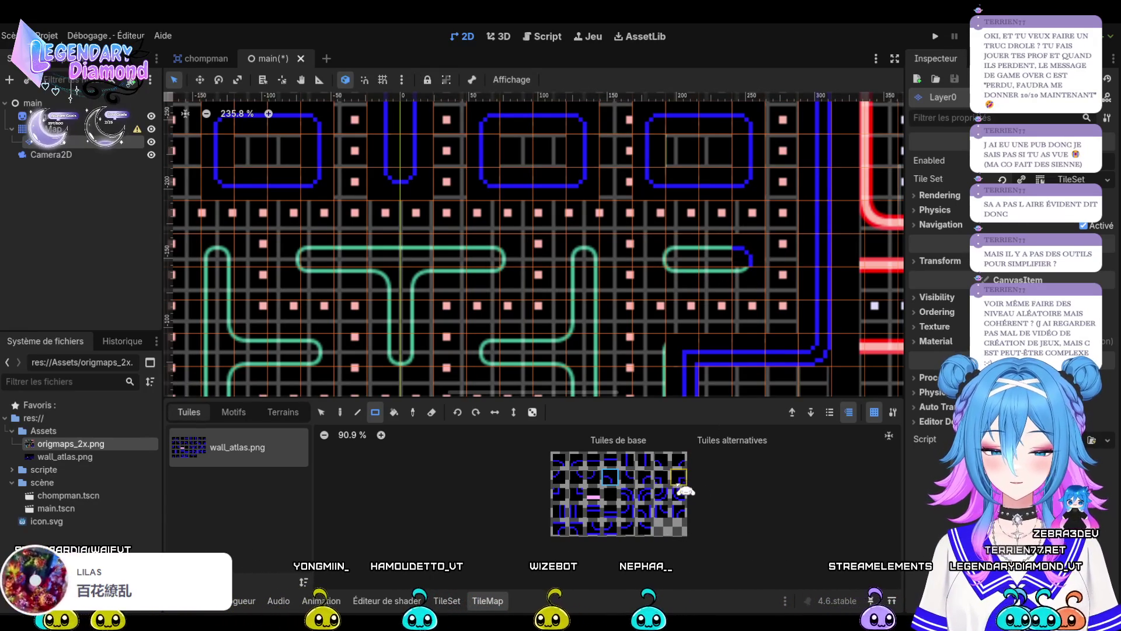
click(633, 480)
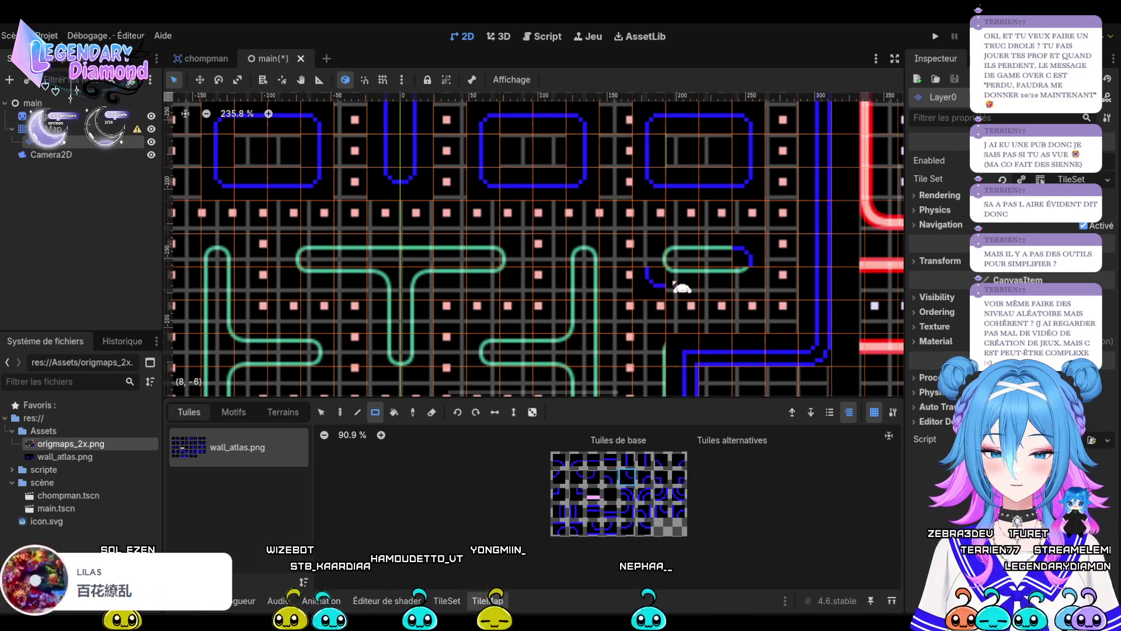
click(594, 483)
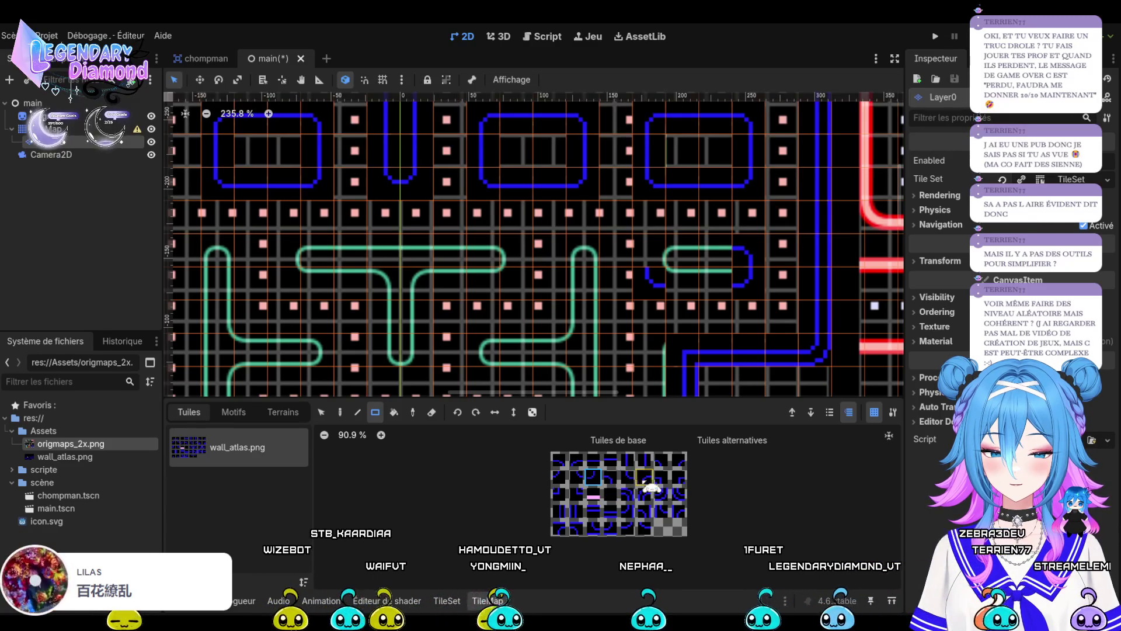
click(645, 478)
click(658, 263)
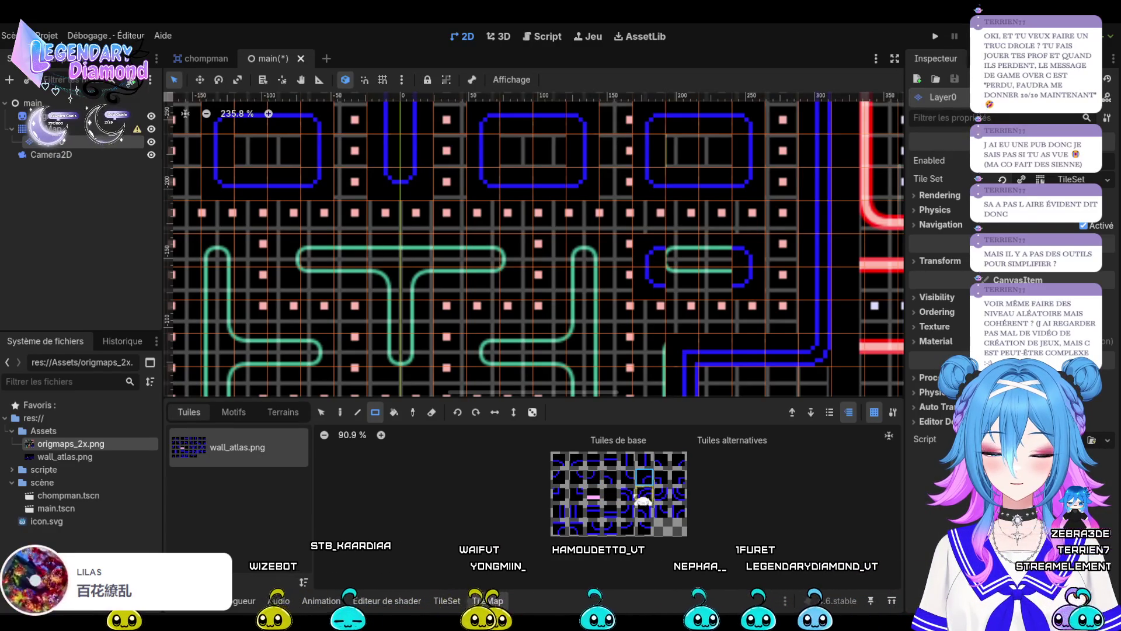
click(610, 461)
drag(666, 257, 730, 258)
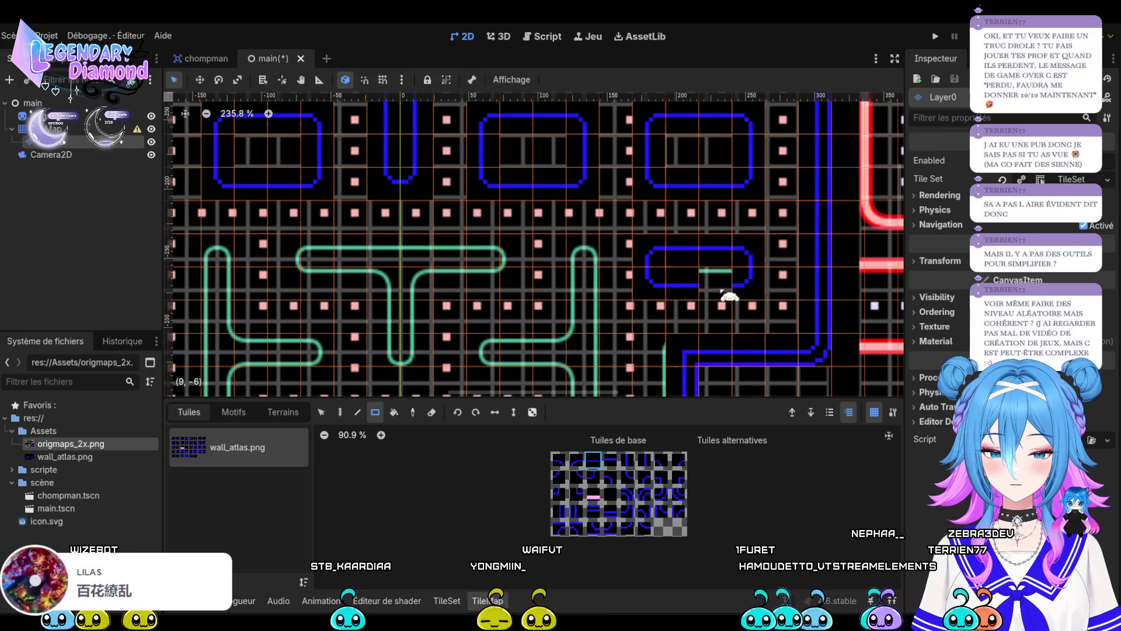
scroll(760, 262, down, 5)
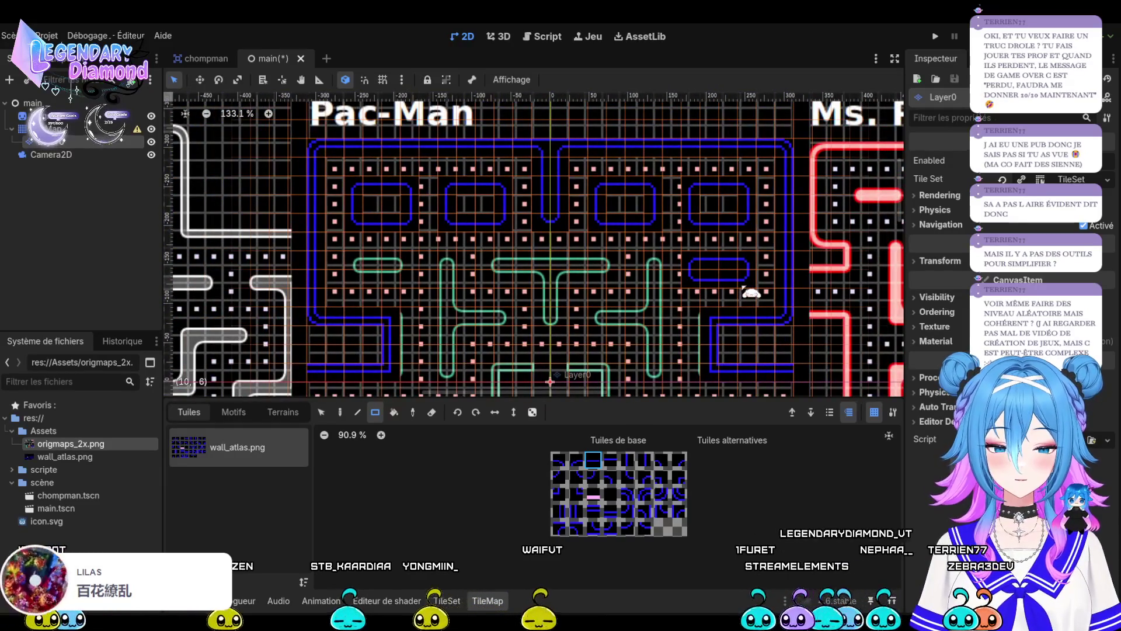
Paint a horizontal wall and end corner on the left green bar, undoing the misplaced tiles.
scroll(760, 263, up, 3)
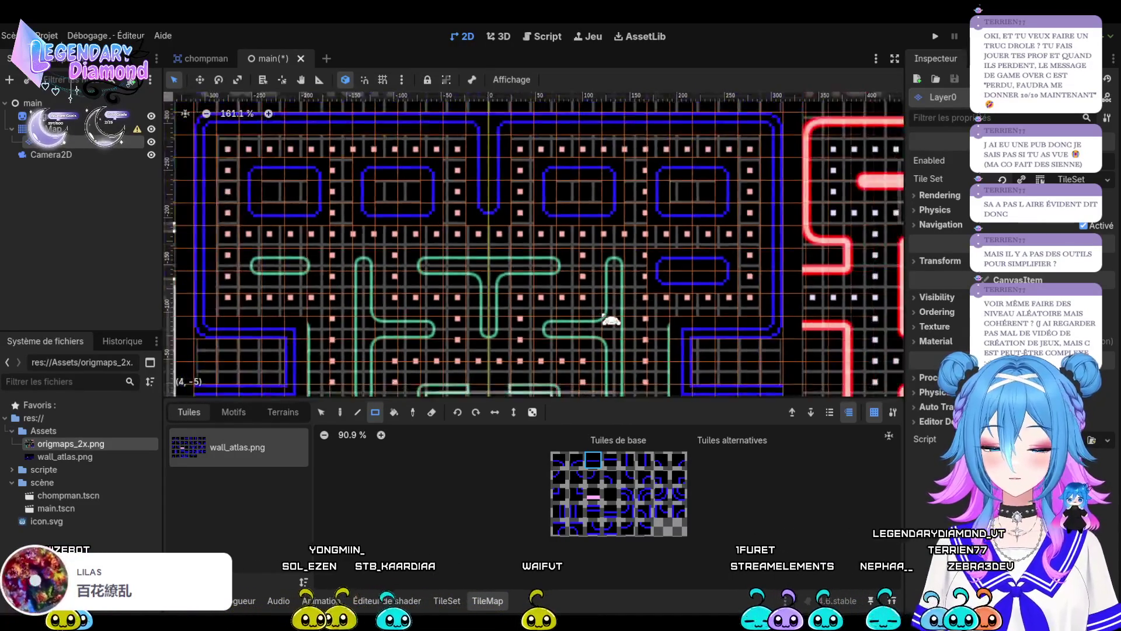
scroll(438, 313, down, 2)
scroll(433, 308, up, 5)
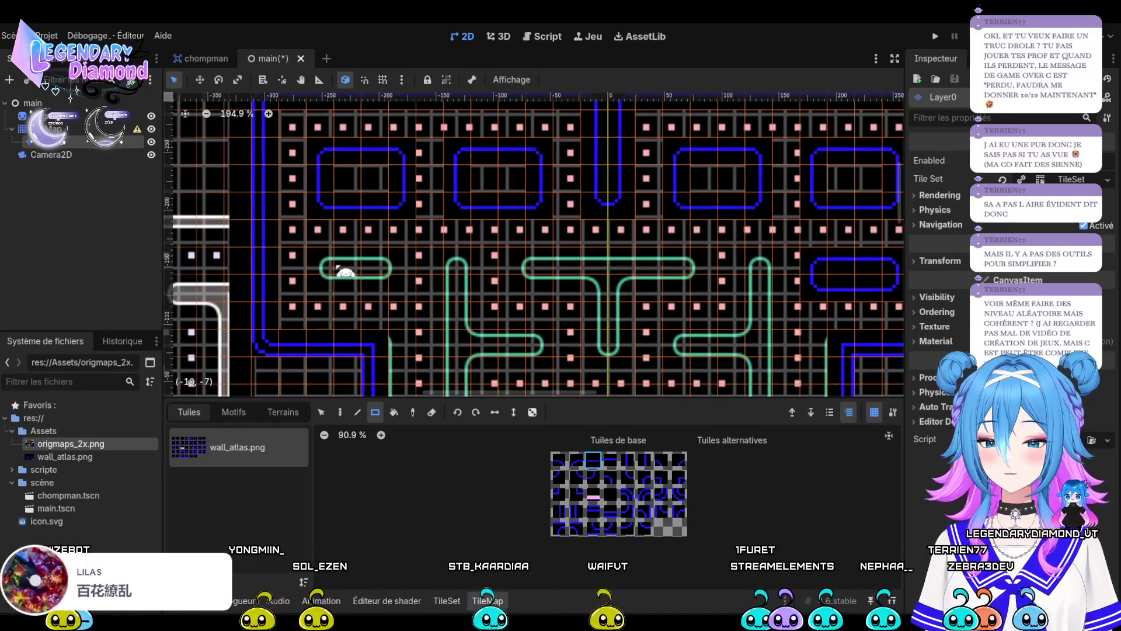
drag(353, 271, 393, 268)
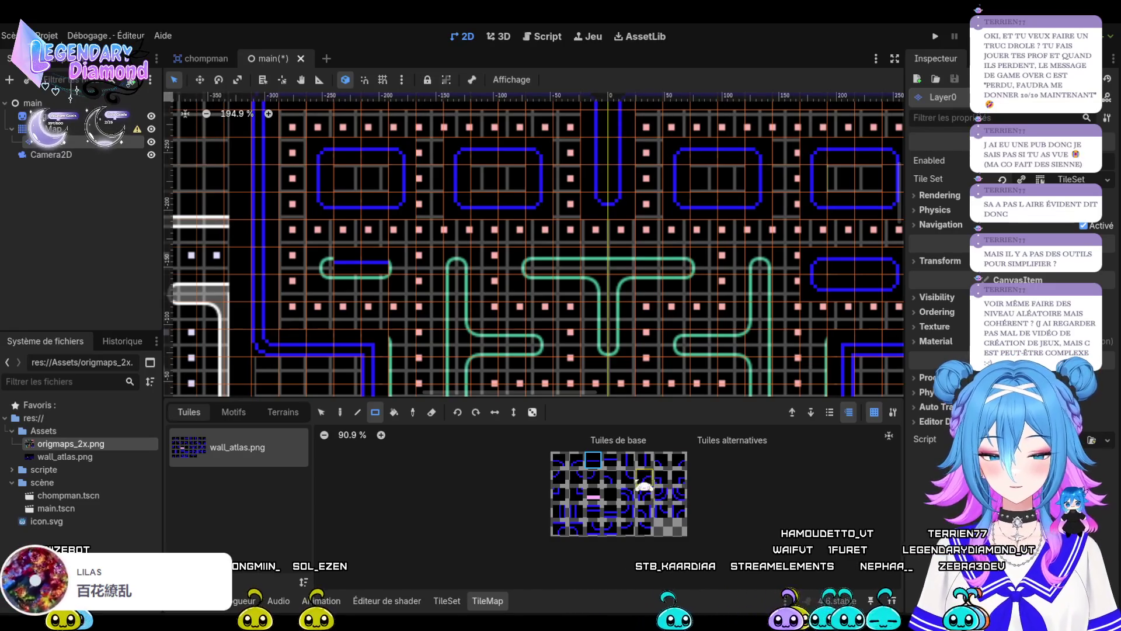
click(416, 267)
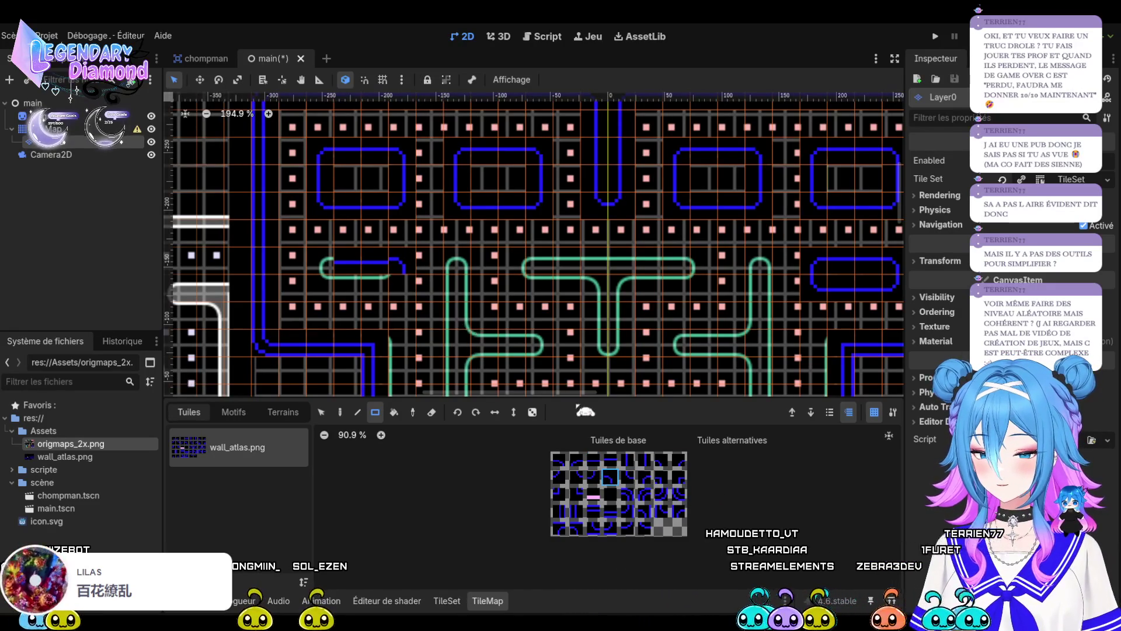
key(ctrl+z)
key(ctrl+z)
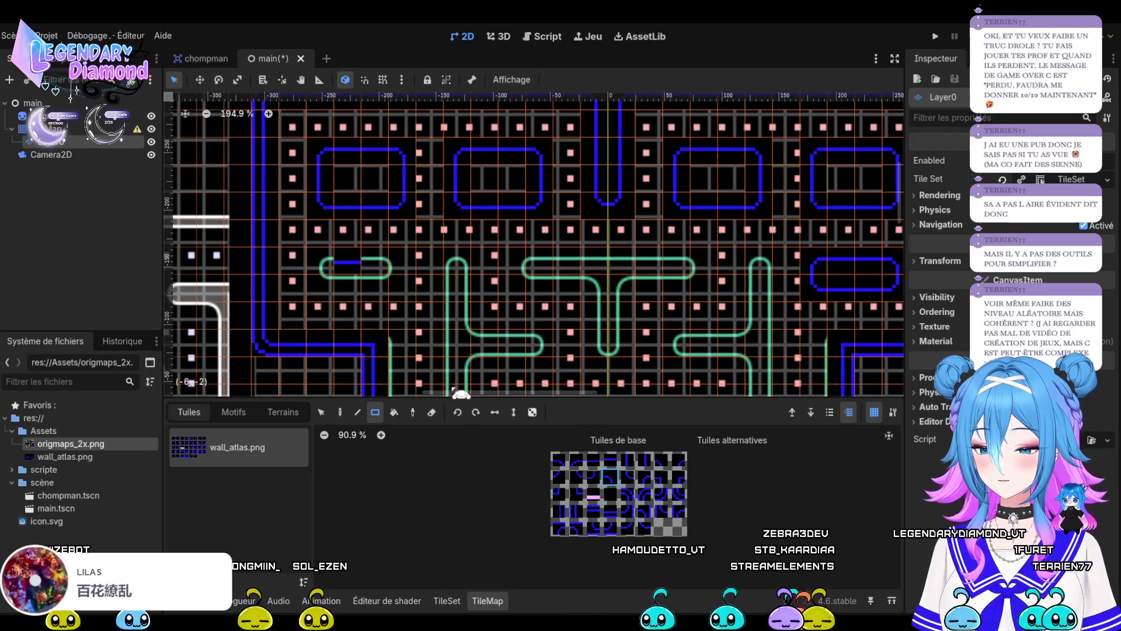
Repaint the end corner and add wall tiles around the left green bar's outline.
click(400, 266)
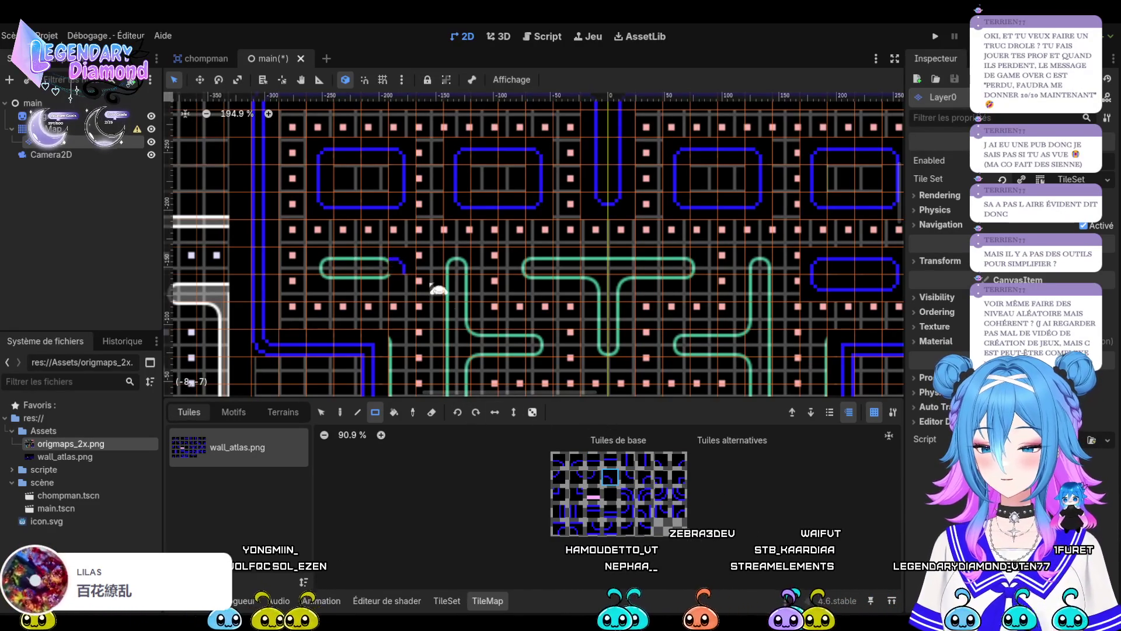
click(629, 478)
click(324, 283)
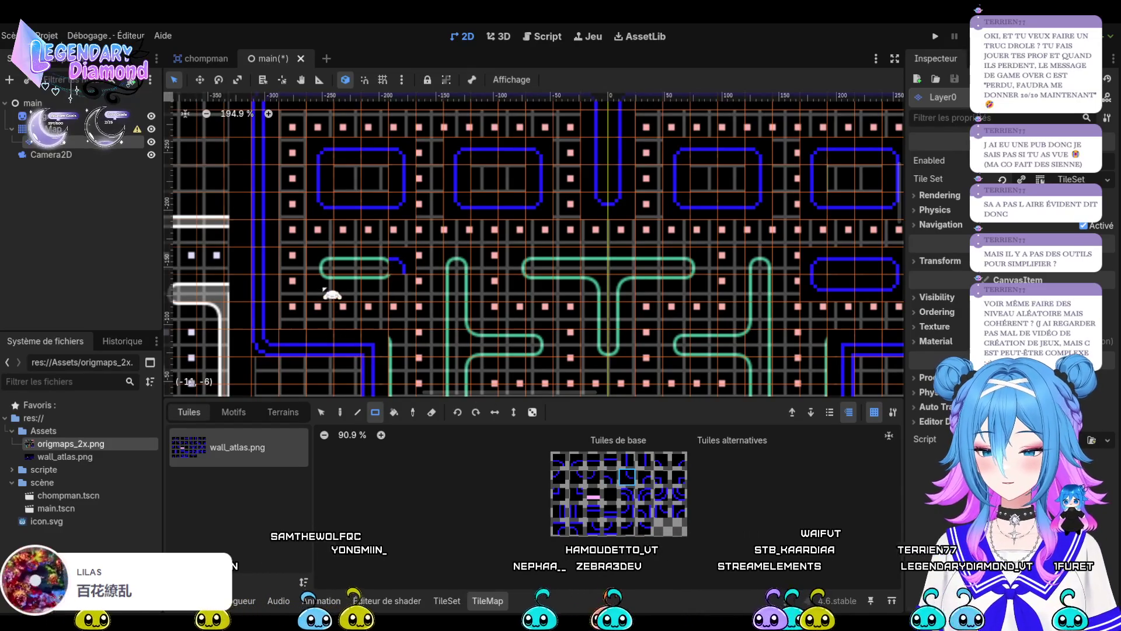
click(361, 277)
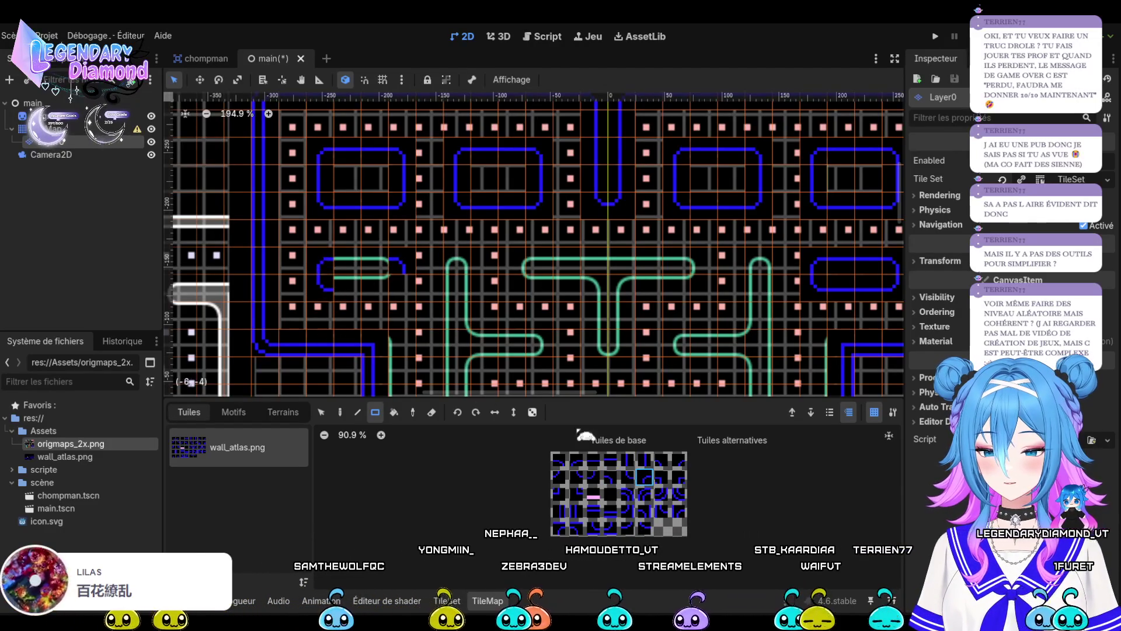
click(401, 292)
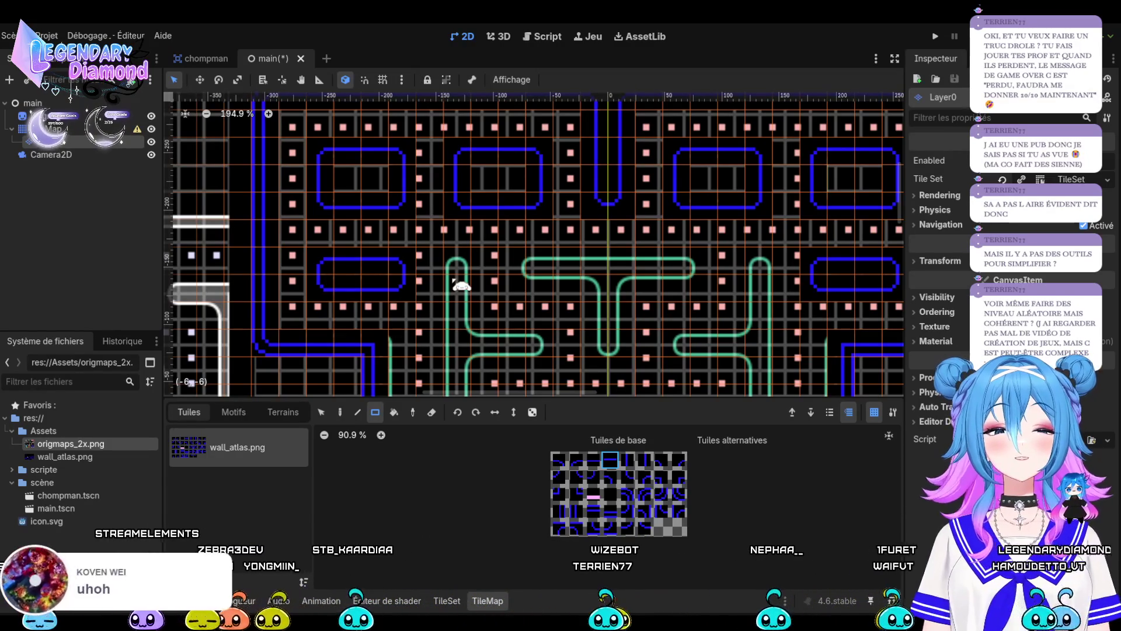
Zoom in on the T and paint the left and right parts of its top wall.
scroll(454, 281, down, 10)
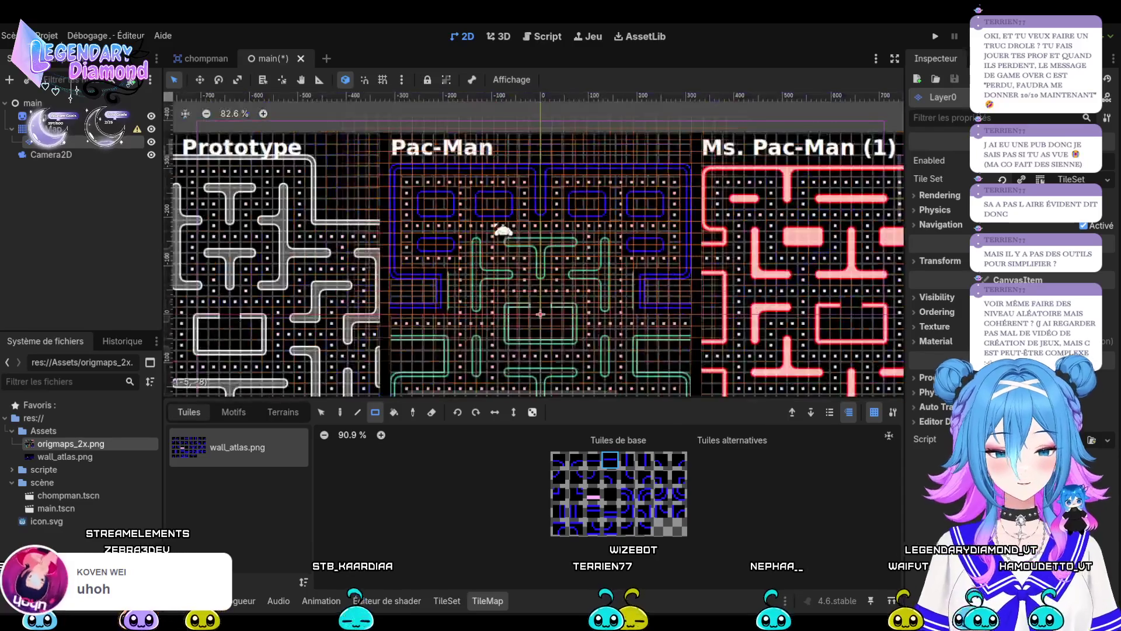
scroll(555, 268, up, 8)
scroll(548, 278, down, 5)
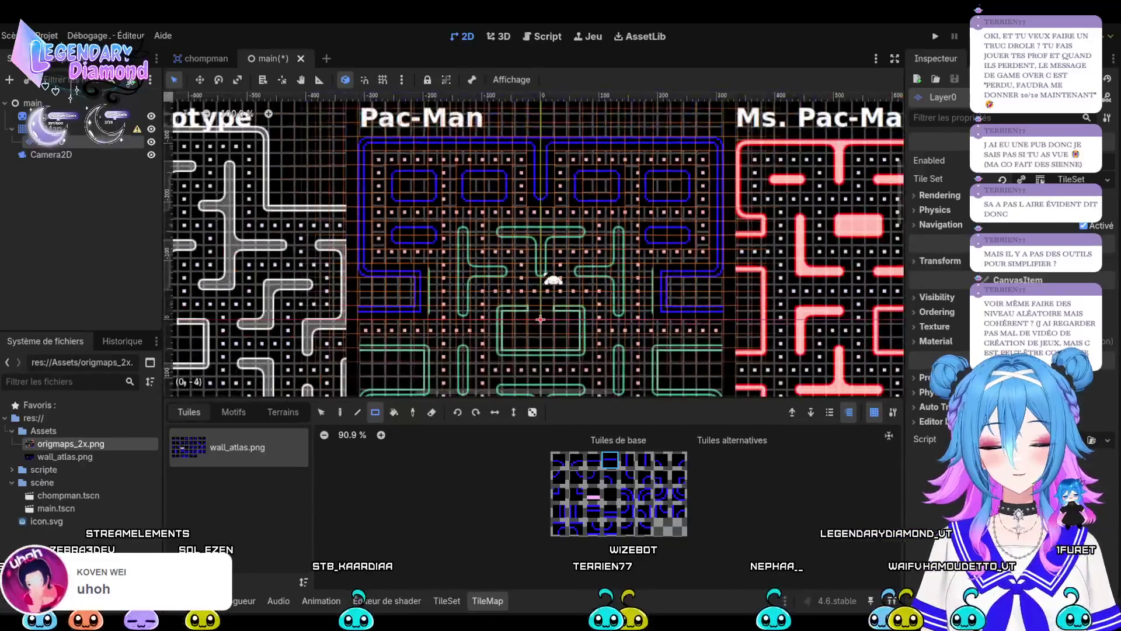
scroll(470, 258, up, 4)
scroll(477, 260, up, 1)
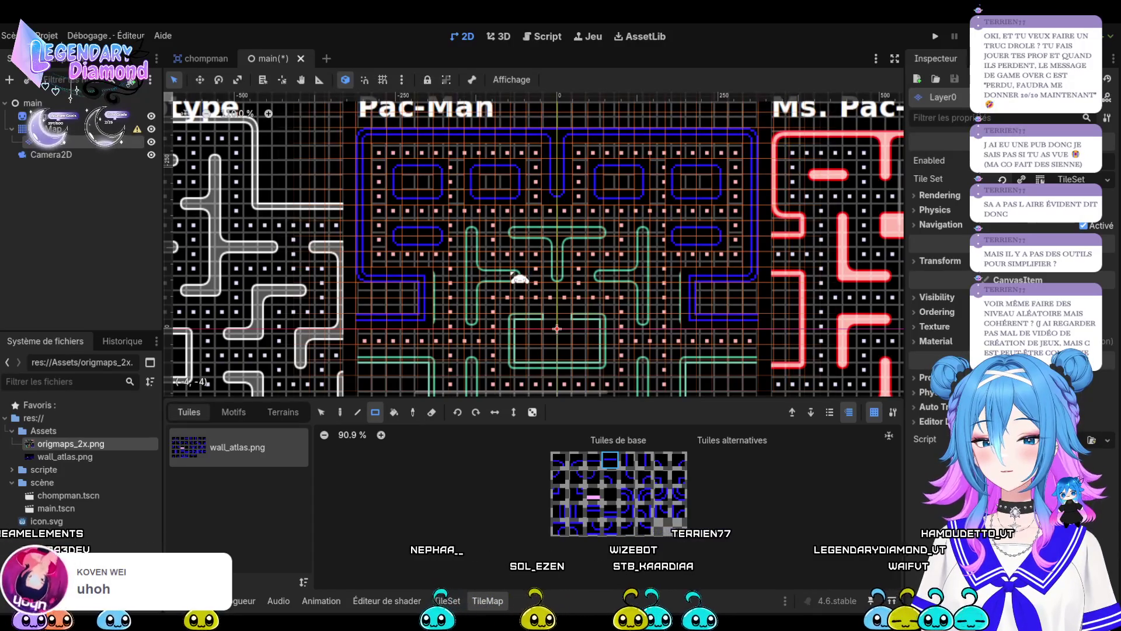
scroll(512, 274, up, 3)
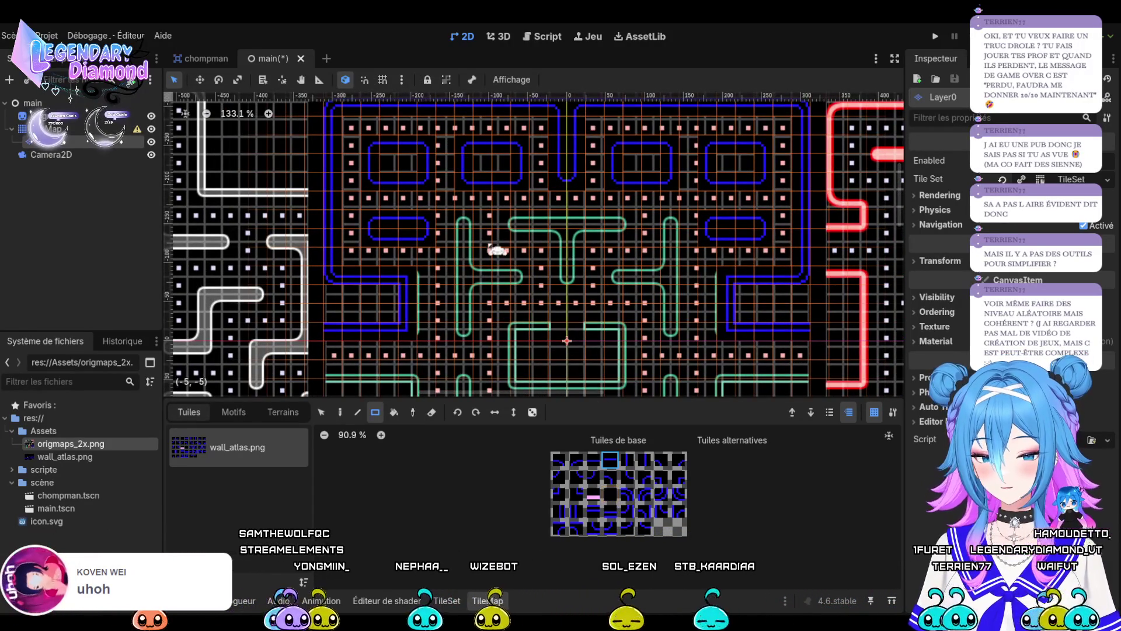
scroll(519, 209, up, 3)
scroll(519, 209, up, 3)
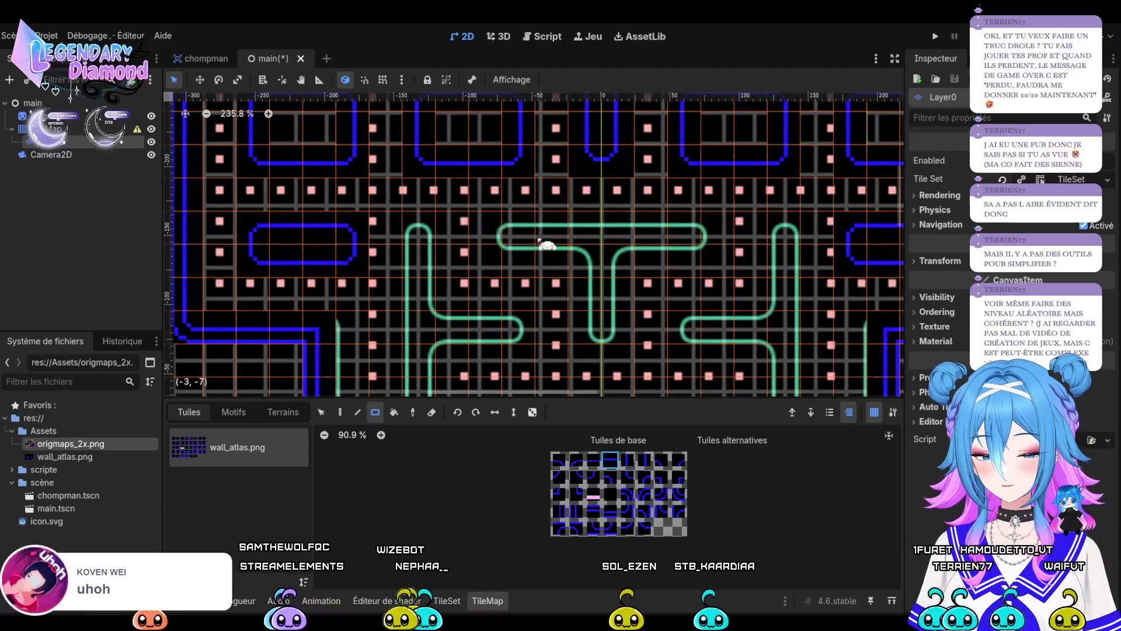
drag(536, 258, 570, 260)
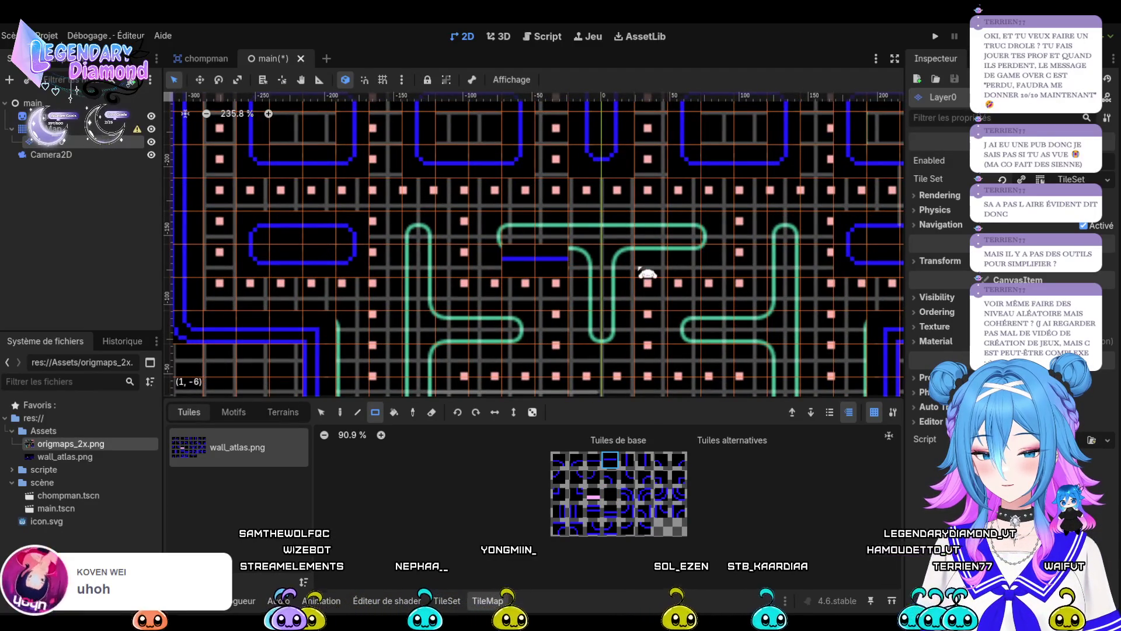
drag(650, 270, 702, 269)
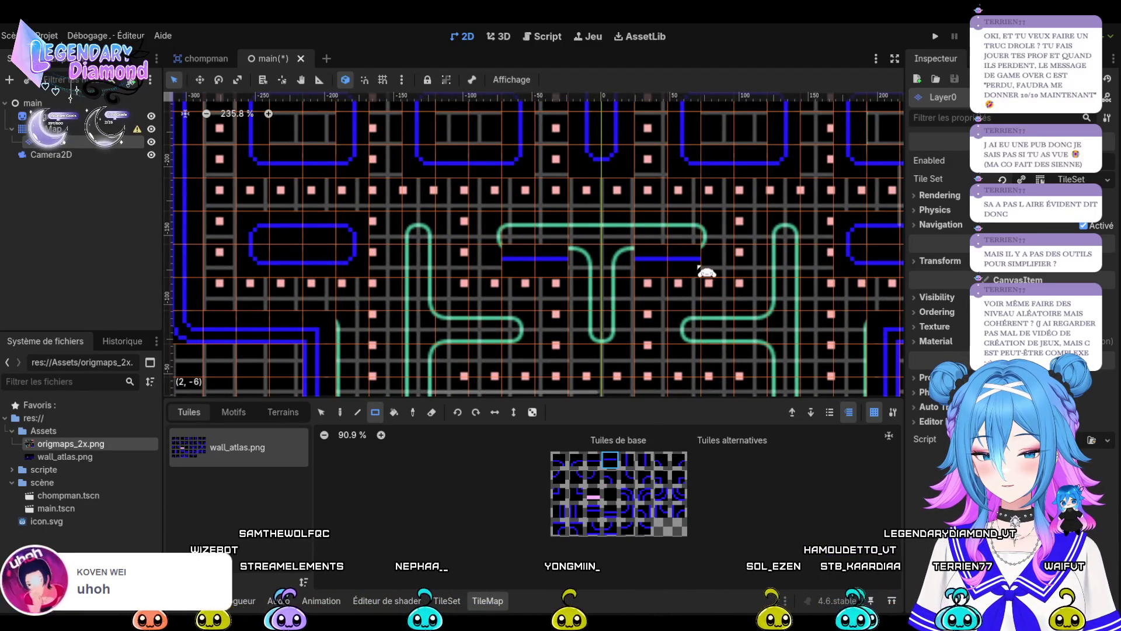
Place corner tiles at the stem junction and both ends of the T's top bar.
click(611, 476)
click(584, 264)
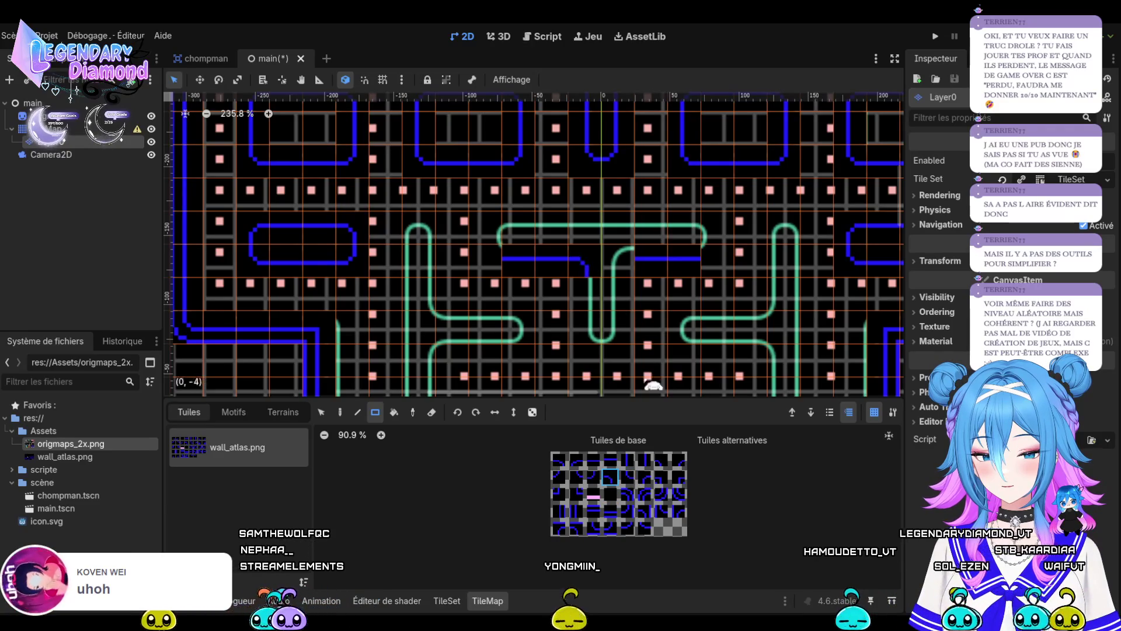
click(645, 477)
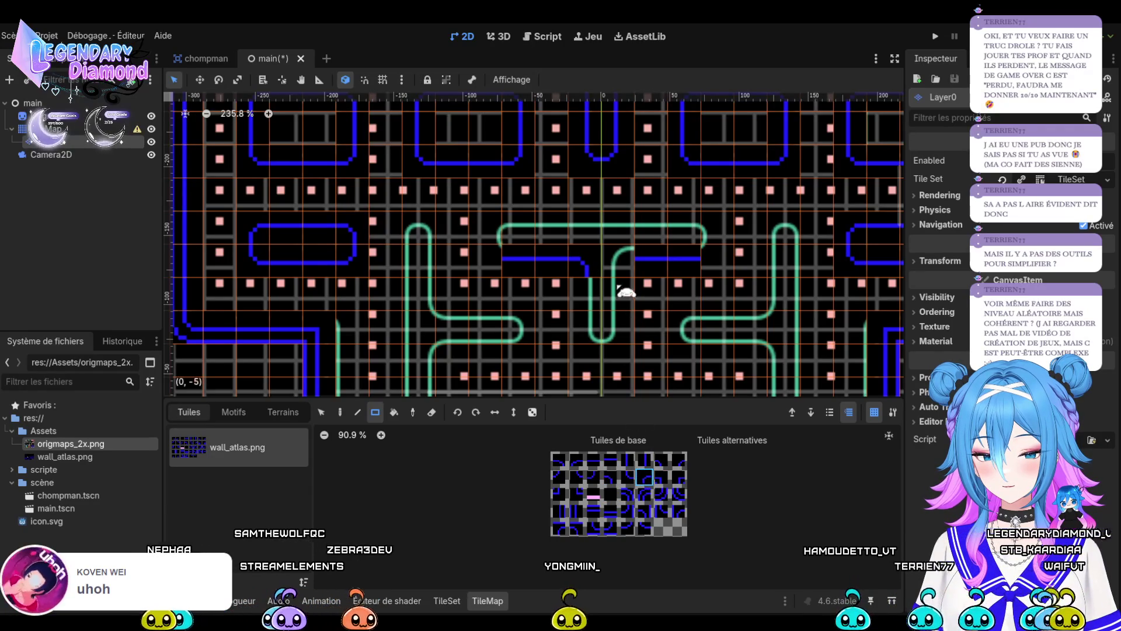
click(486, 240)
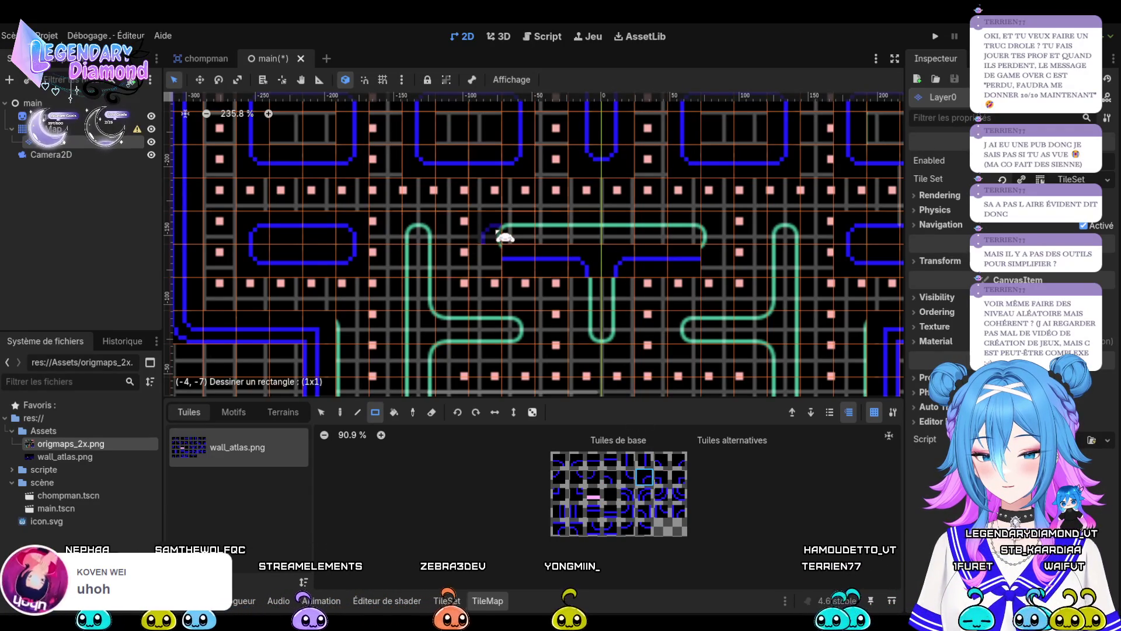
click(610, 477)
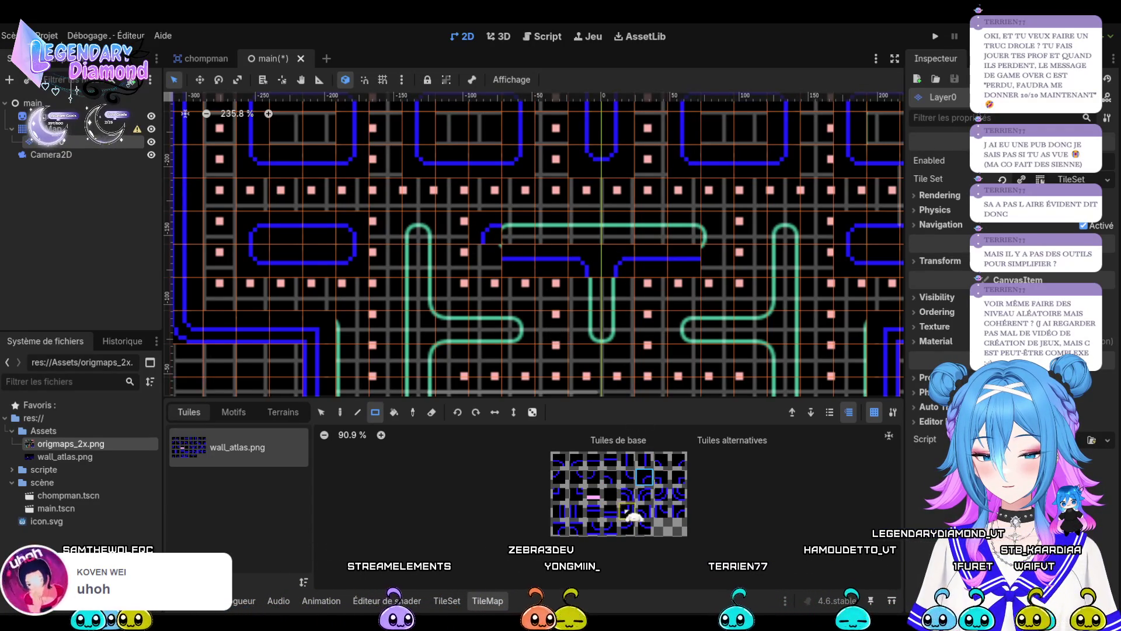
click(720, 233)
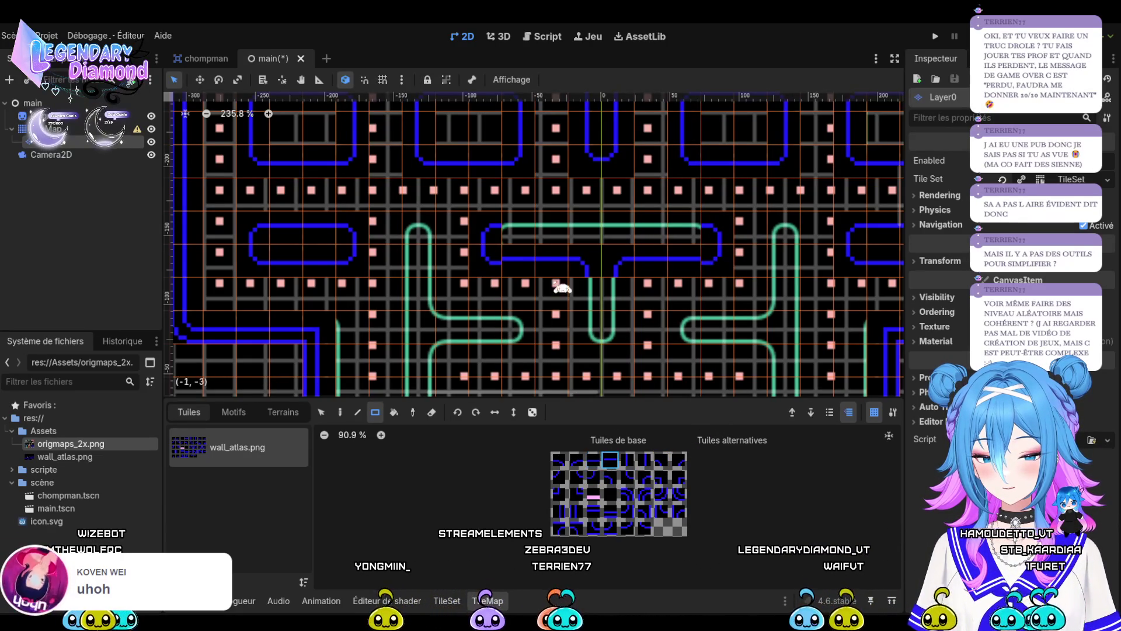
drag(669, 235, 683, 238)
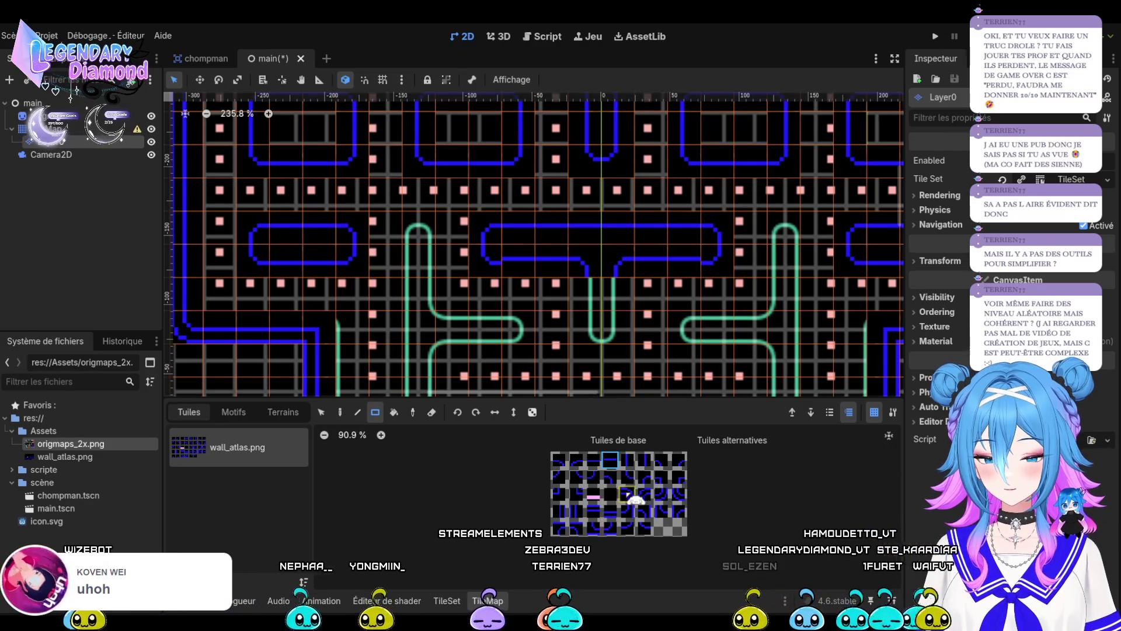
Extend the T's stem downward with vertical wall tiles.
click(627, 459)
click(572, 272)
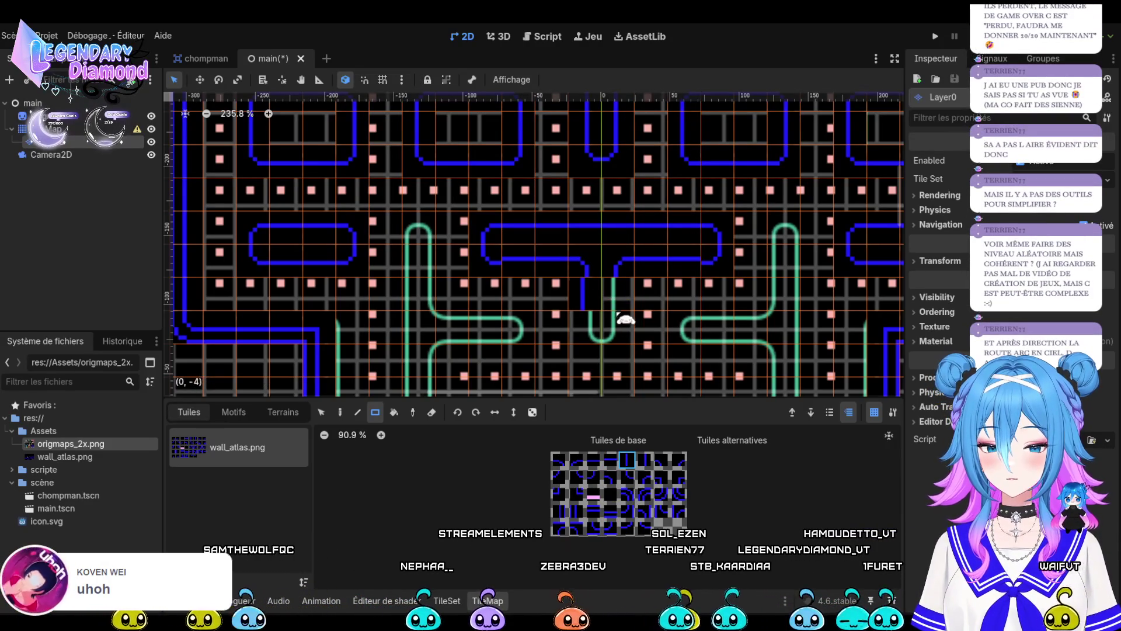
click(645, 459)
click(602, 301)
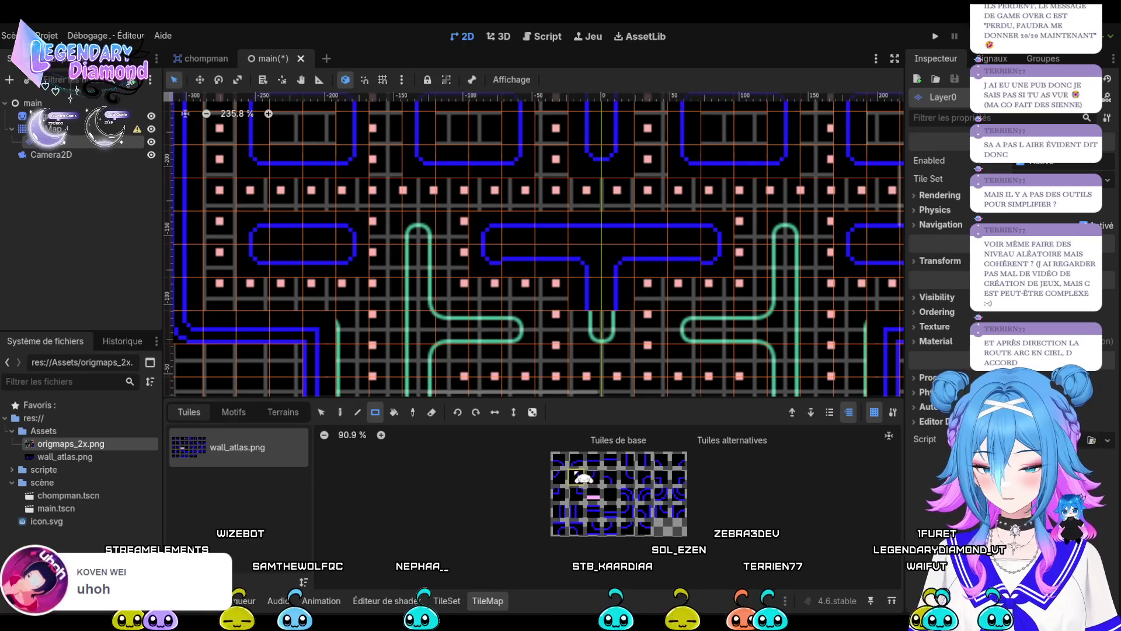
click(559, 476)
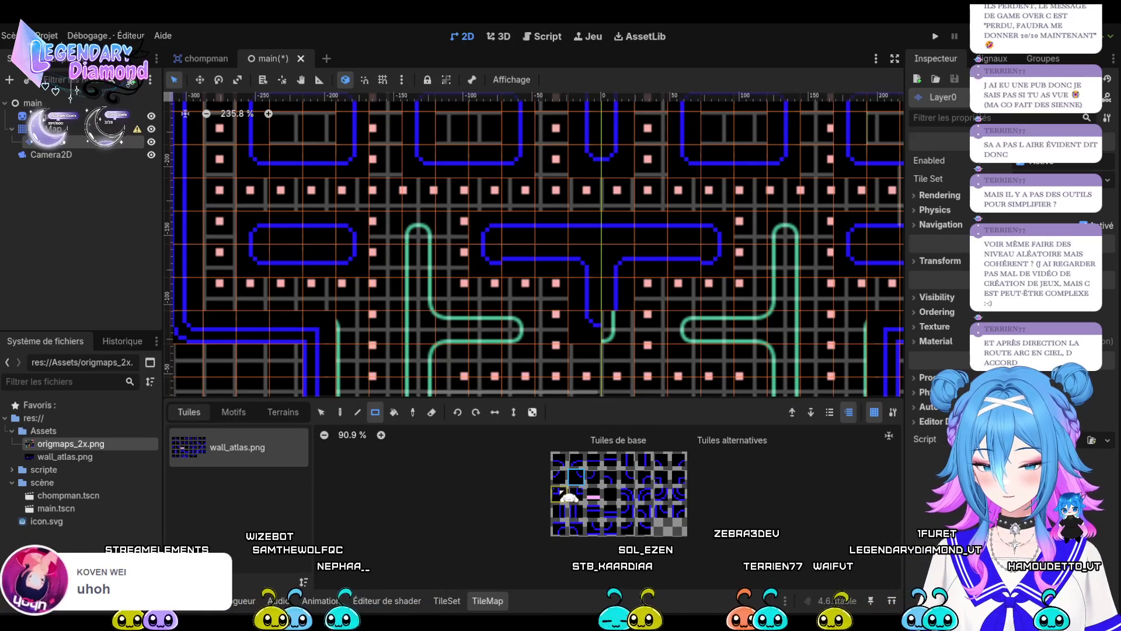
scroll(652, 212, down, 5)
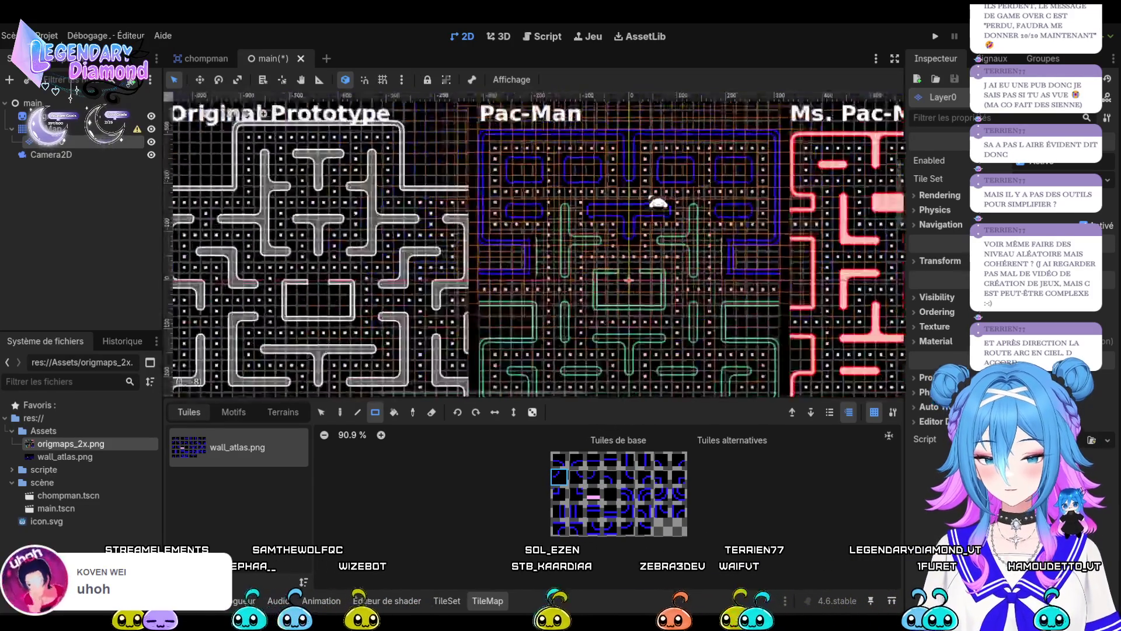
scroll(689, 225, up, 4)
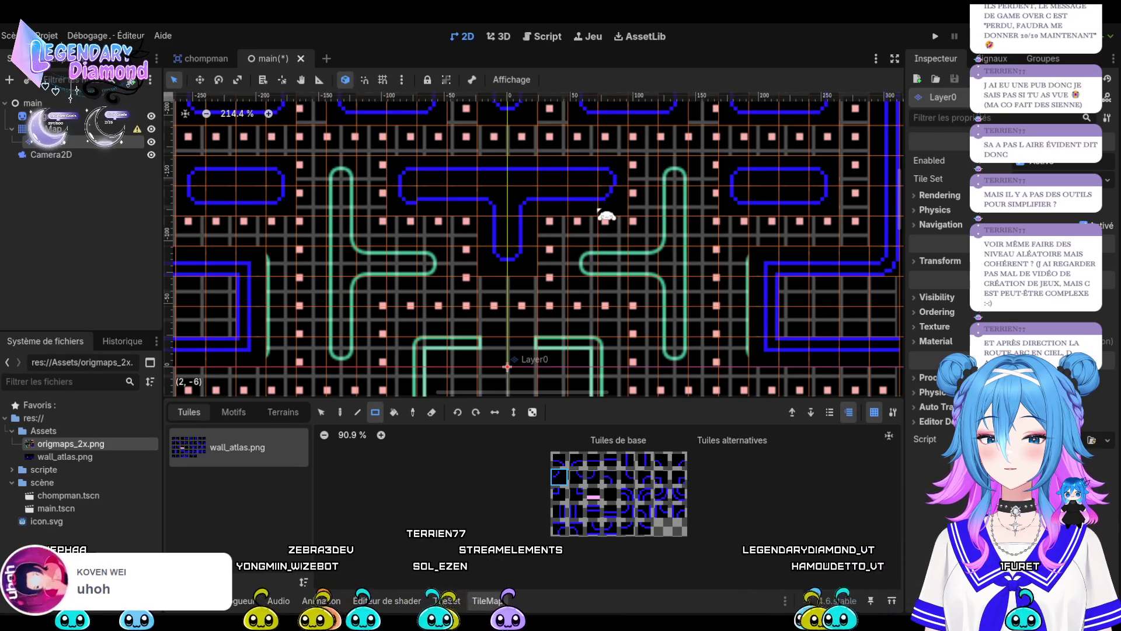
click(576, 476)
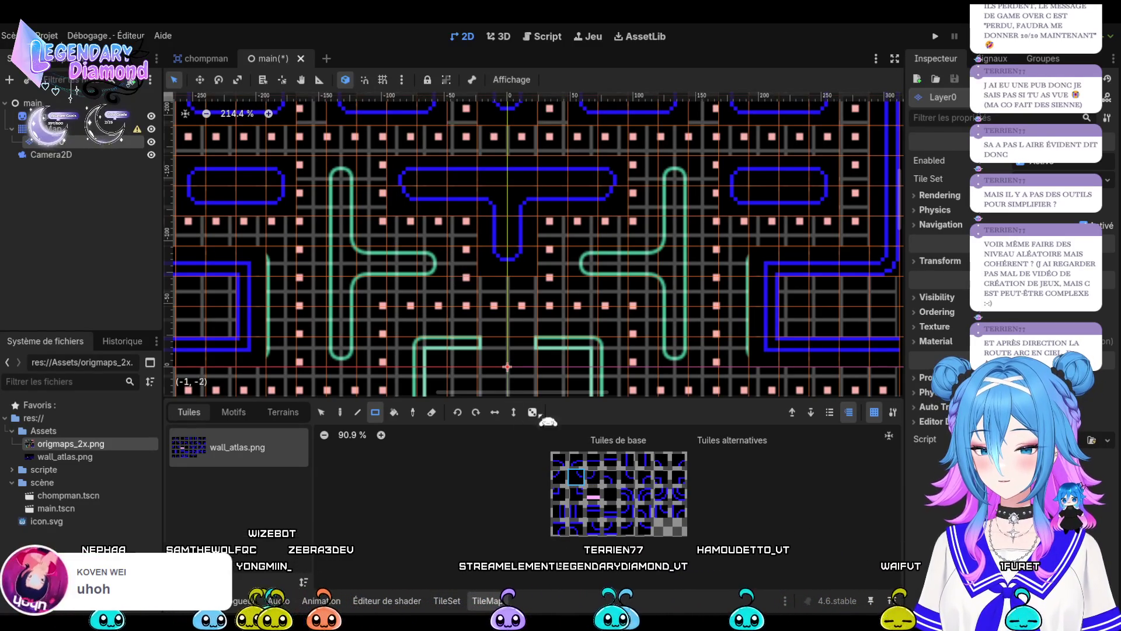
click(596, 479)
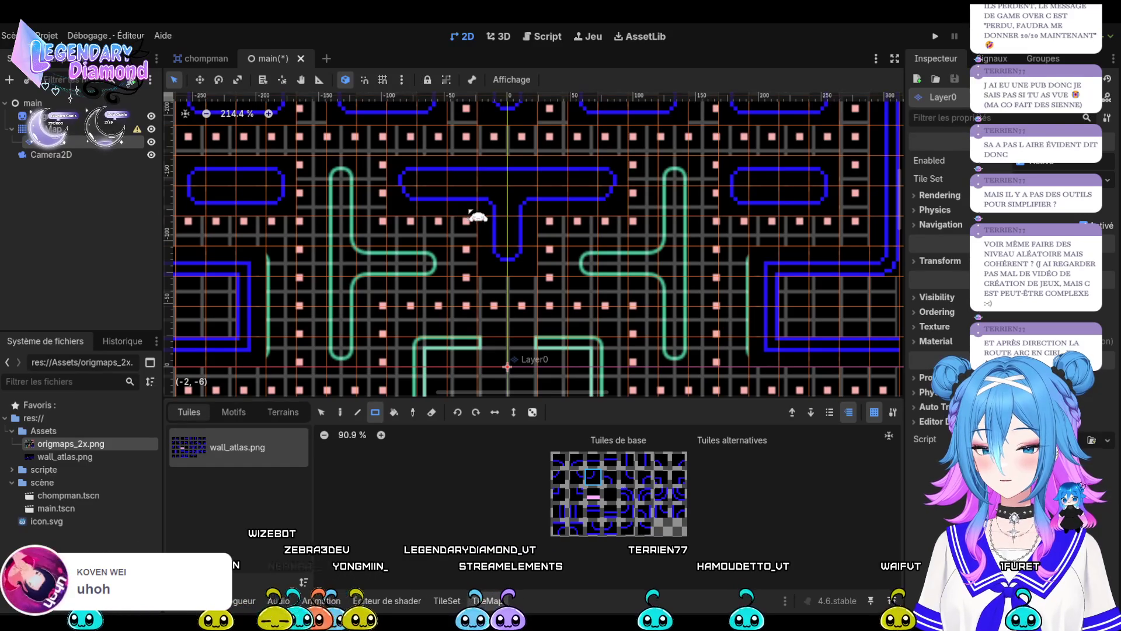
click(662, 462)
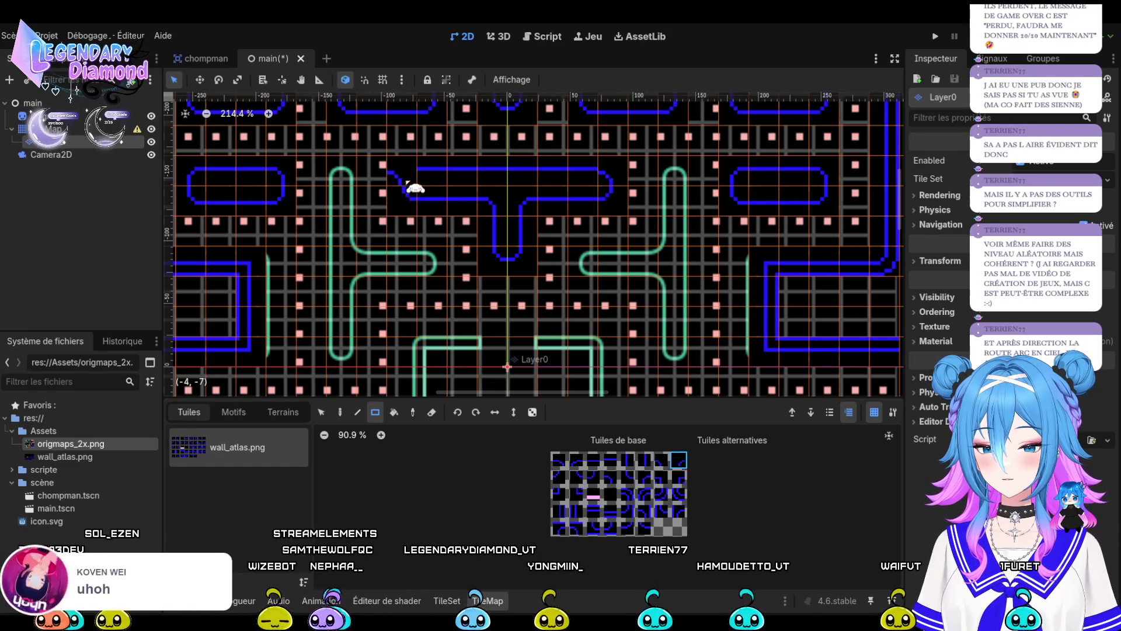
click(592, 459)
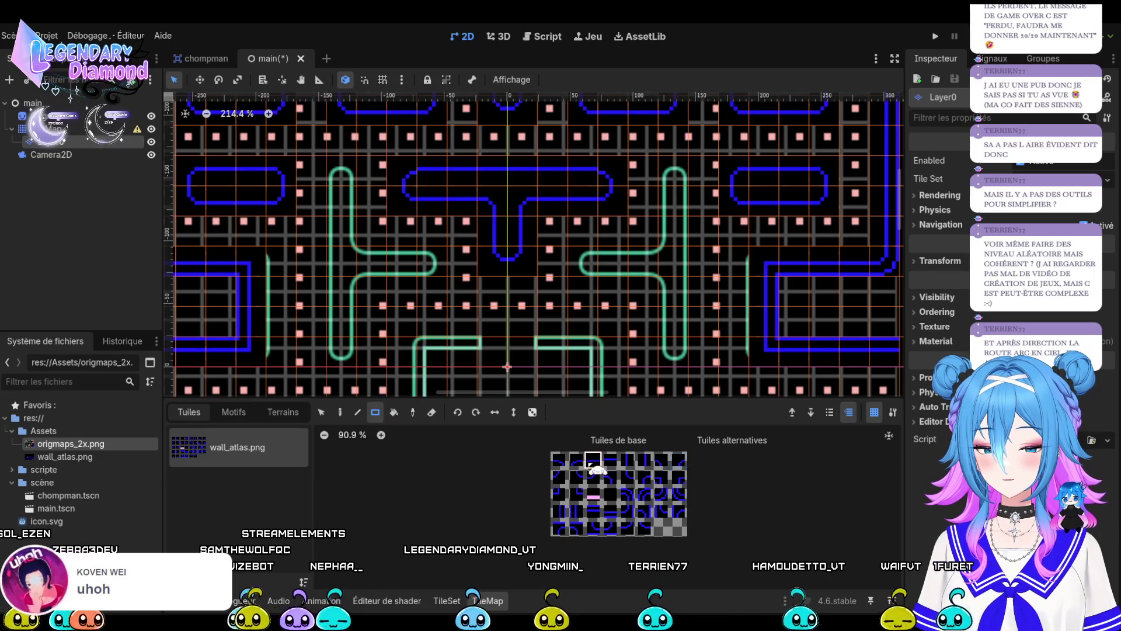
drag(436, 176, 593, 187)
scroll(600, 192, down, 4)
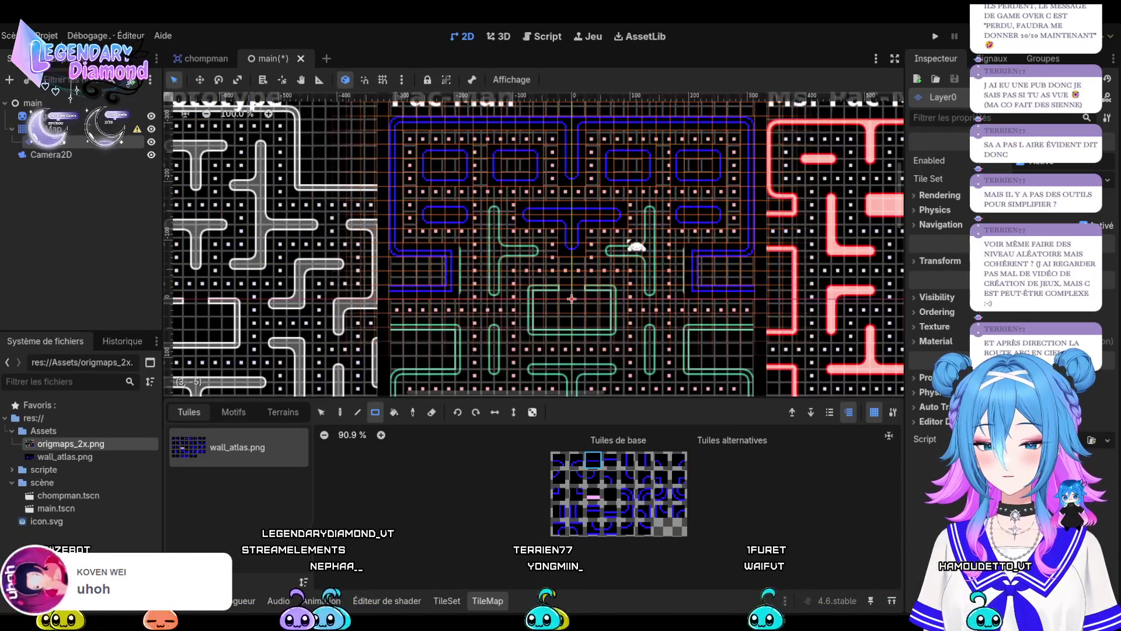
scroll(629, 242, up, 3)
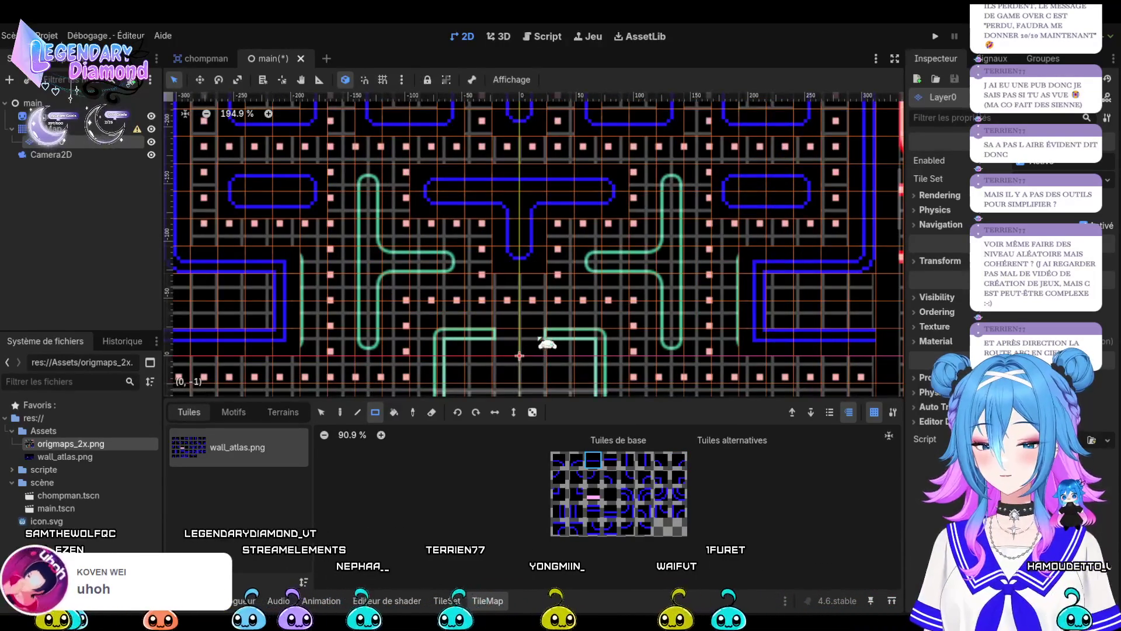
click(635, 465)
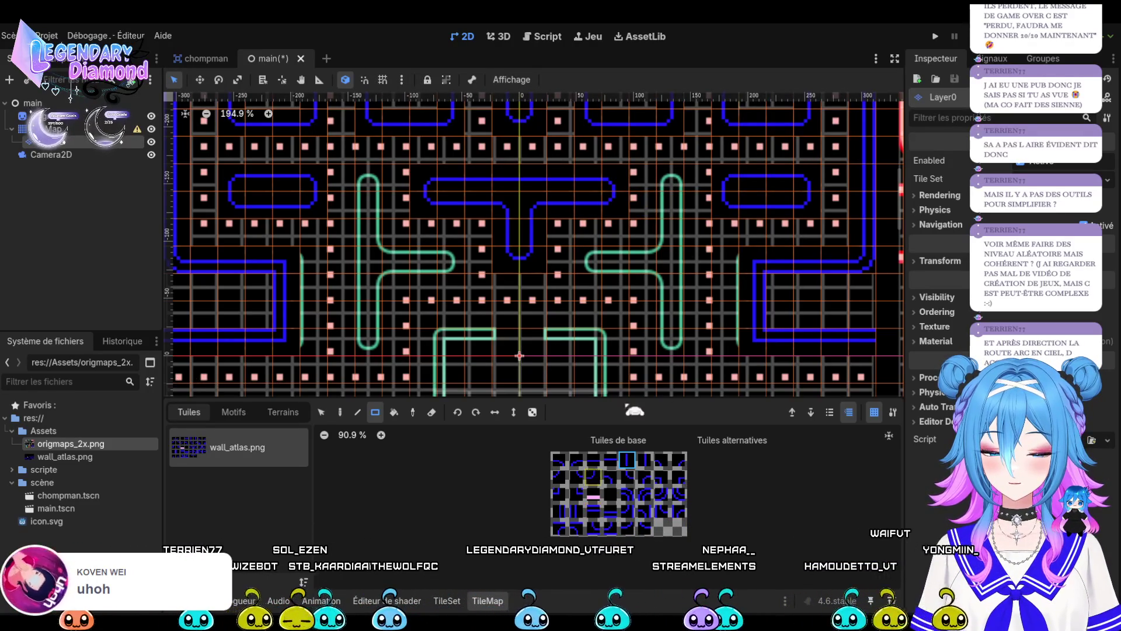
scroll(687, 186, down, 4)
scroll(690, 188, down, 1)
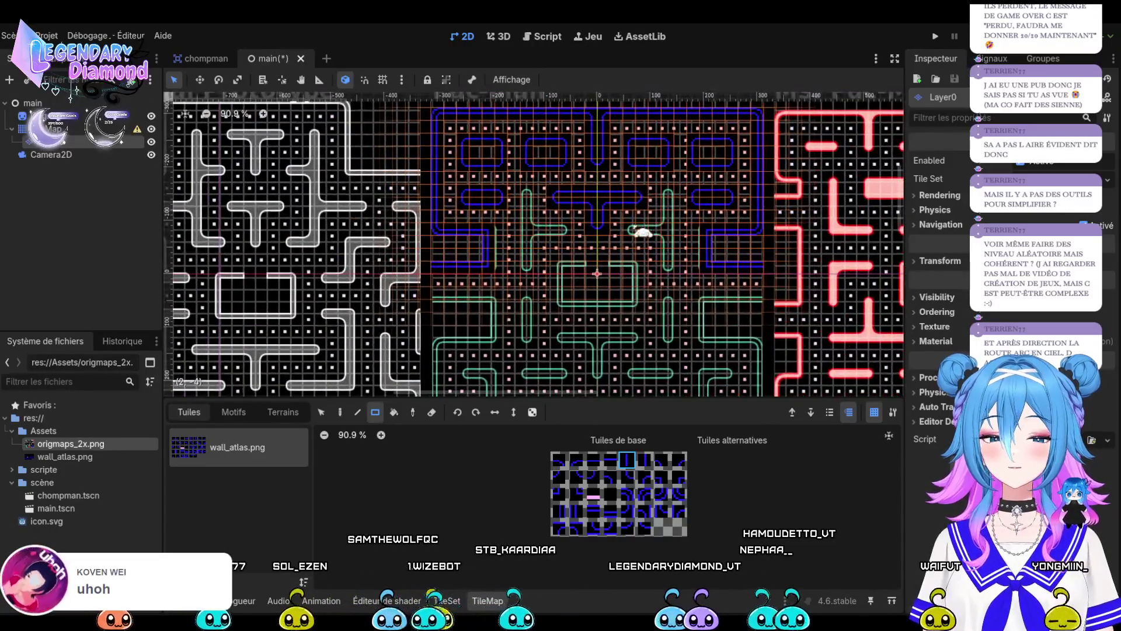
scroll(689, 199, up, 2)
scroll(632, 211, up, 2)
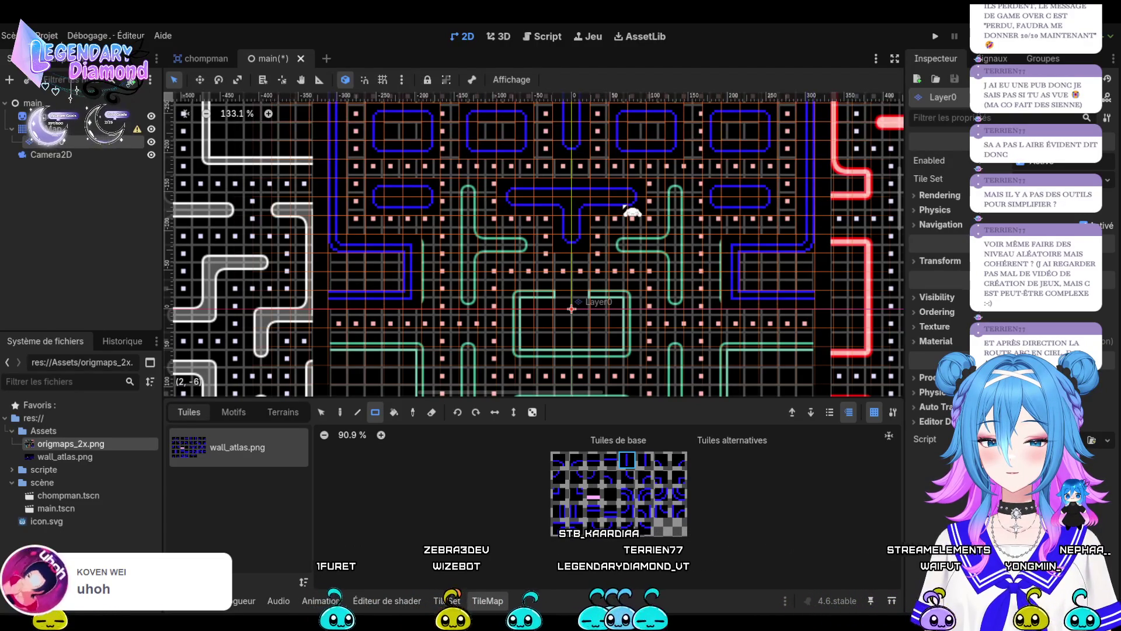
scroll(687, 216, up, 4)
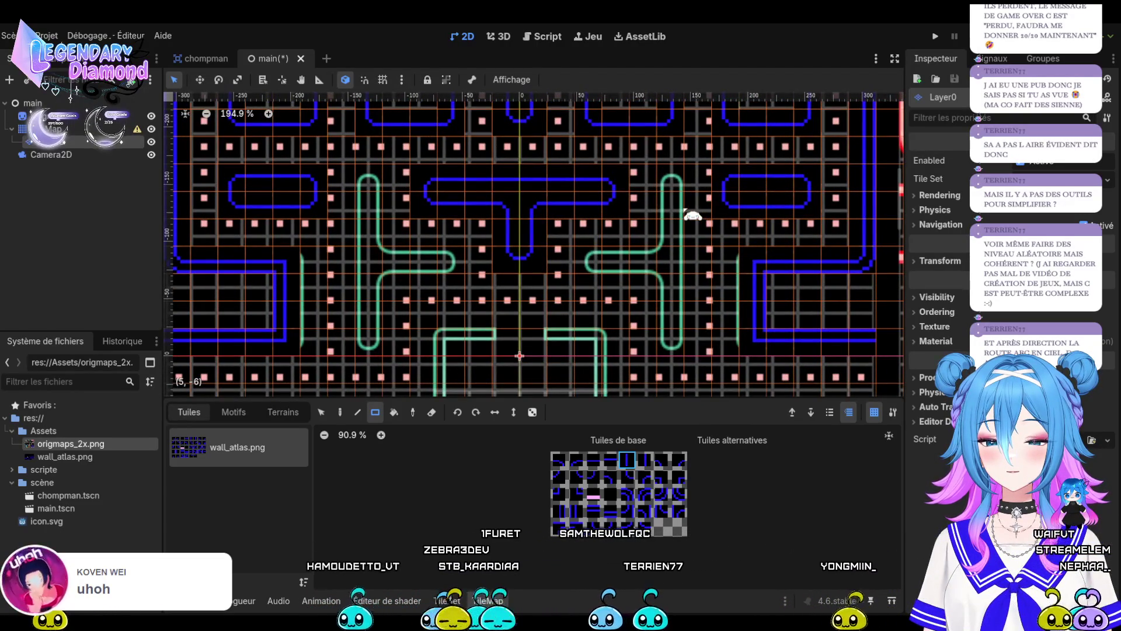
click(151, 116)
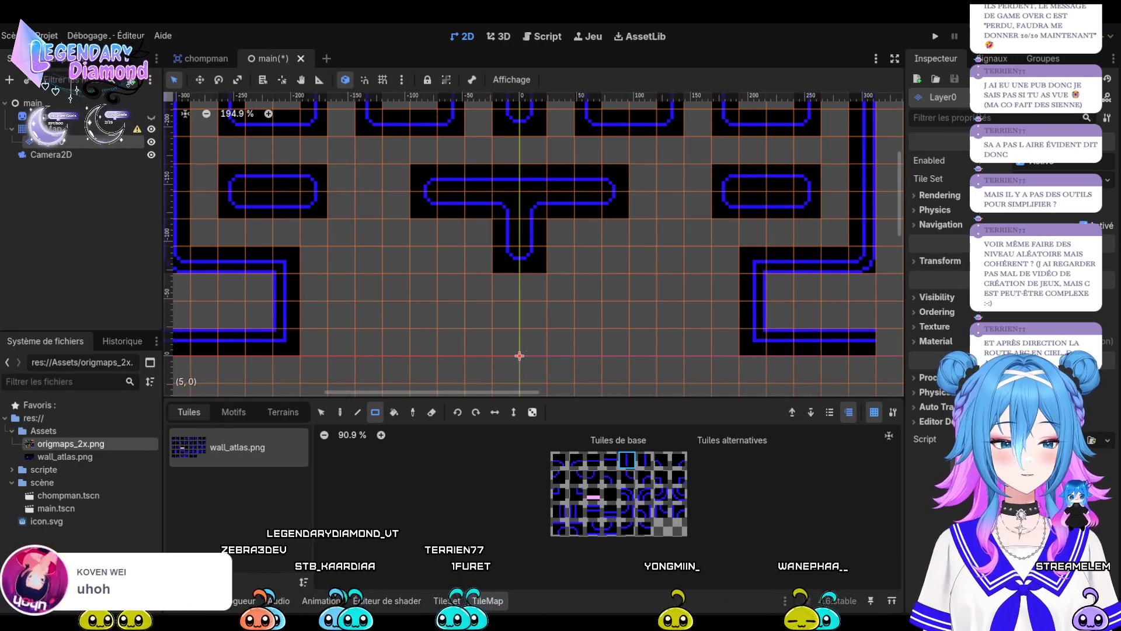
scroll(666, 283, down, 5)
scroll(669, 283, down, 2)
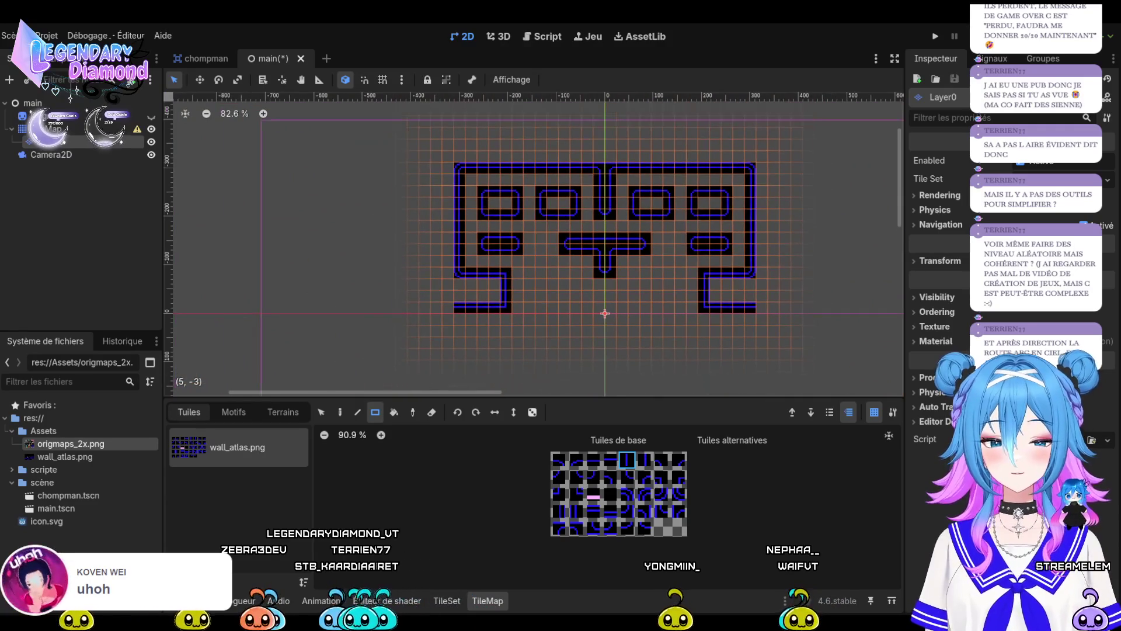
scroll(671, 282, up, 5)
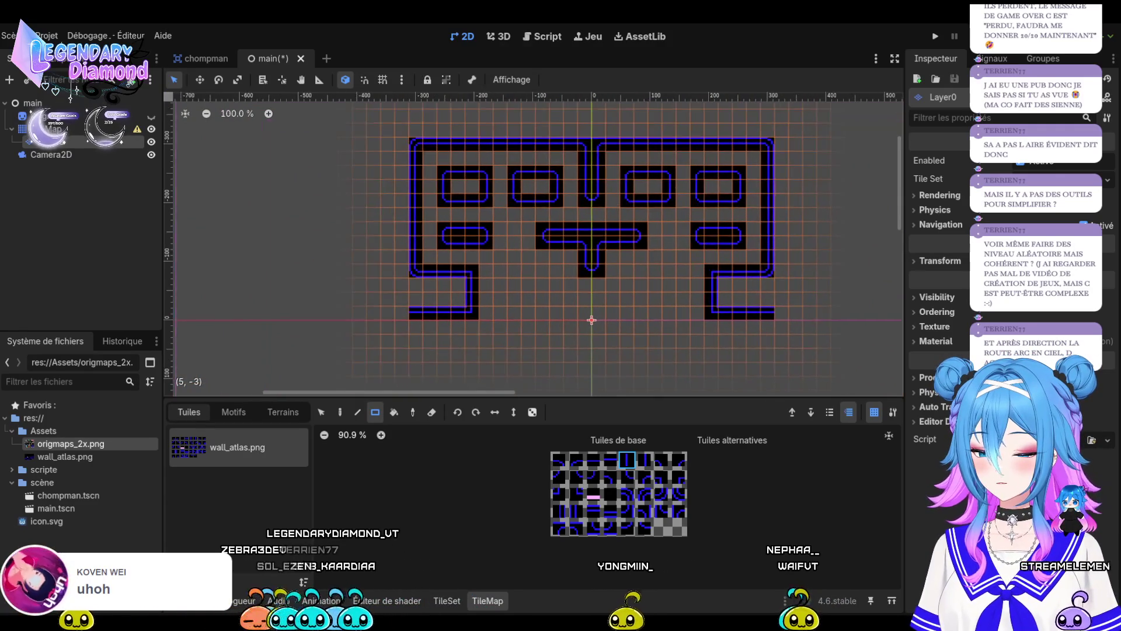
scroll(668, 283, up, 2)
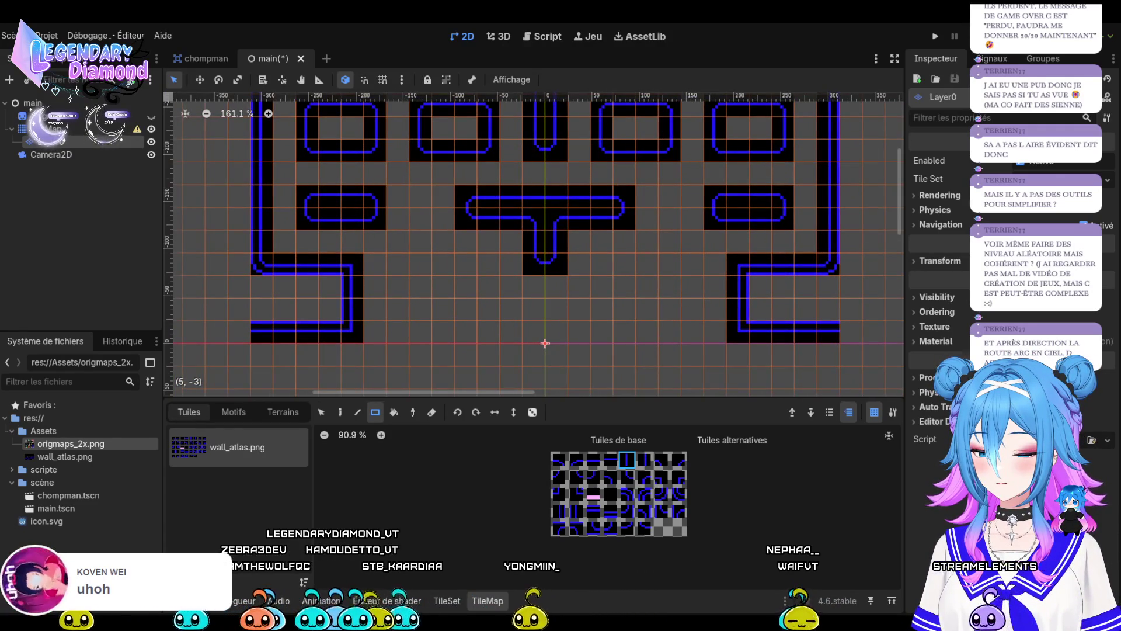
scroll(668, 279, down, 3)
scroll(667, 280, up, 2)
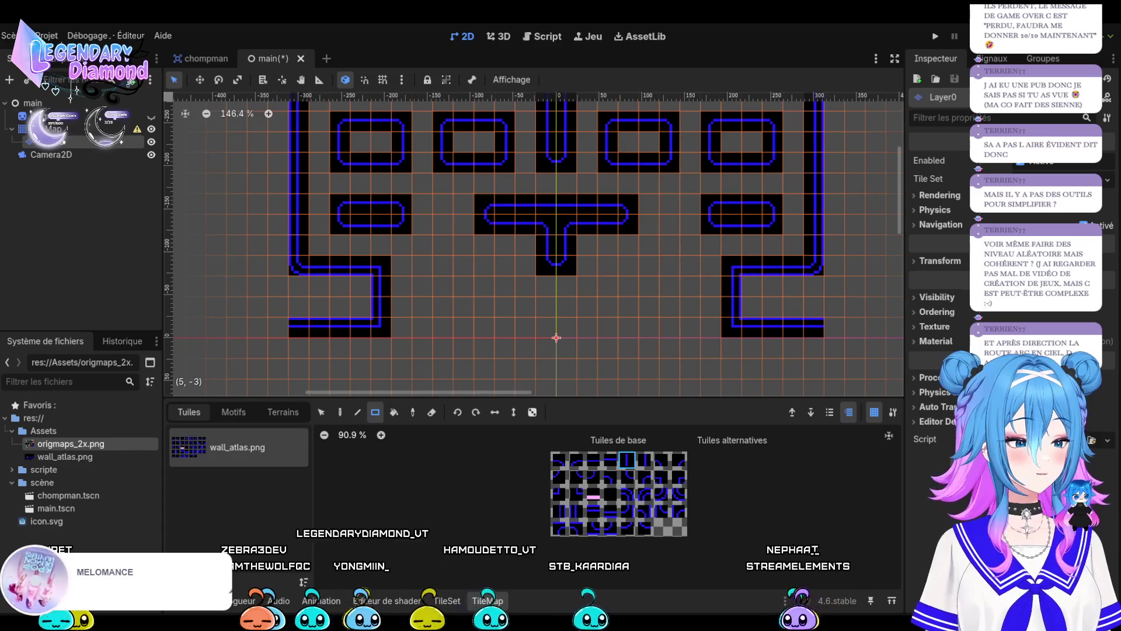
scroll(611, 236, down, 4)
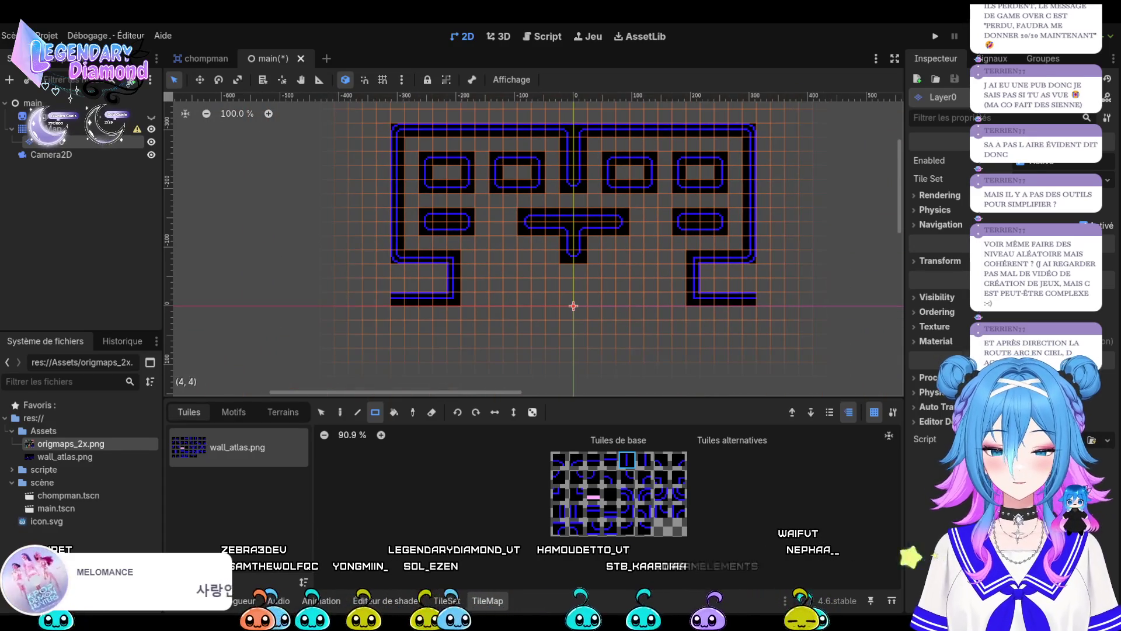
drag(70, 444, 575, 304)
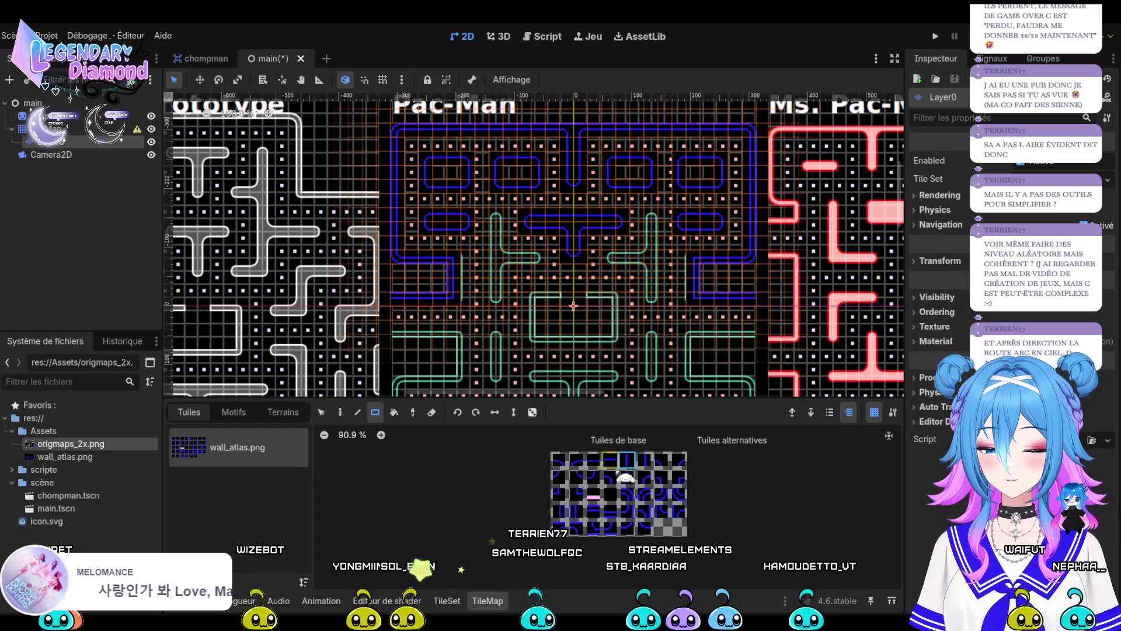
Copy the short rounded wall and paste it on the left second row.
click(321, 412)
scroll(713, 211, up, 3)
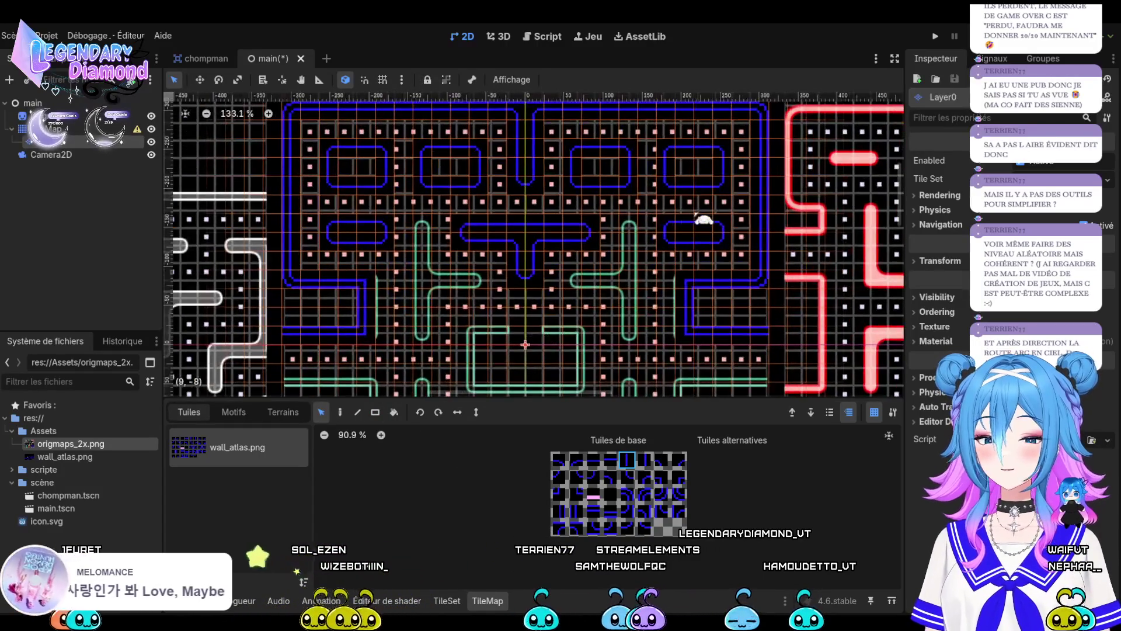
mouse_move(647, 202)
mouse_down()
mouse_move(759, 252)
mouse_move(756, 268)
mouse_move(708, 237)
mouse_up()
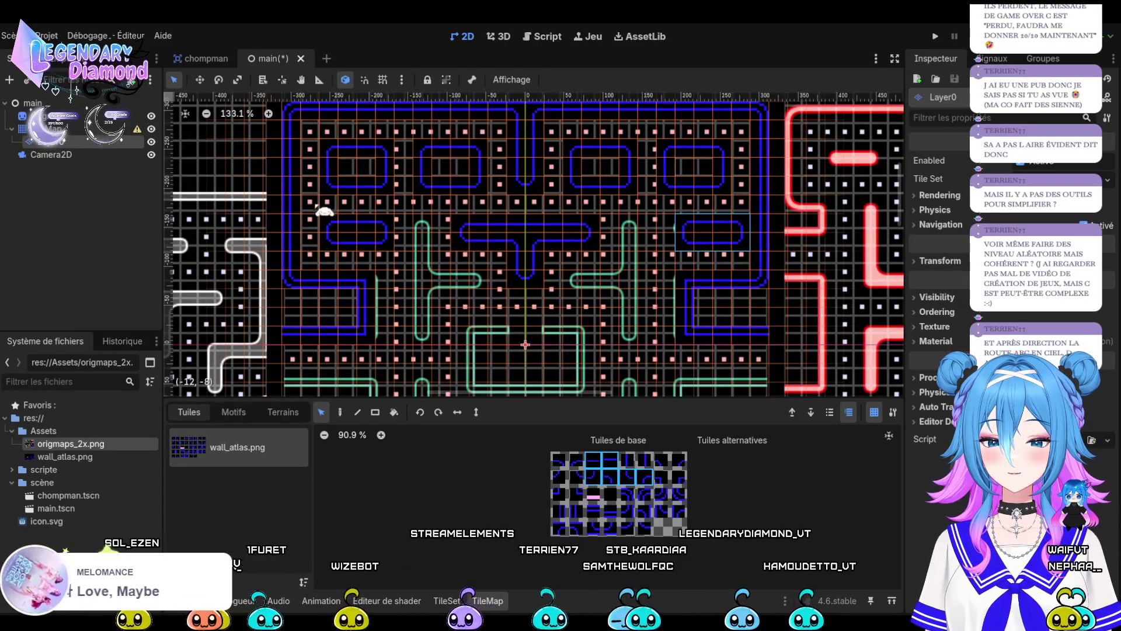
key(ctrl+v)
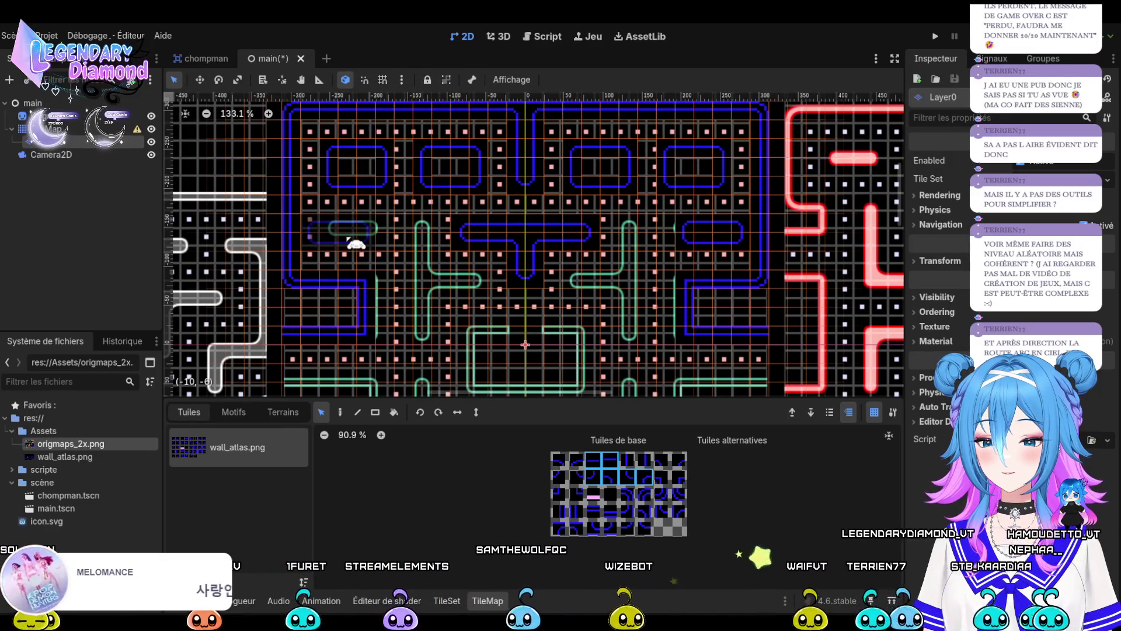
click(355, 242)
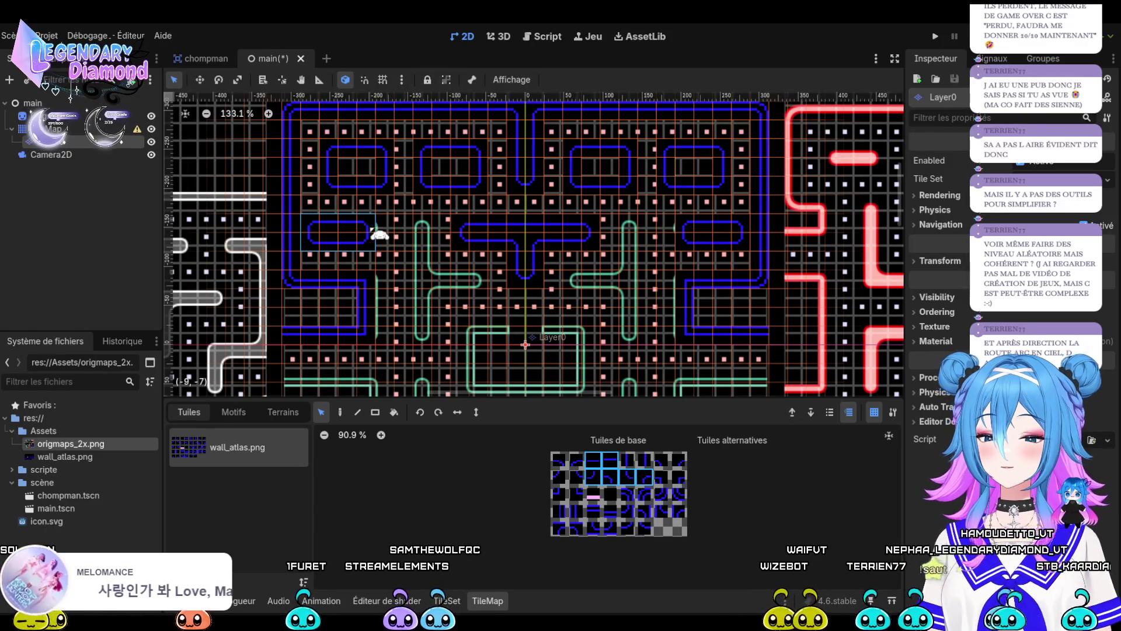
Shift the left short wall one tile right and the right one one tile left.
drag(346, 232, 364, 233)
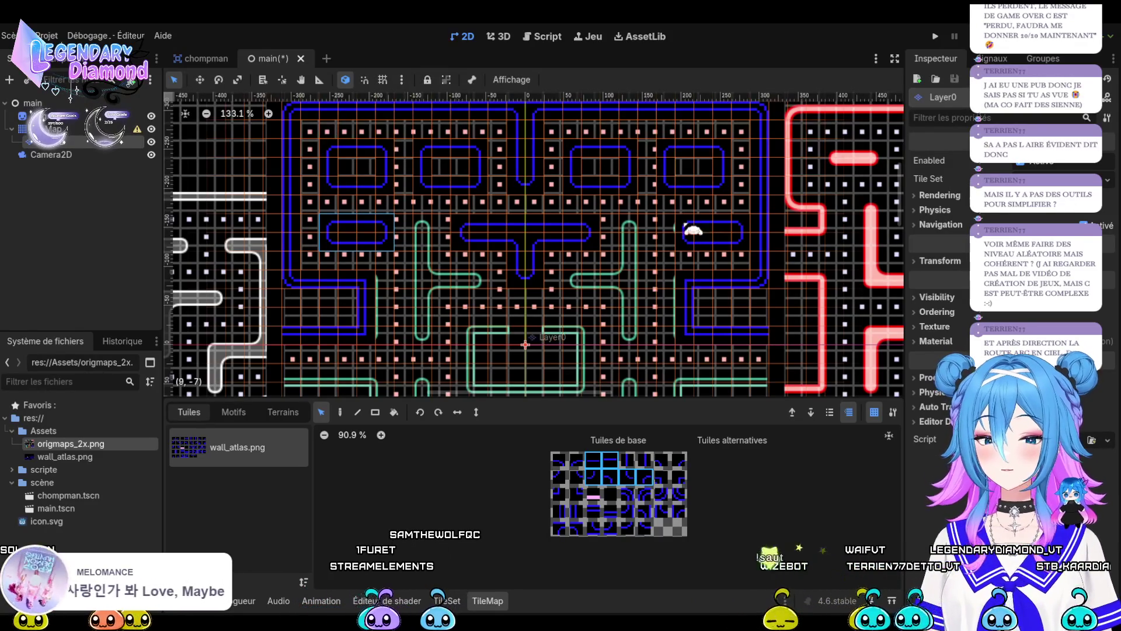
mouse_move(696, 222)
mouse_down()
mouse_move(750, 251)
mouse_move(718, 240)
mouse_up()
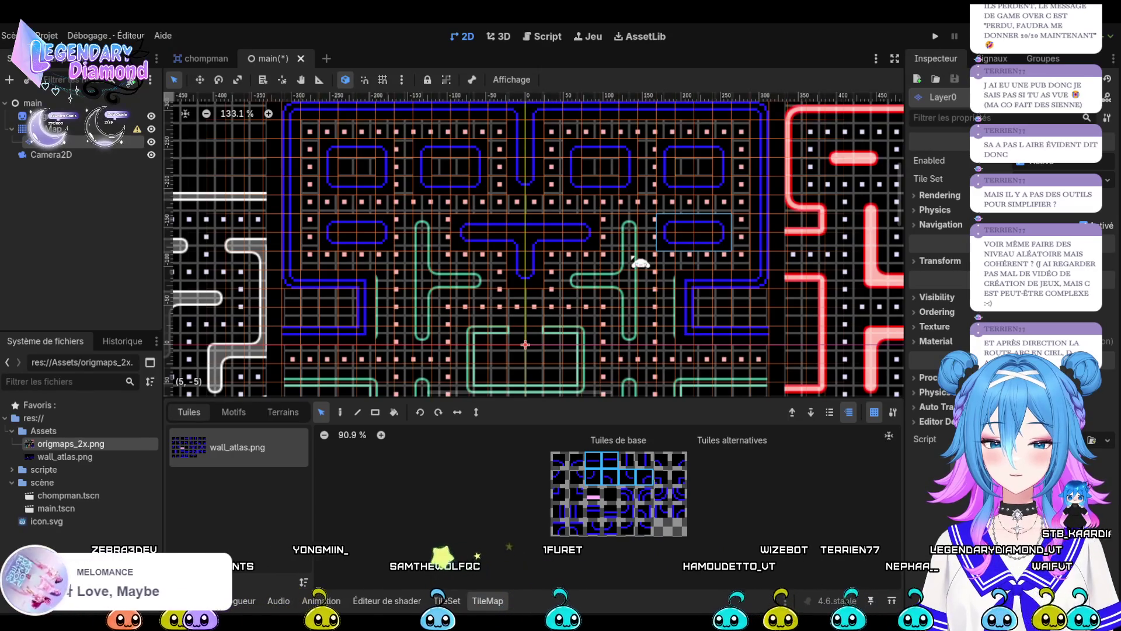
scroll(629, 244, down, 10)
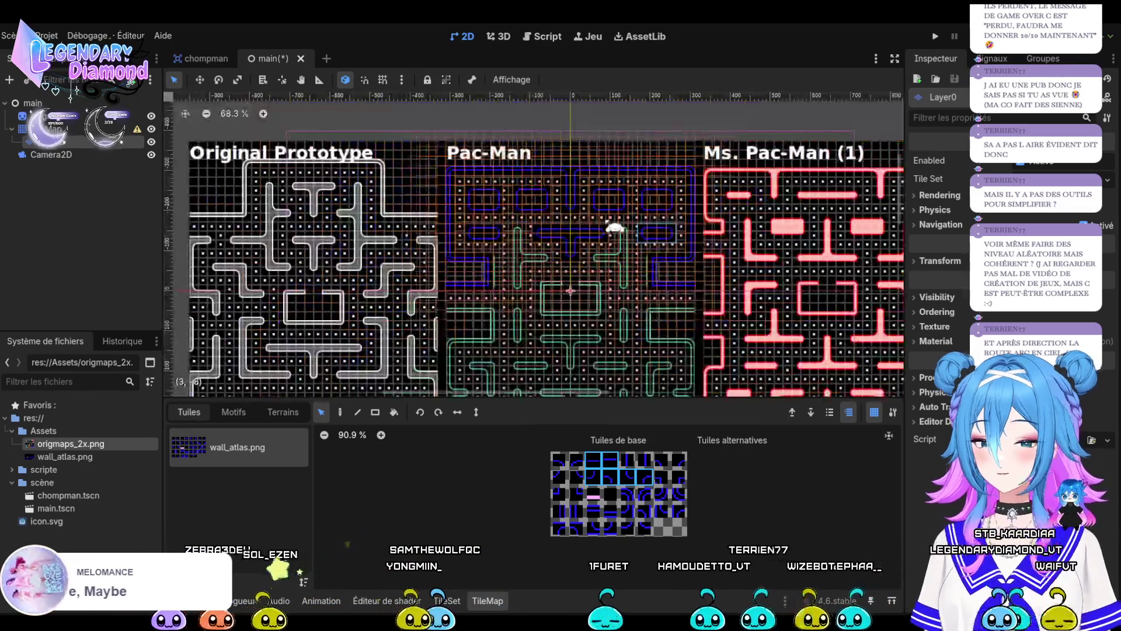
click(508, 198)
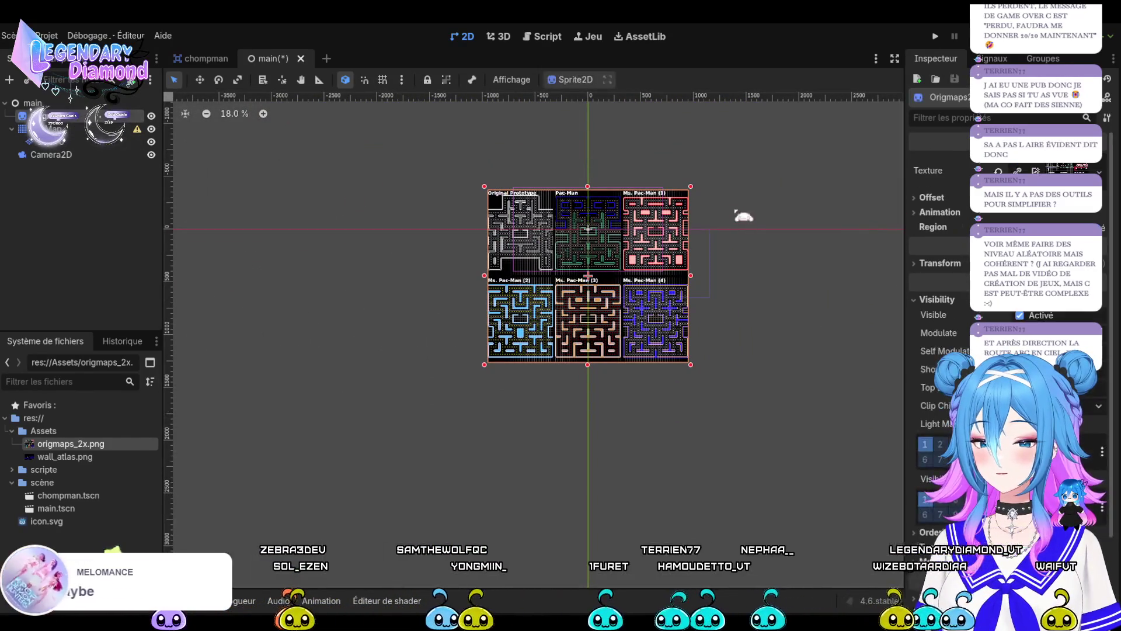
Scale up and shift the reference maze image to line up with the wall tiles.
drag(692, 187, 696, 183)
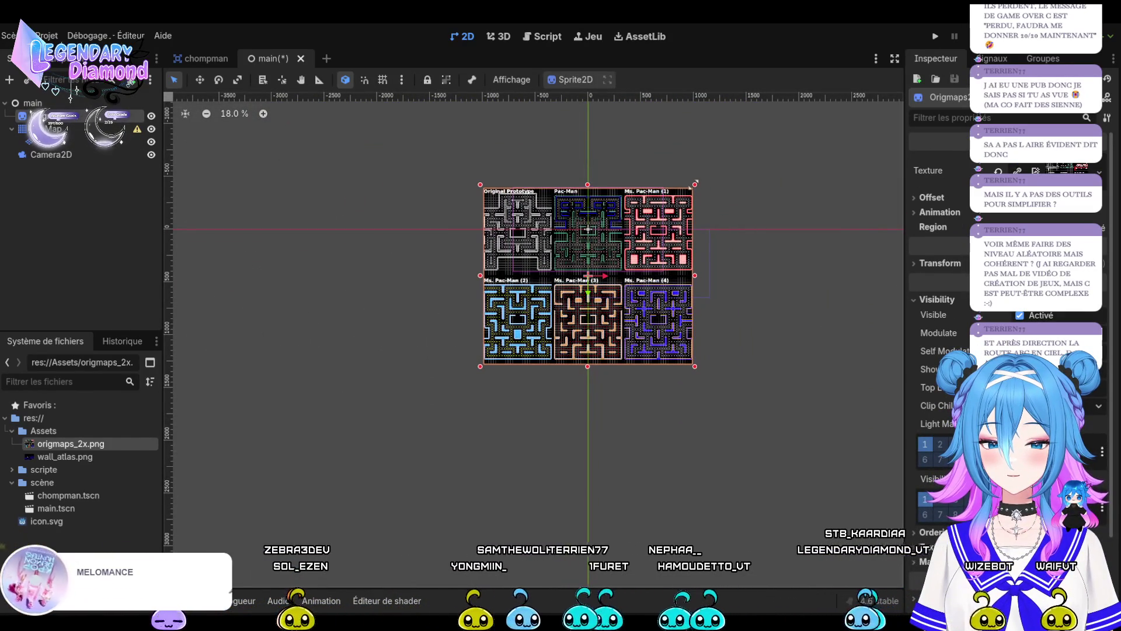
scroll(587, 229, up, 9)
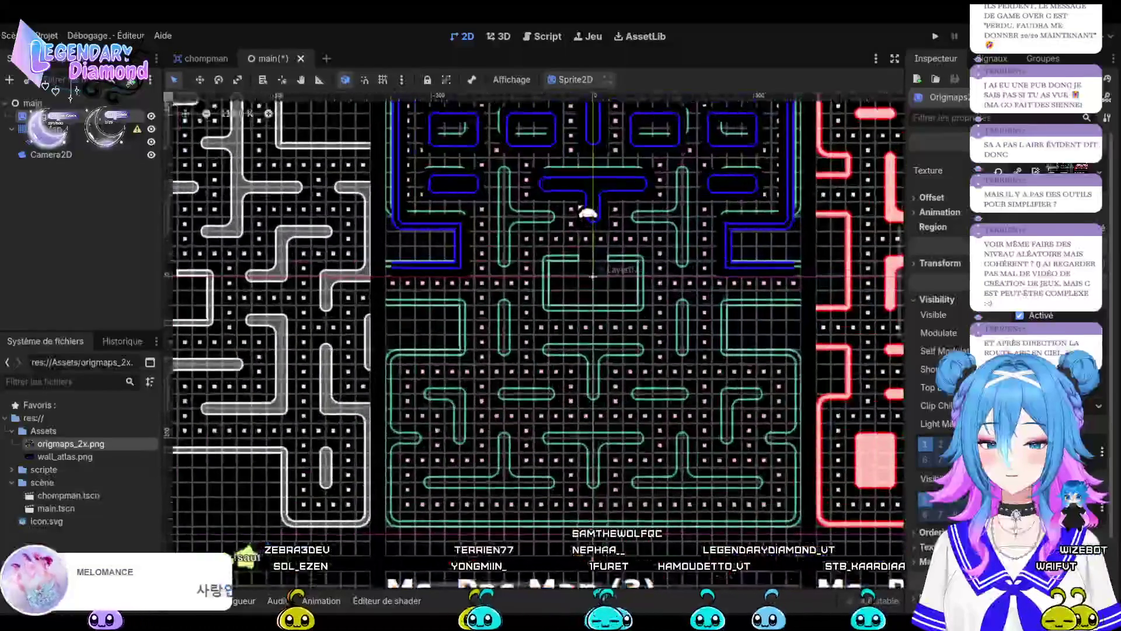
drag(560, 246, 564, 260)
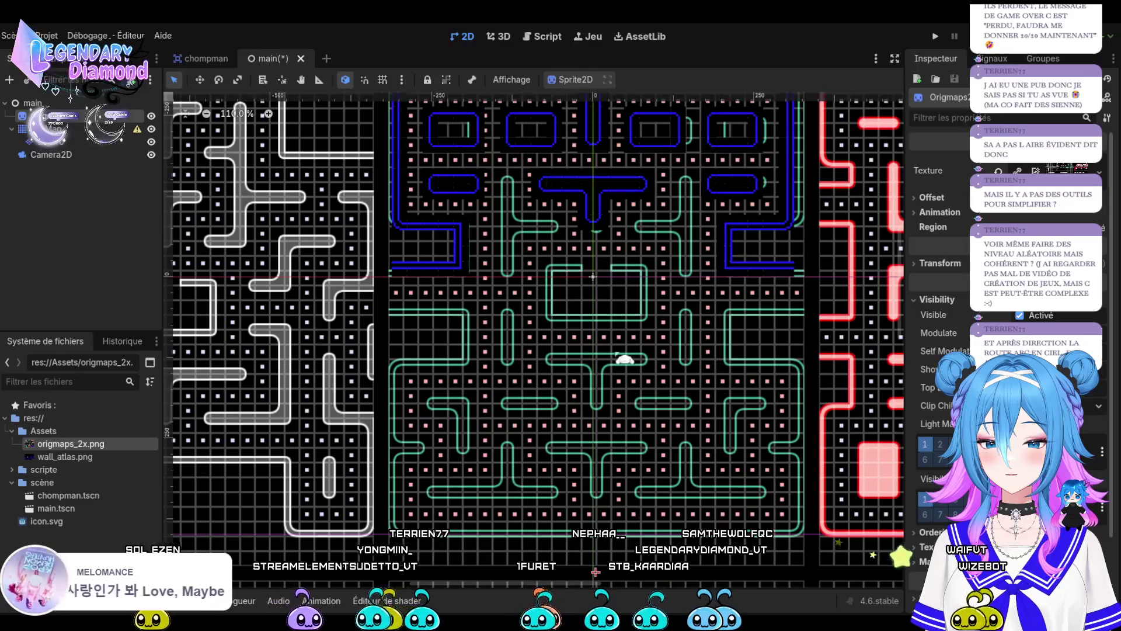
scroll(584, 292, down, 4)
scroll(561, 279, up, 2)
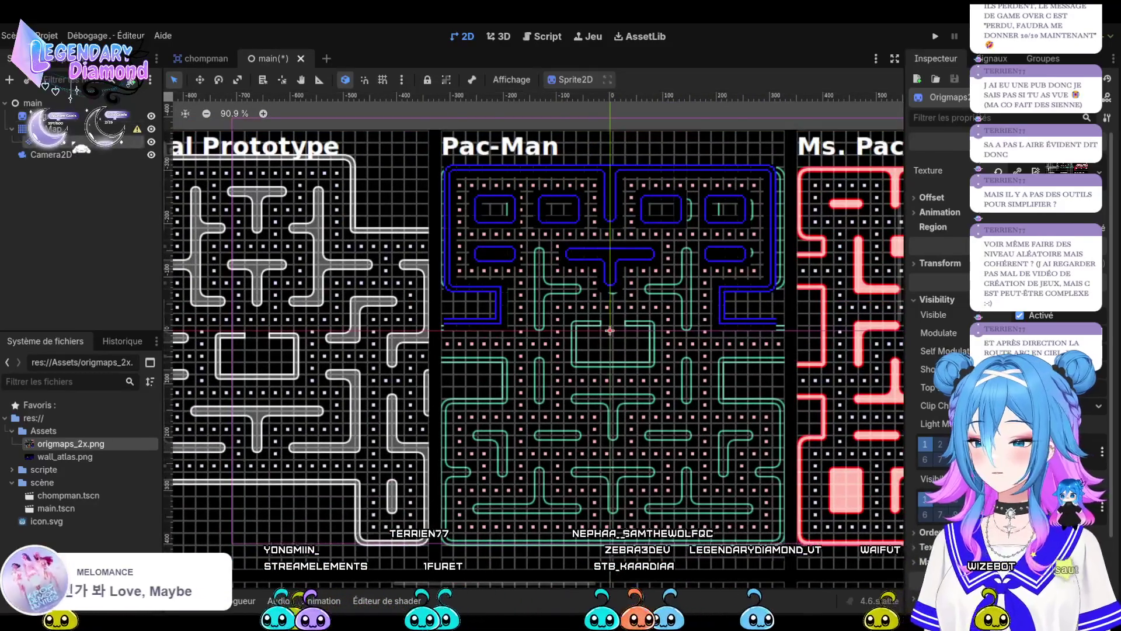
click(53, 128)
scroll(514, 228, up, 5)
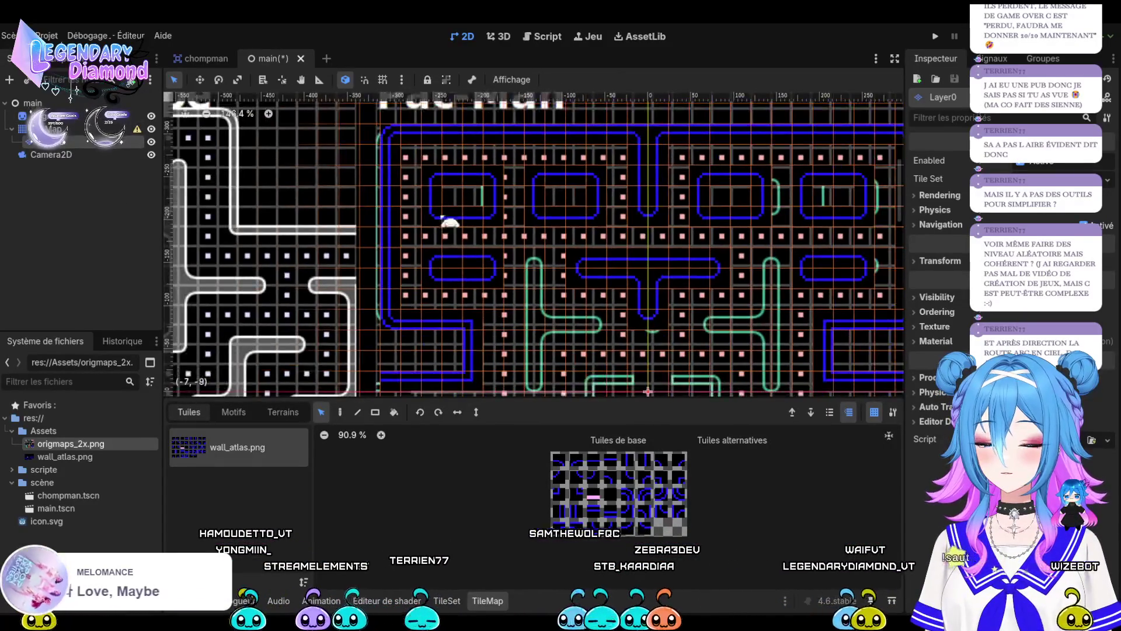
click(478, 262)
drag(546, 300, 545, 290)
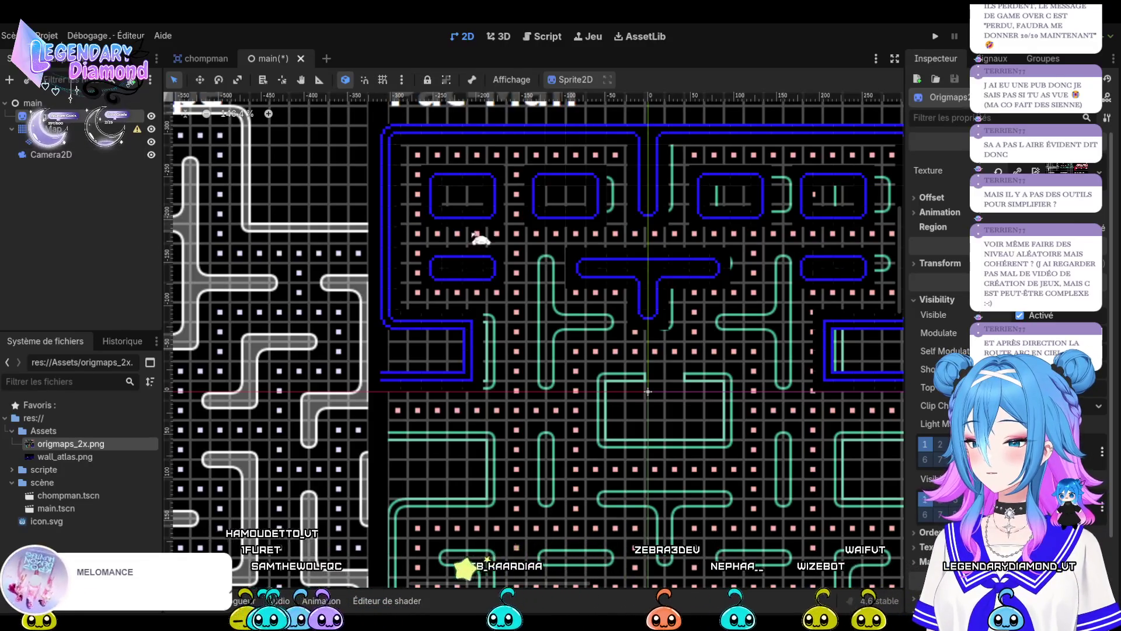
Widen the reference image from its left edge, then return to the tile layer.
scroll(535, 236, down, 6)
drag(358, 366, 353, 366)
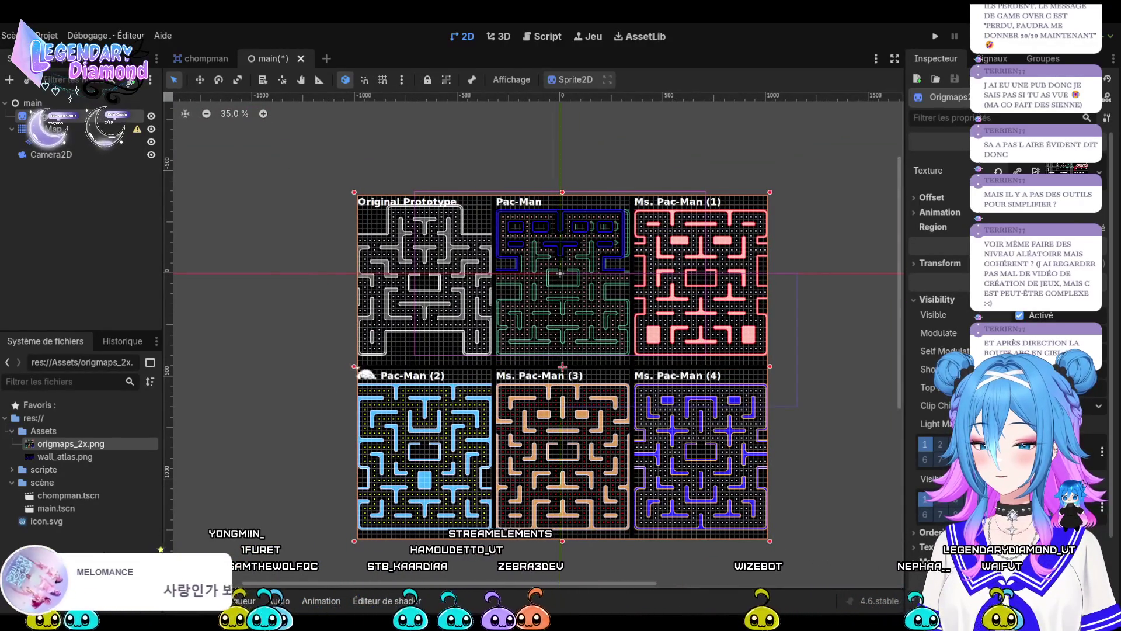
scroll(556, 243, up, 7)
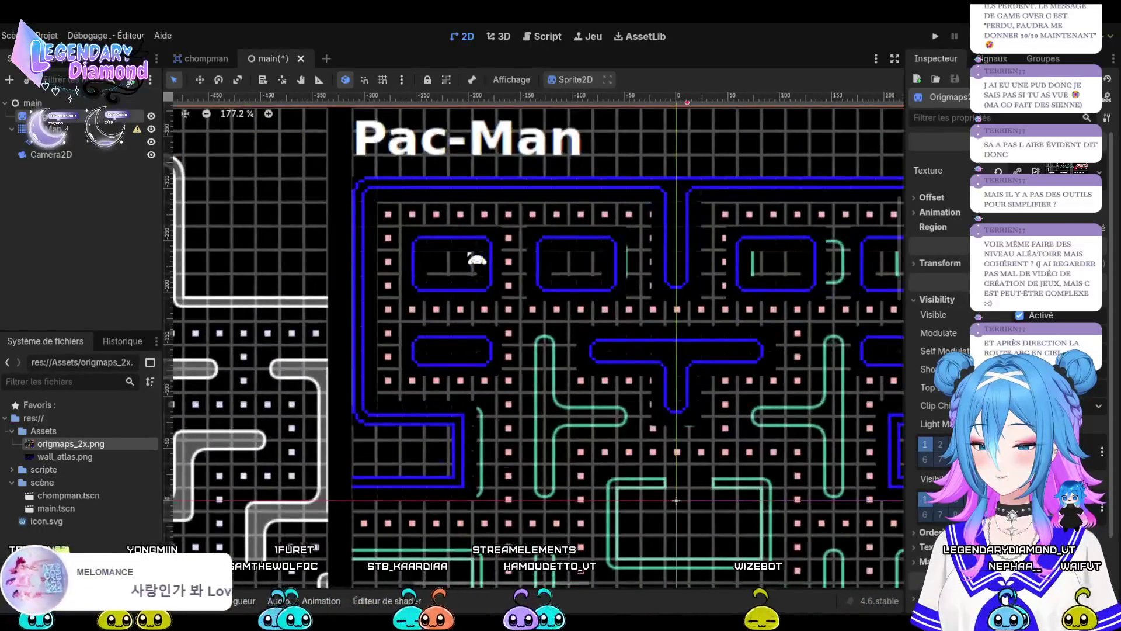
scroll(473, 257, down, 1)
click(47, 141)
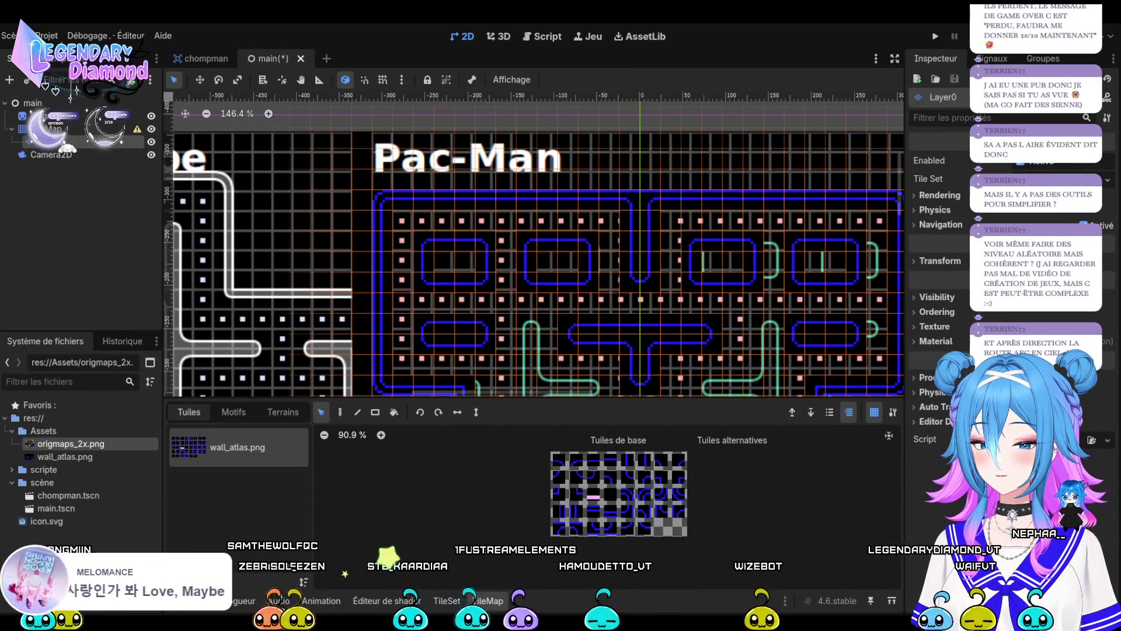
click(47, 116)
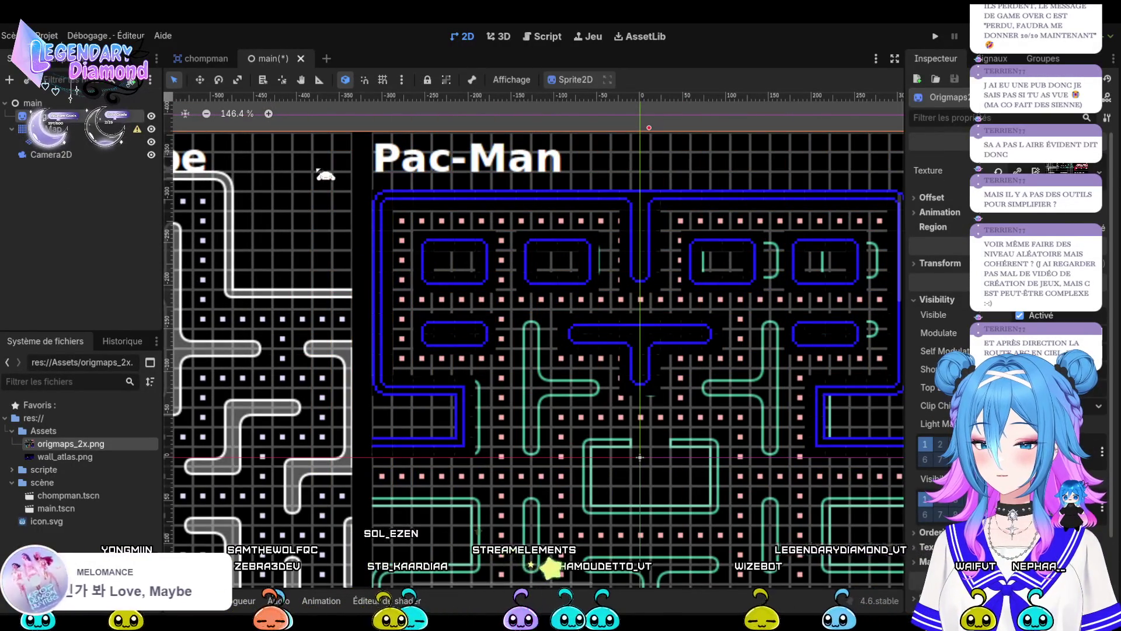
mouse_move(566, 349)
mouse_down()
mouse_move(546, 336)
mouse_move(561, 340)
mouse_up()
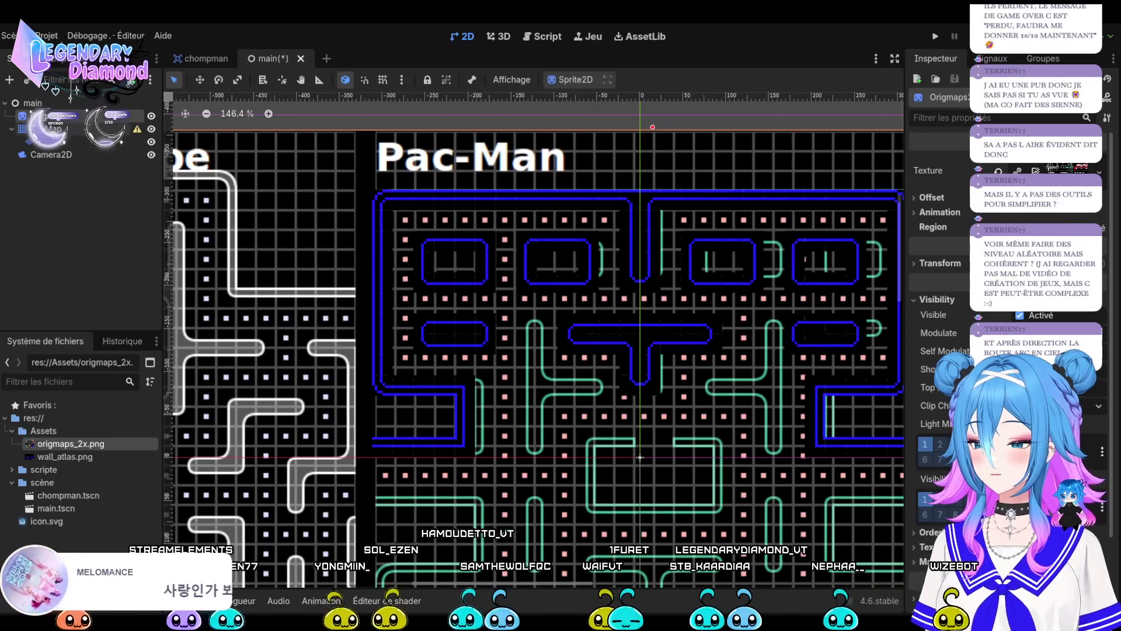
click(52, 129)
click(53, 141)
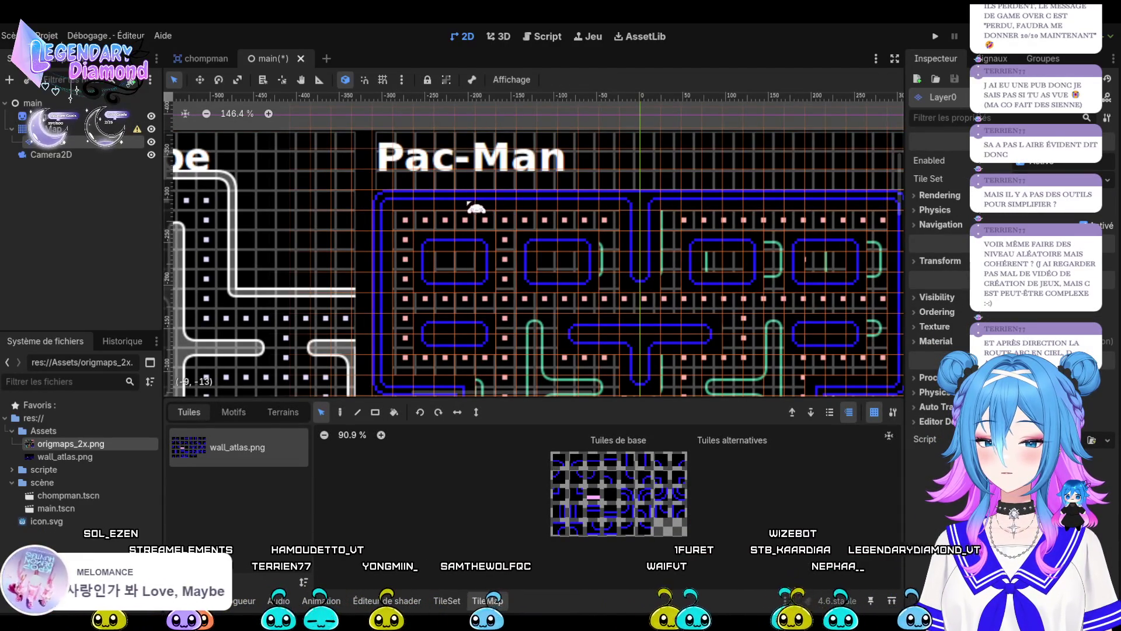
scroll(470, 202, down, 8)
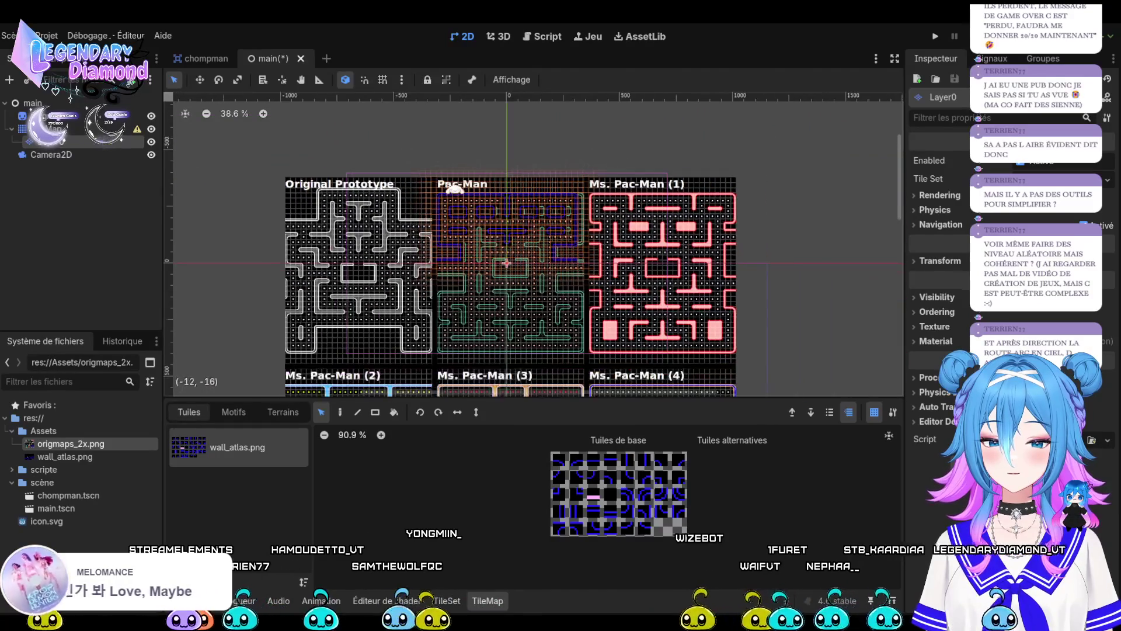
Trim the reference sprite's right and left edges inward a few pixels each.
click(134, 128)
click(52, 115)
drag(736, 364, 729, 364)
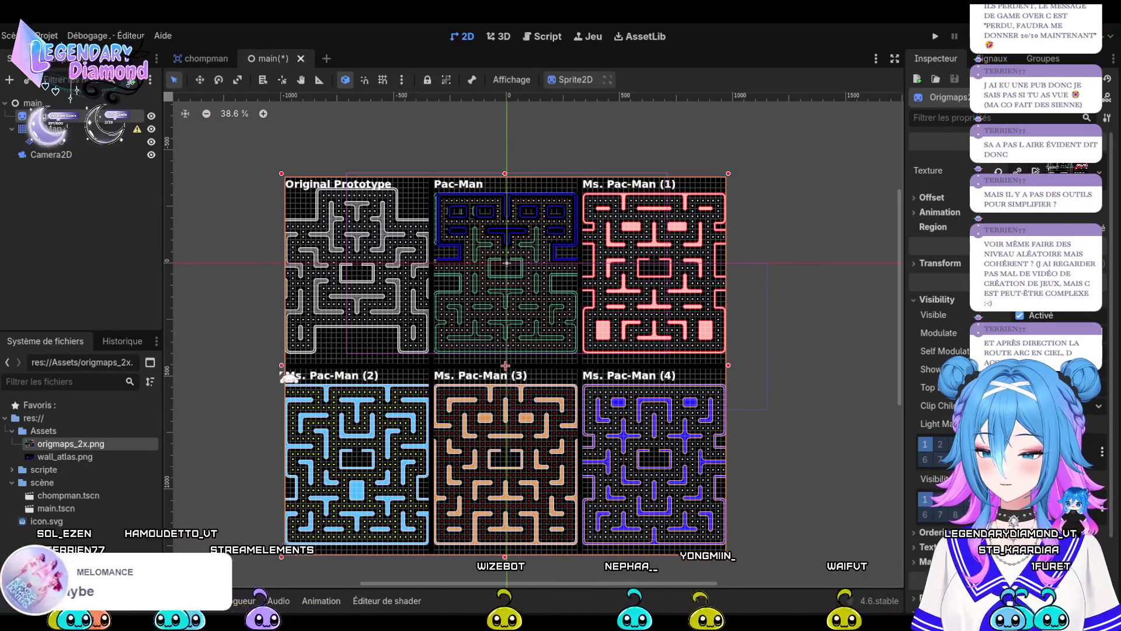
drag(282, 365, 288, 365)
drag(729, 365, 726, 365)
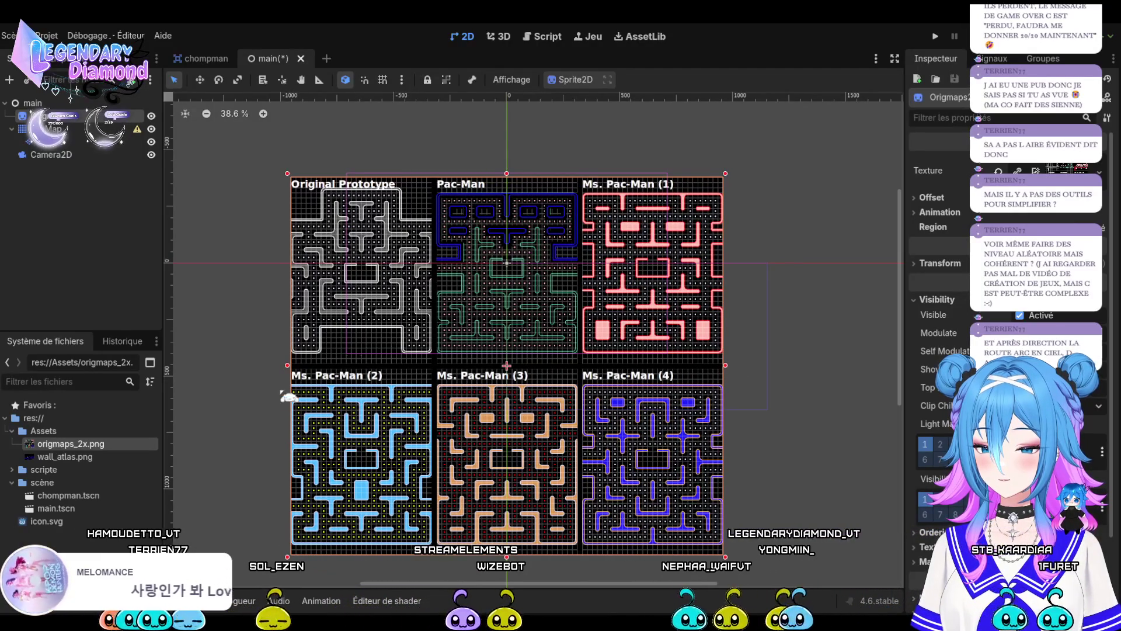
drag(286, 366, 281, 373)
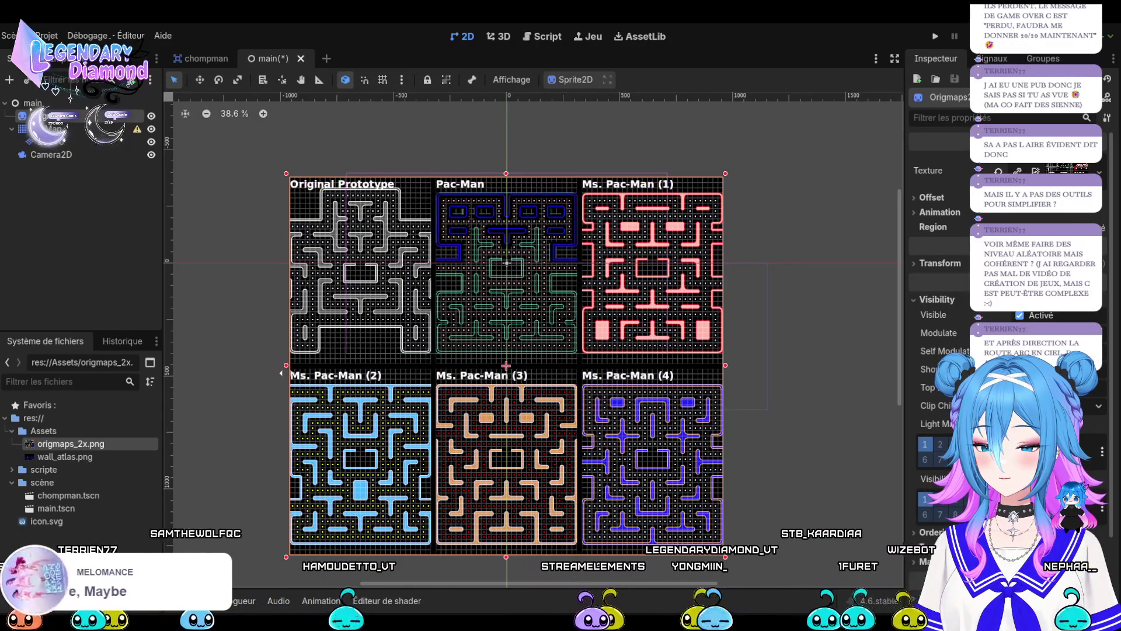
Pan across the reference sheet to view the lower mazes, including Ms. Pac-Man (3).
scroll(460, 240, up, 10)
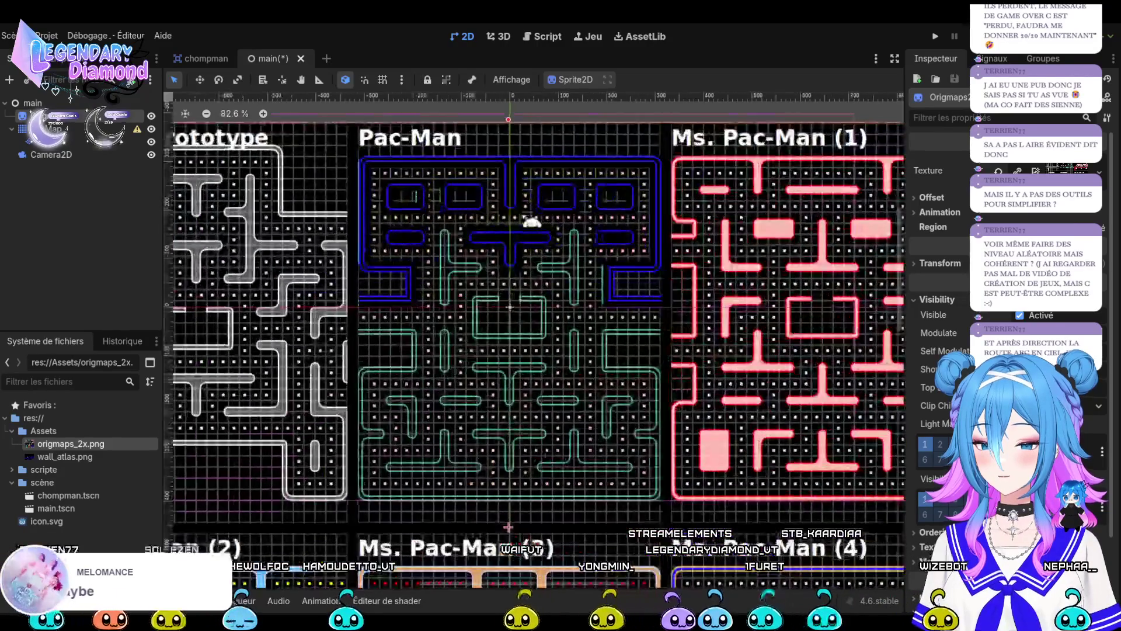
scroll(520, 219, down, 6)
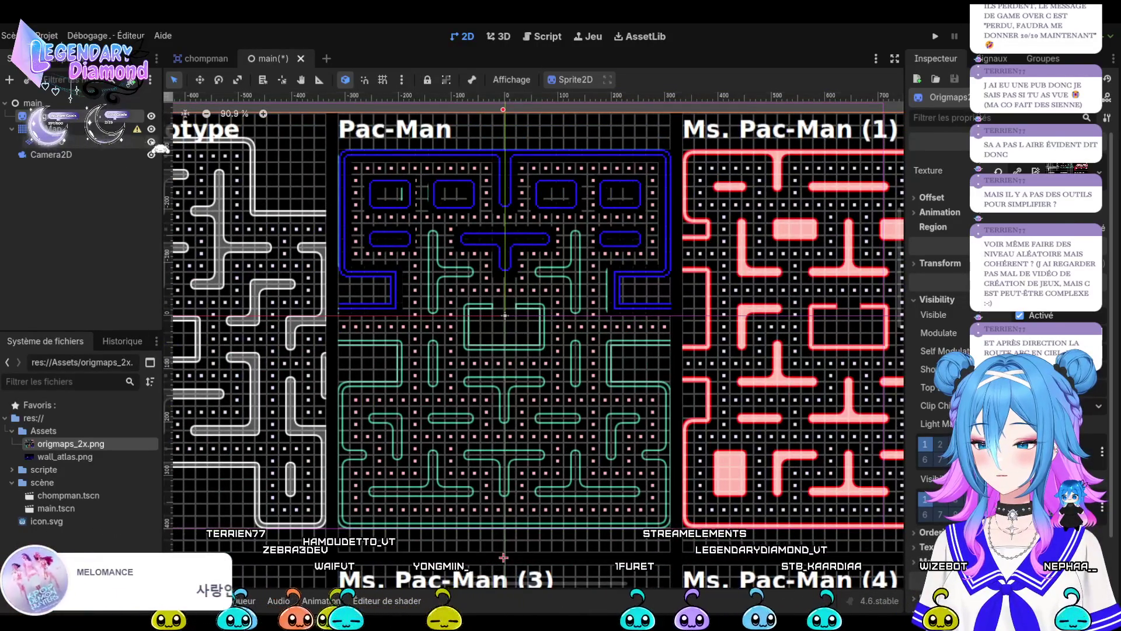
drag(503, 557, 533, 340)
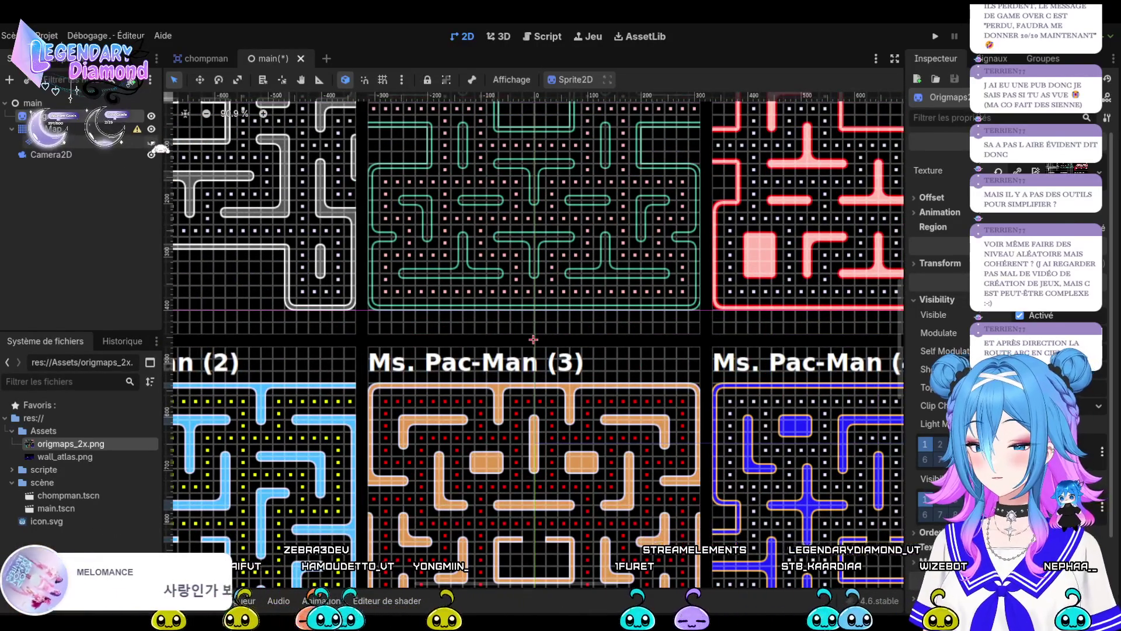
scroll(531, 426, down, 6)
scroll(471, 176, up, 4)
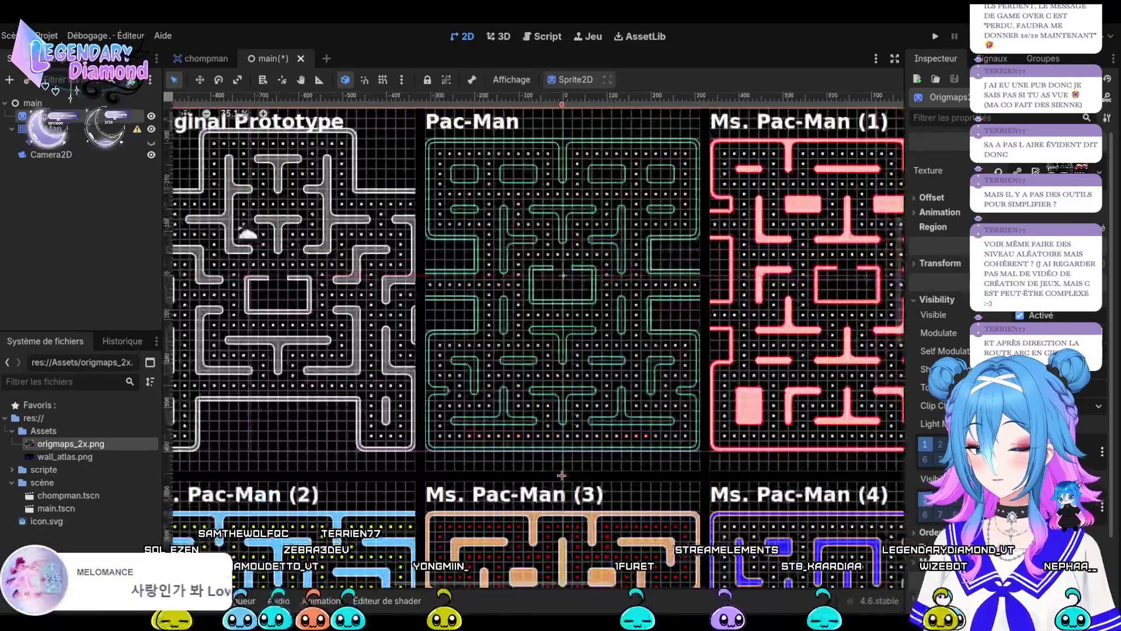
drag(521, 549, 493, 414)
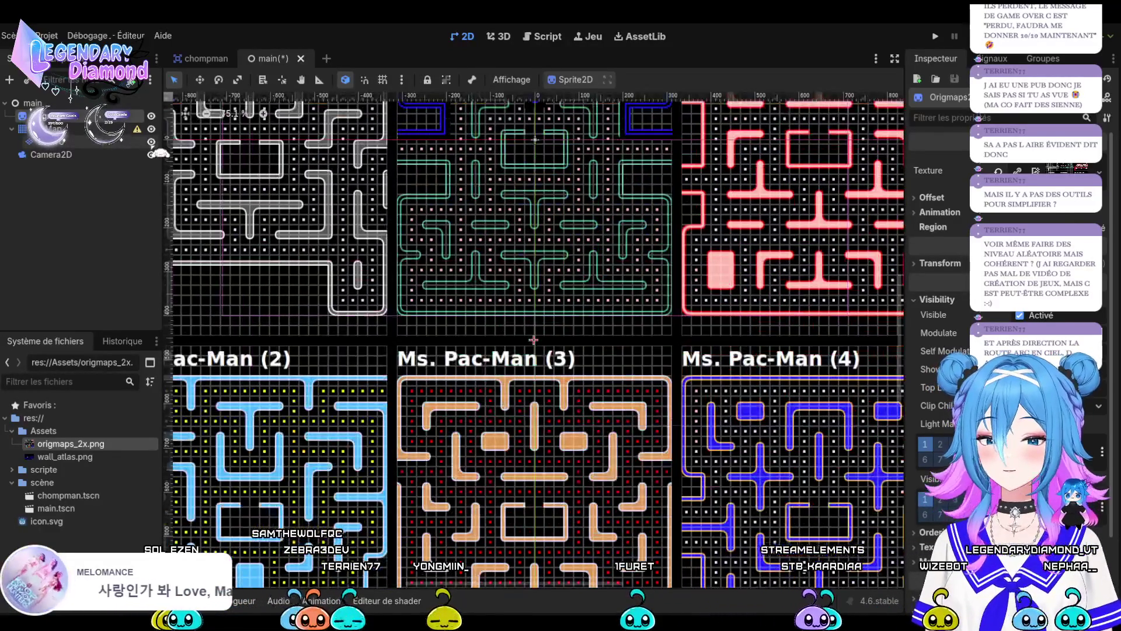
scroll(368, 257, down, 5)
scroll(367, 257, up, 7)
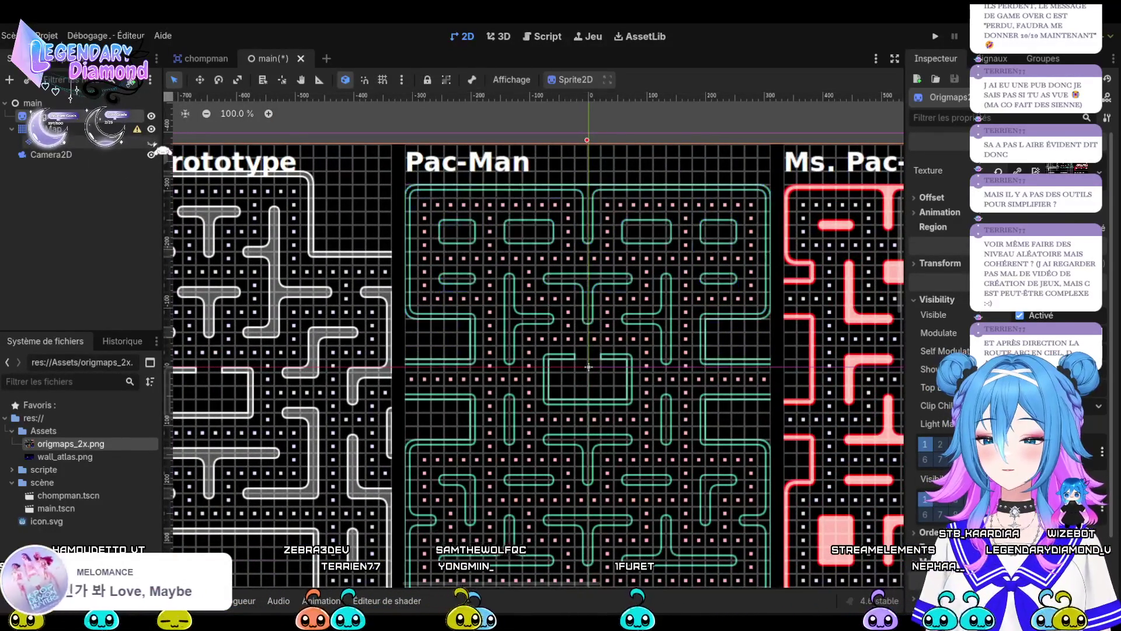
drag(588, 367, 535, 71)
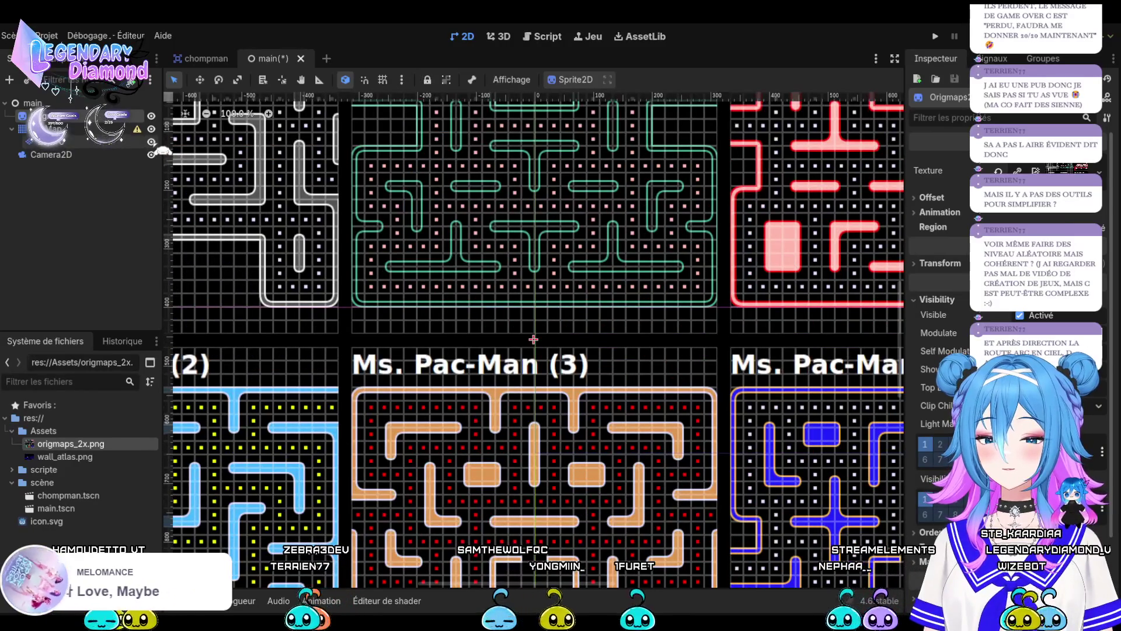
scroll(534, 339, down, 5)
scroll(543, 292, up, 4)
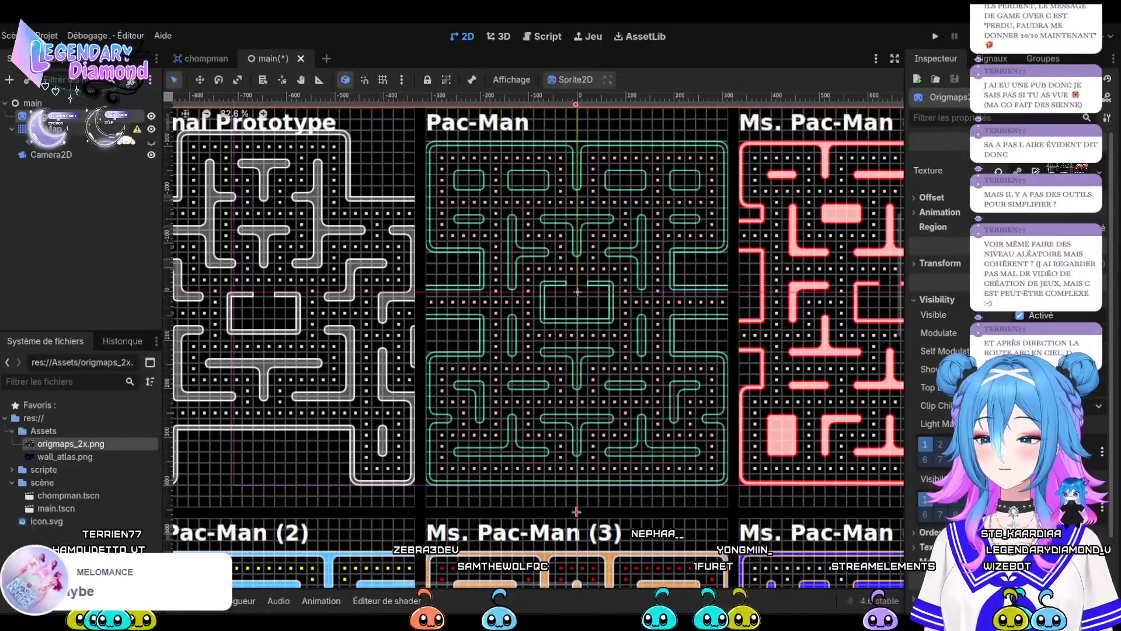
Select the tile layer and delete the origmaps_2x.png sprite from the scene.
click(150, 142)
click(116, 142)
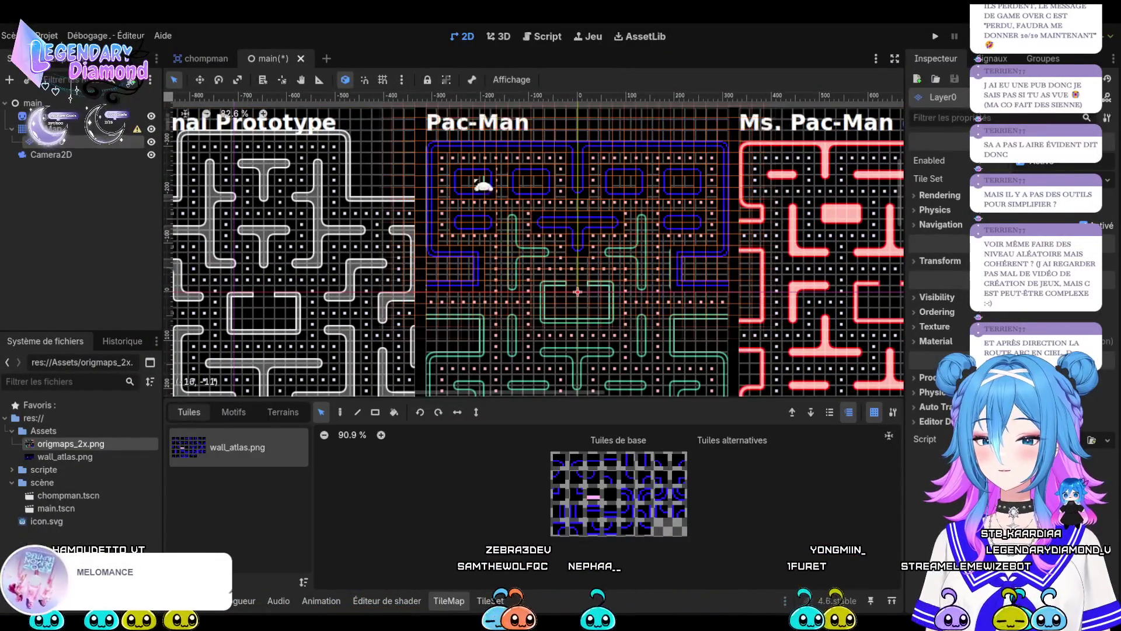
scroll(514, 173, up, 5)
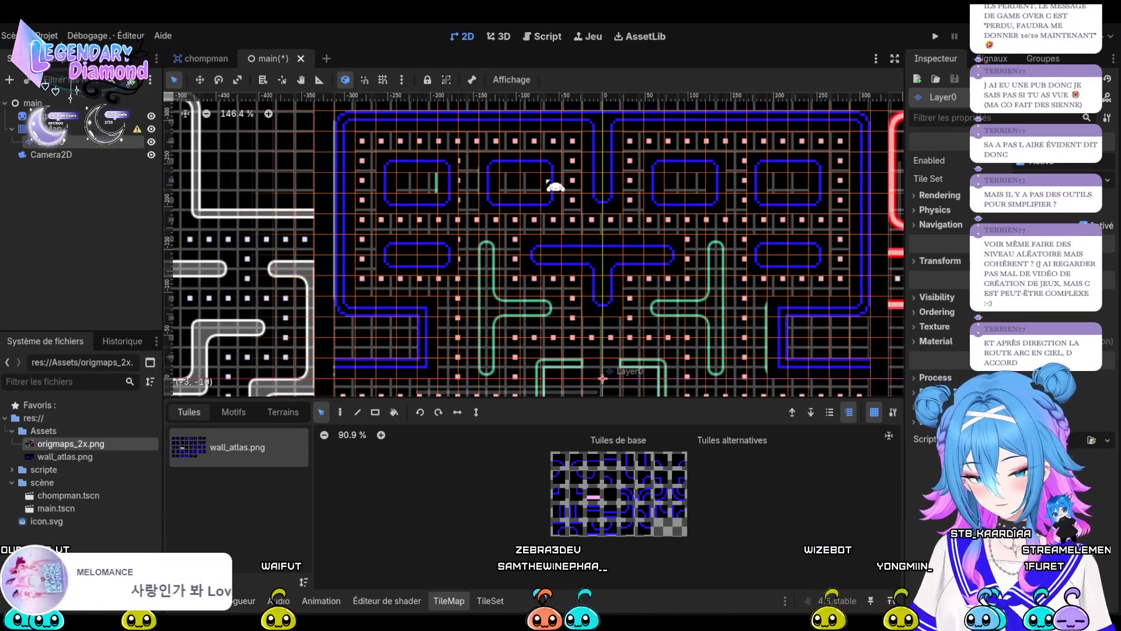
scroll(538, 218, down, 15)
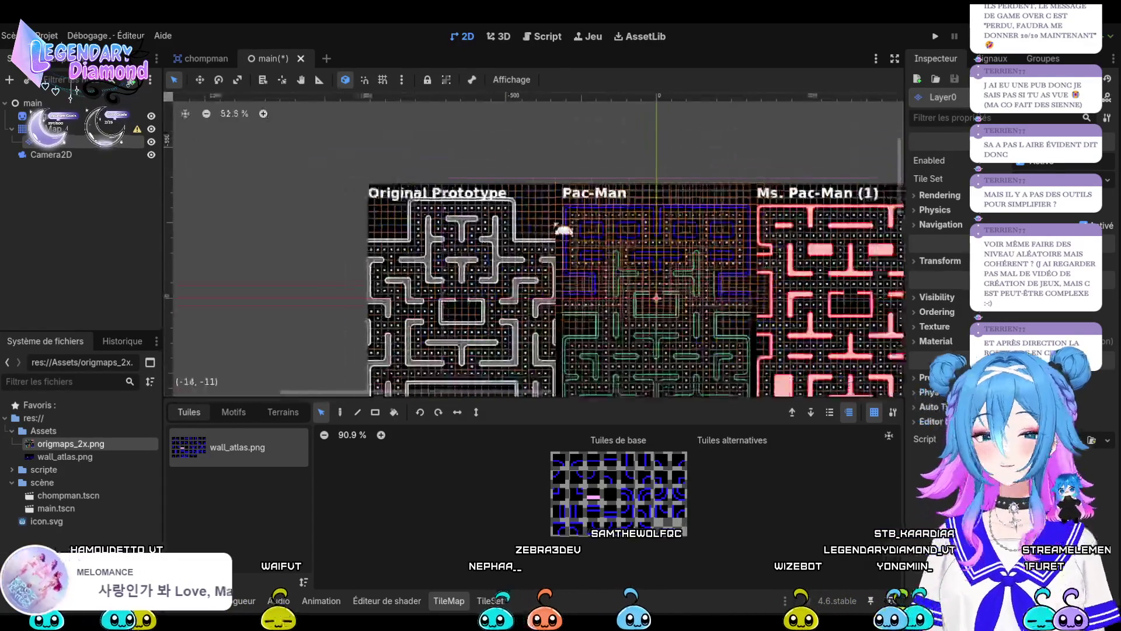
scroll(538, 218, up, 10)
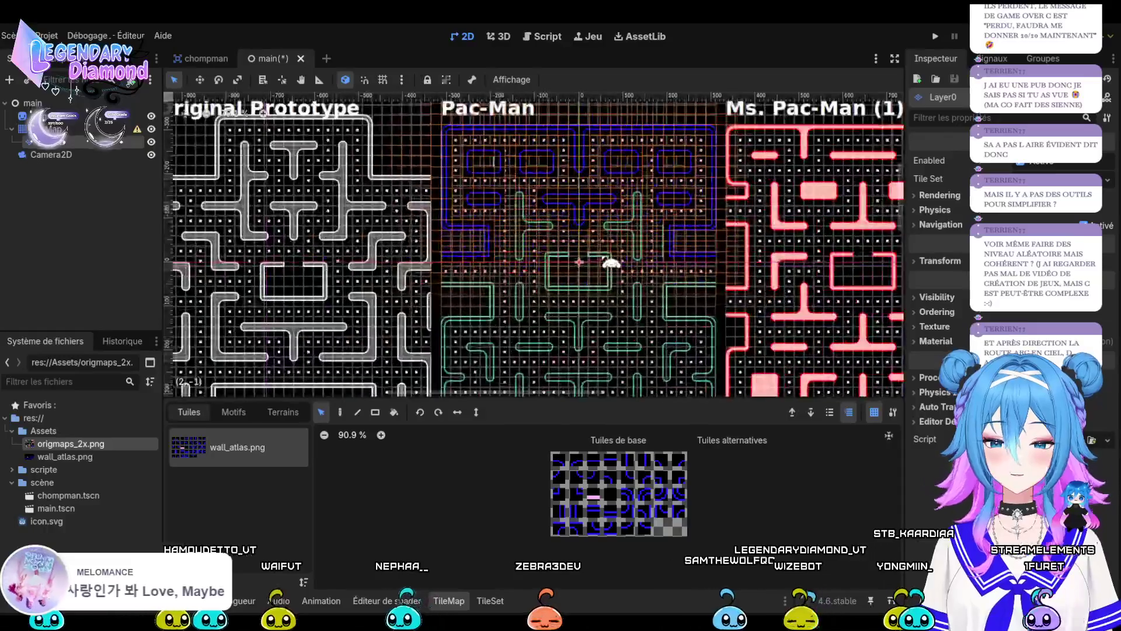
scroll(611, 264, down, 2)
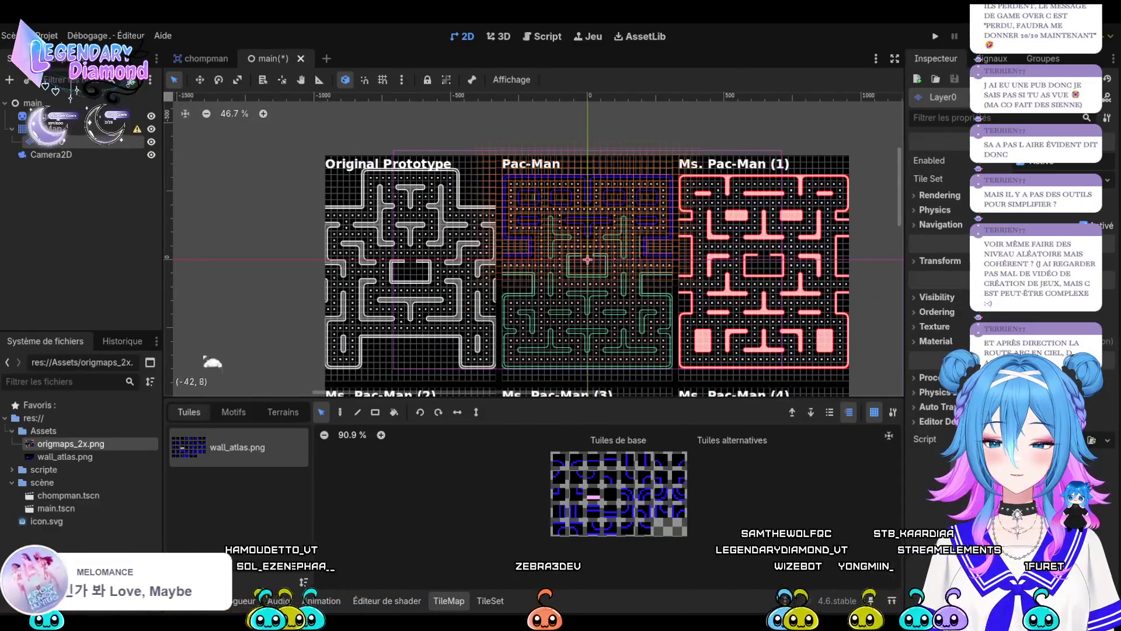
drag(586, 382, 587, 383)
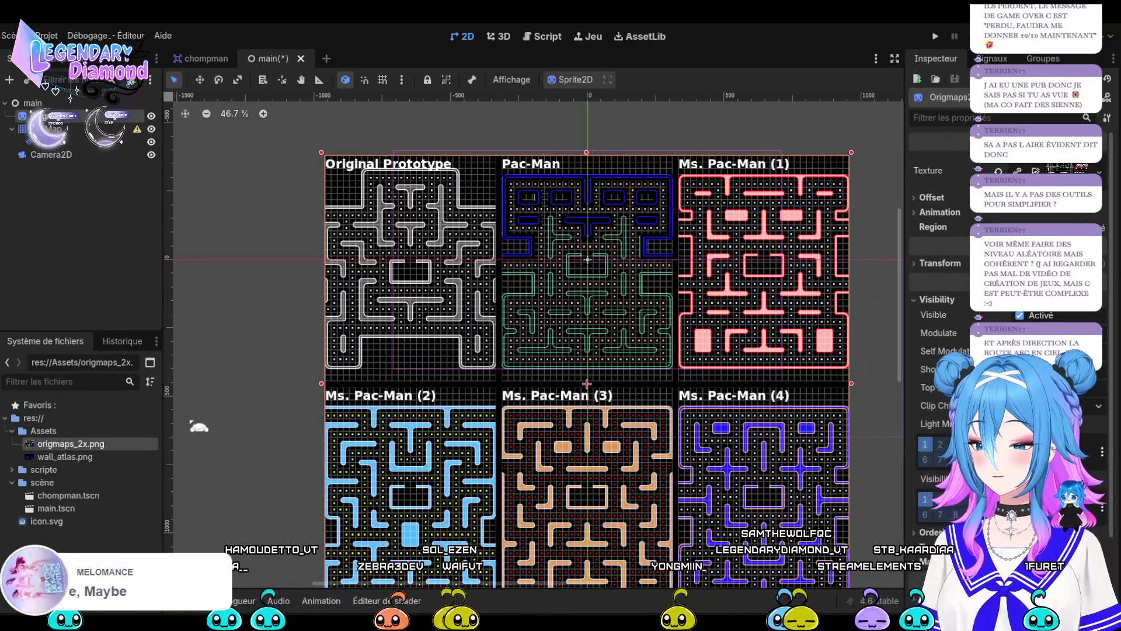
key(Delete)
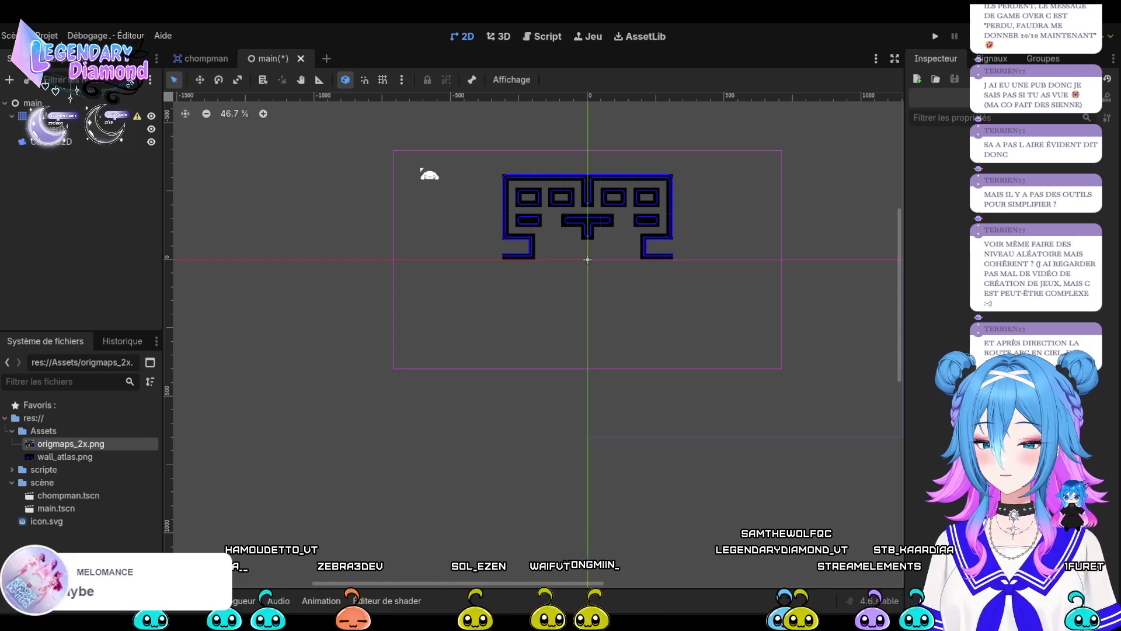
Box-select all traced maze tiles and move them to sit centred just above the origin.
click(53, 128)
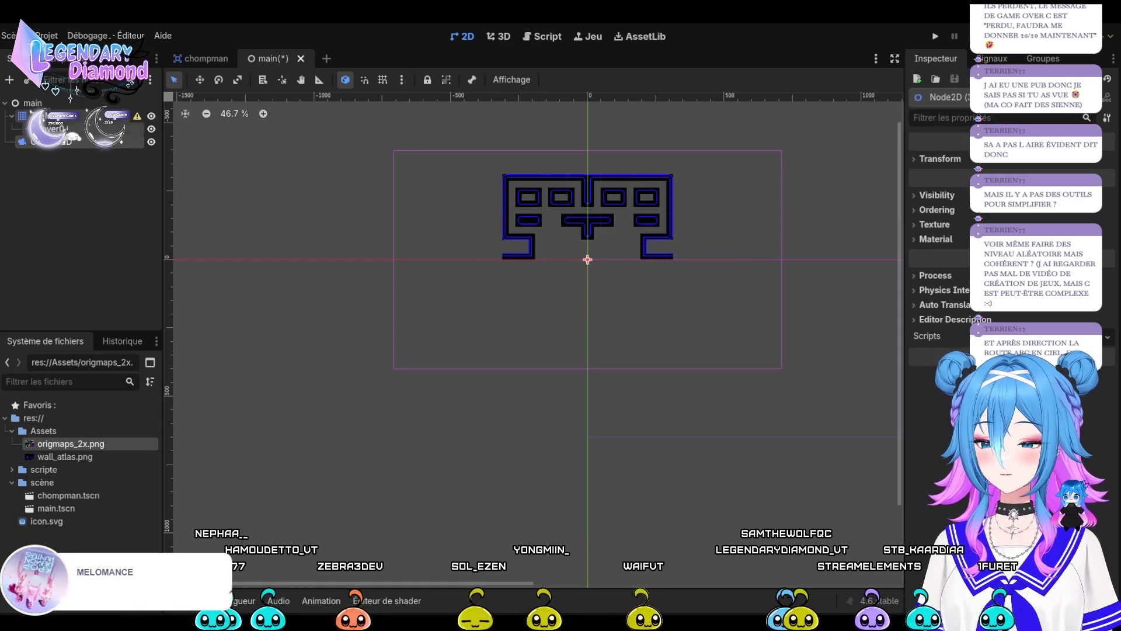
mouse_move(415, 169)
mouse_down()
mouse_move(774, 292)
mouse_move(772, 305)
mouse_up()
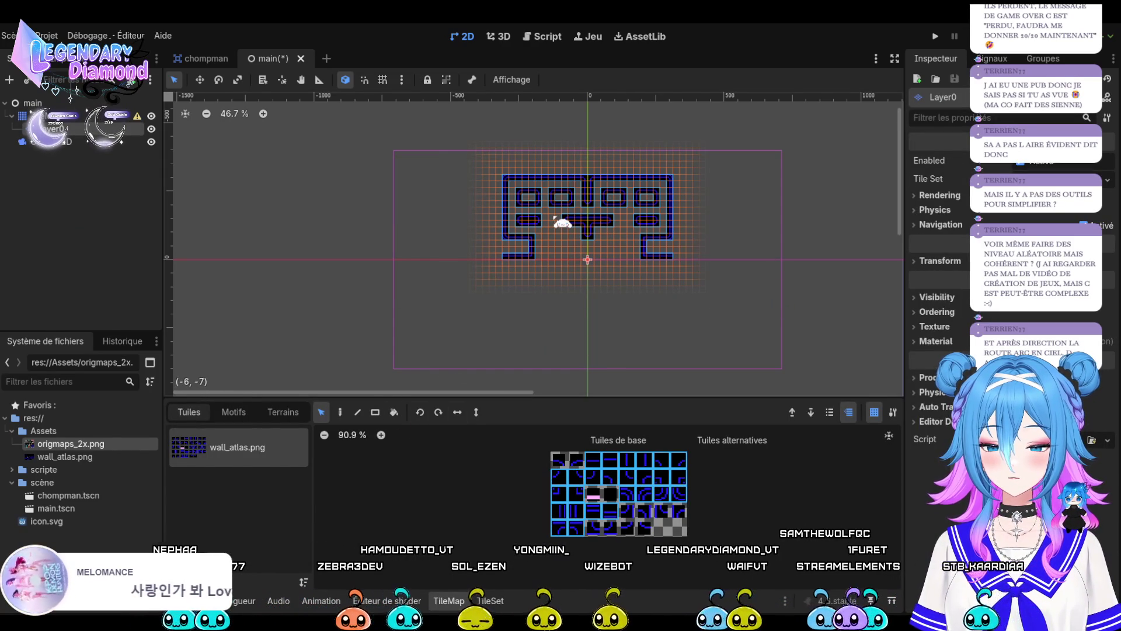
mouse_move(563, 221)
mouse_down()
mouse_move(561, 257)
mouse_move(577, 275)
mouse_move(570, 239)
mouse_up()
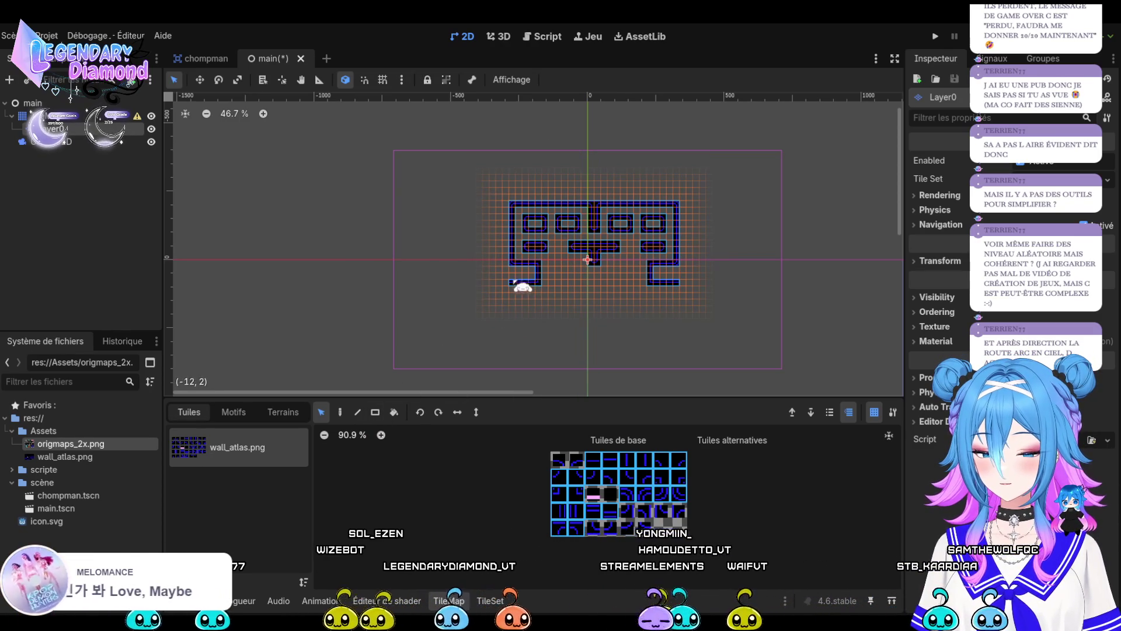
drag(514, 280, 505, 262)
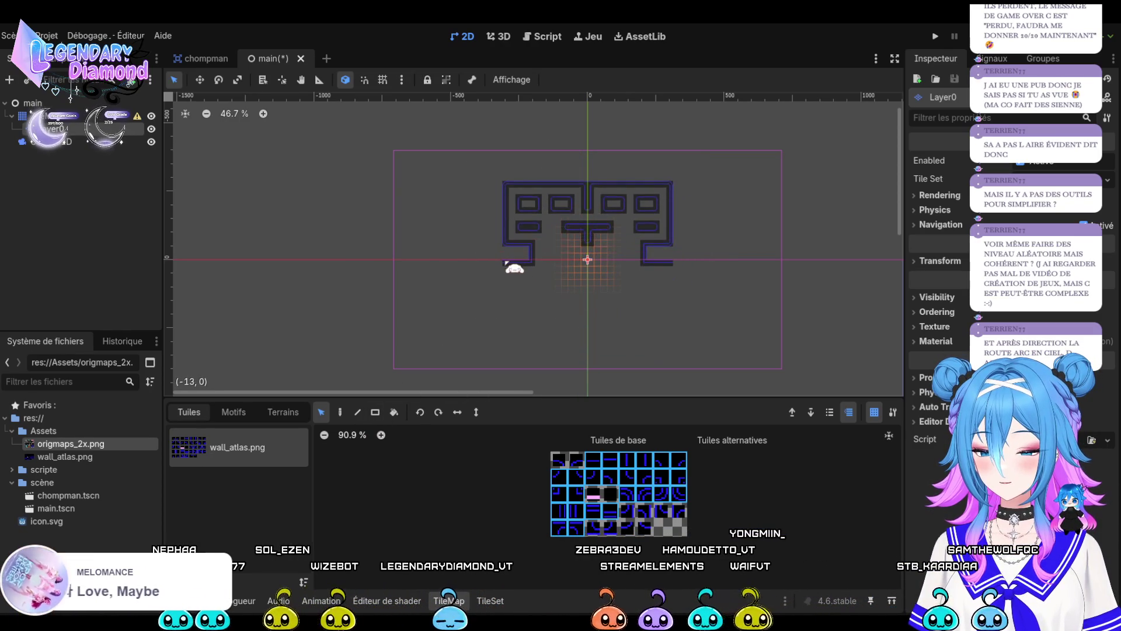
scroll(593, 234, up, 7)
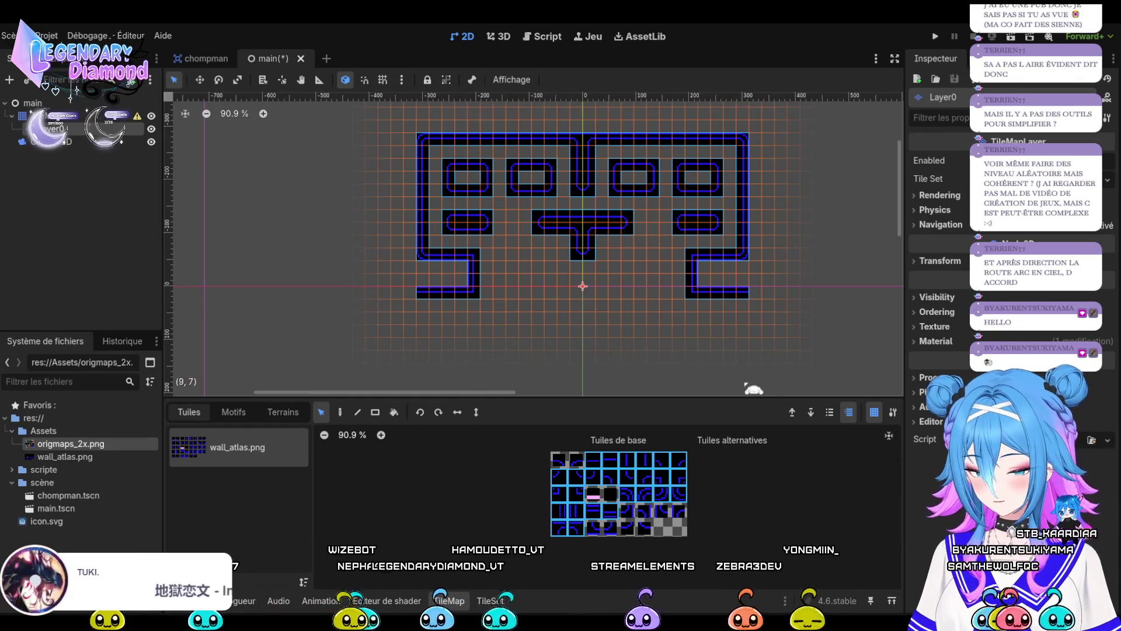
key(d)
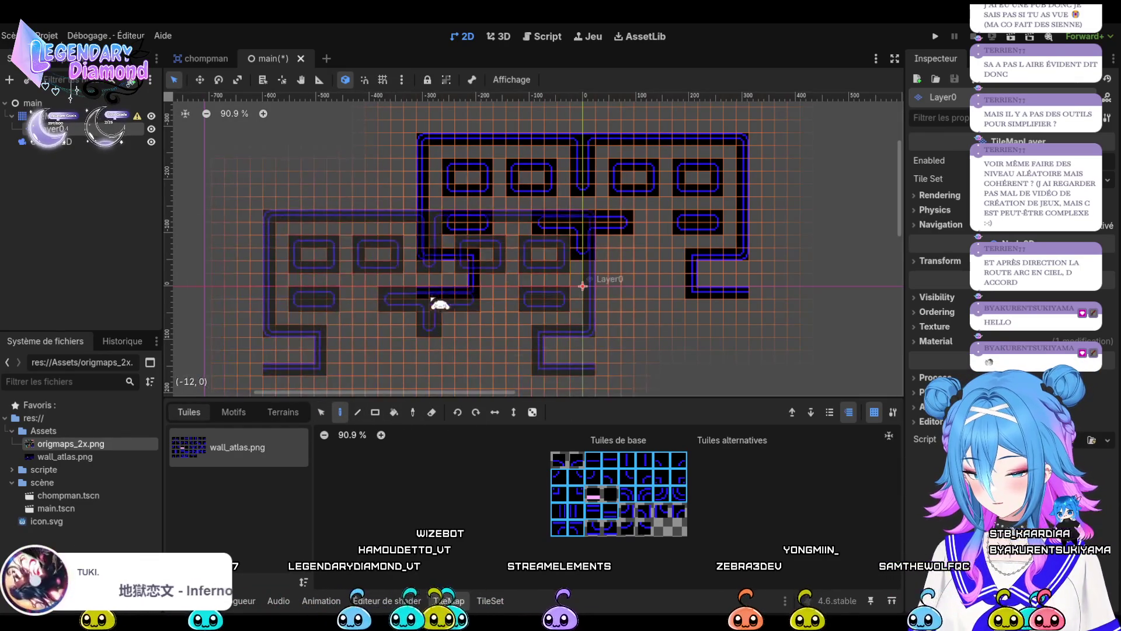
Stamp the maze pattern and draw tile rectangles at the maze's top-left and lower-right.
mouse_move(577, 227)
mouse_down()
mouse_move(407, 248)
mouse_move(638, 260)
mouse_move(708, 225)
mouse_move(518, 310)
mouse_move(712, 284)
mouse_move(538, 233)
mouse_move(699, 170)
mouse_move(550, 259)
mouse_move(561, 254)
mouse_up()
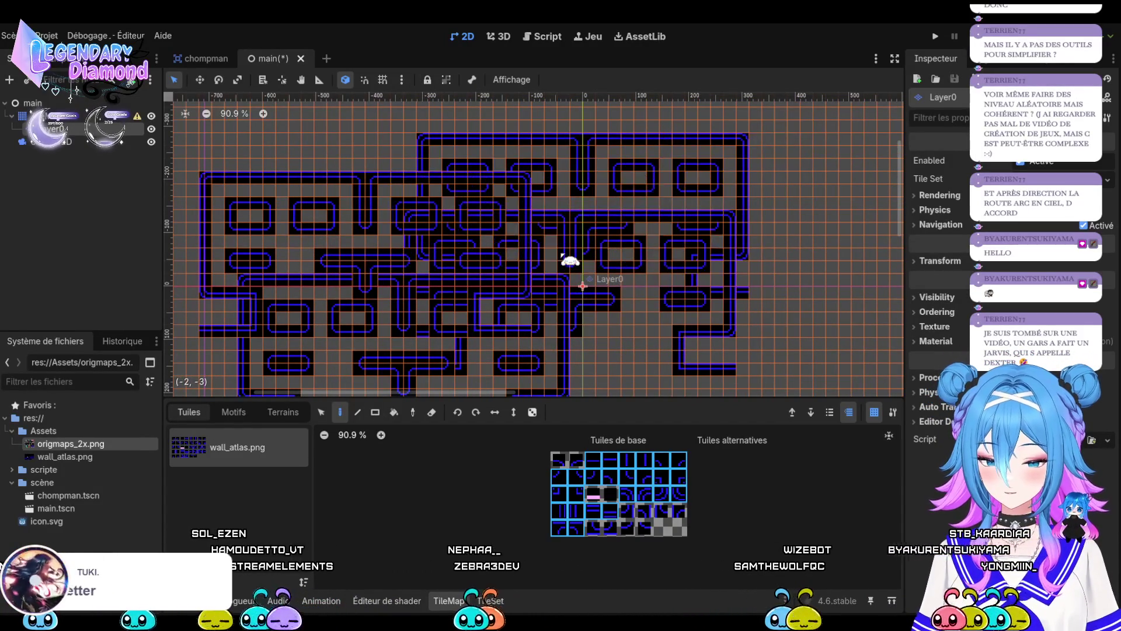
click(321, 412)
click(375, 412)
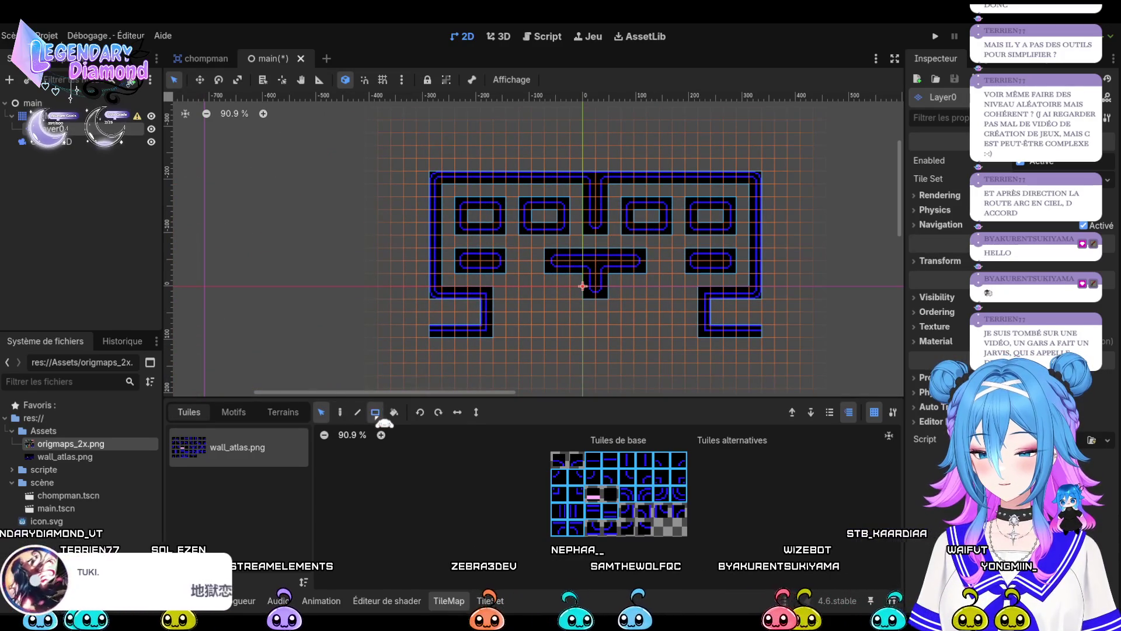
drag(423, 165, 551, 217)
drag(611, 253, 776, 338)
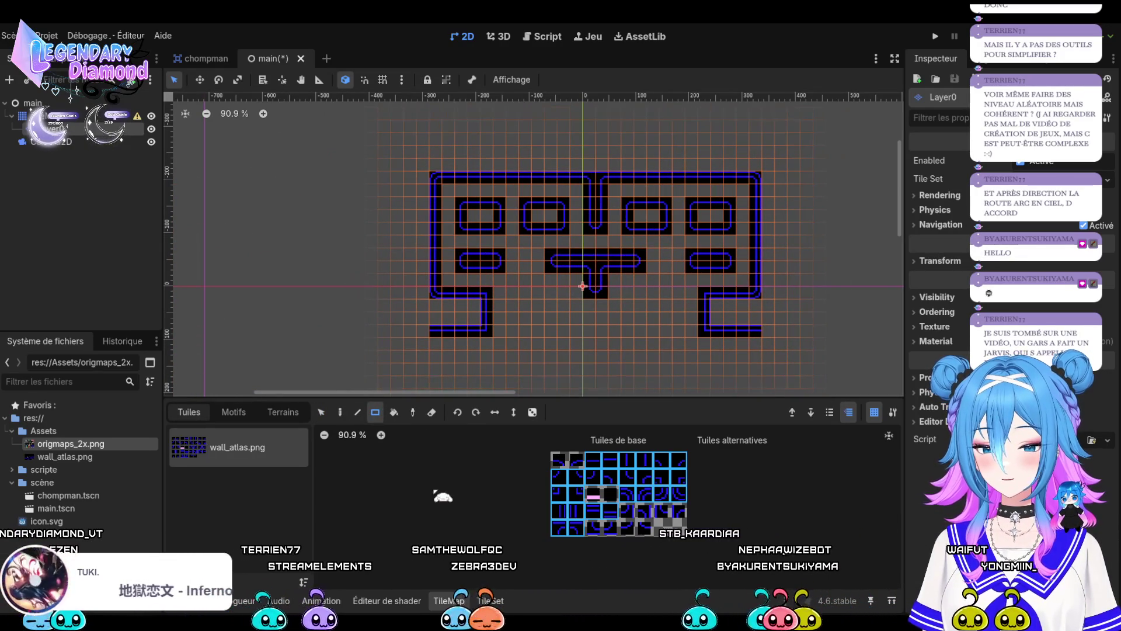
Erase every maze tile, undoing and redoing the erase to leave the grid empty.
key(e)
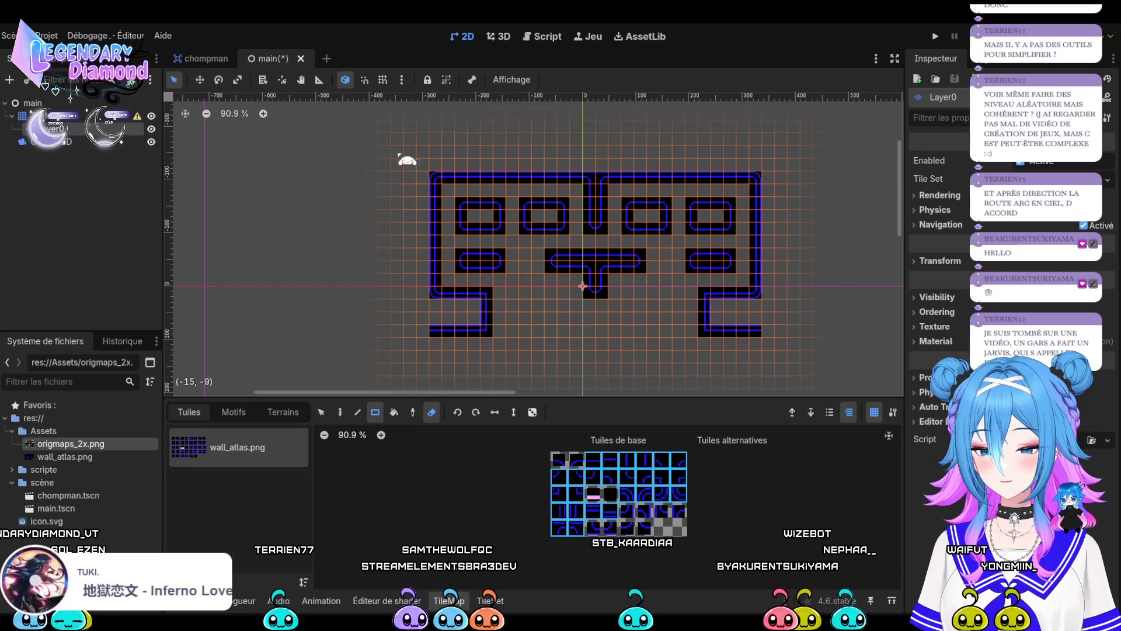
drag(406, 156, 809, 357)
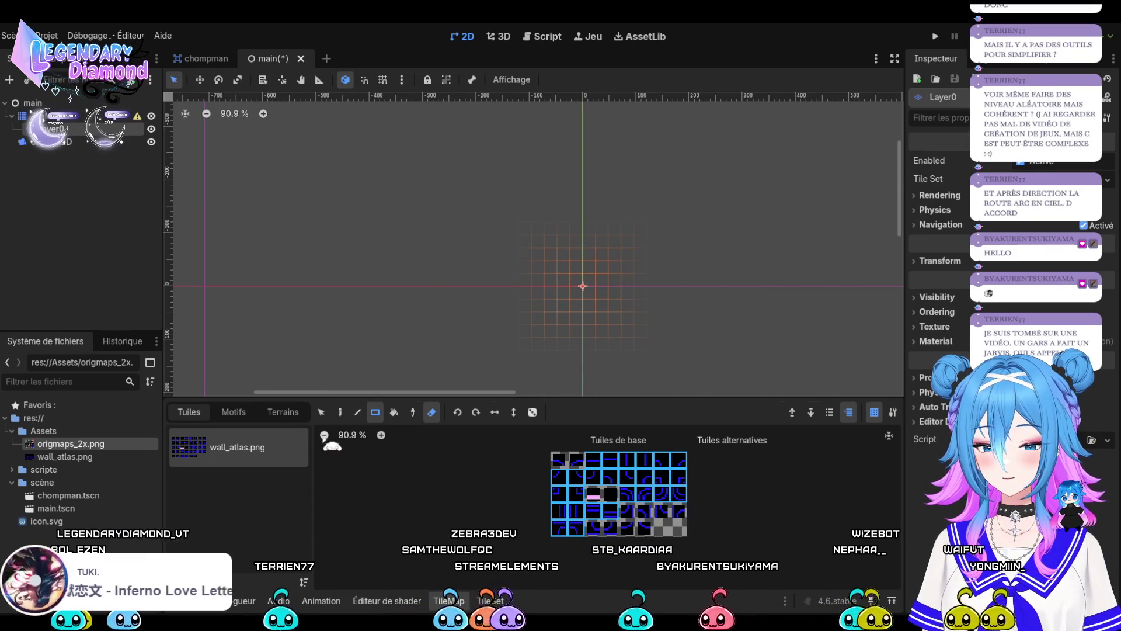
key(ctrl+z)
key(ctrl+shift+z)
key(s)
drag(646, 209, 577, 251)
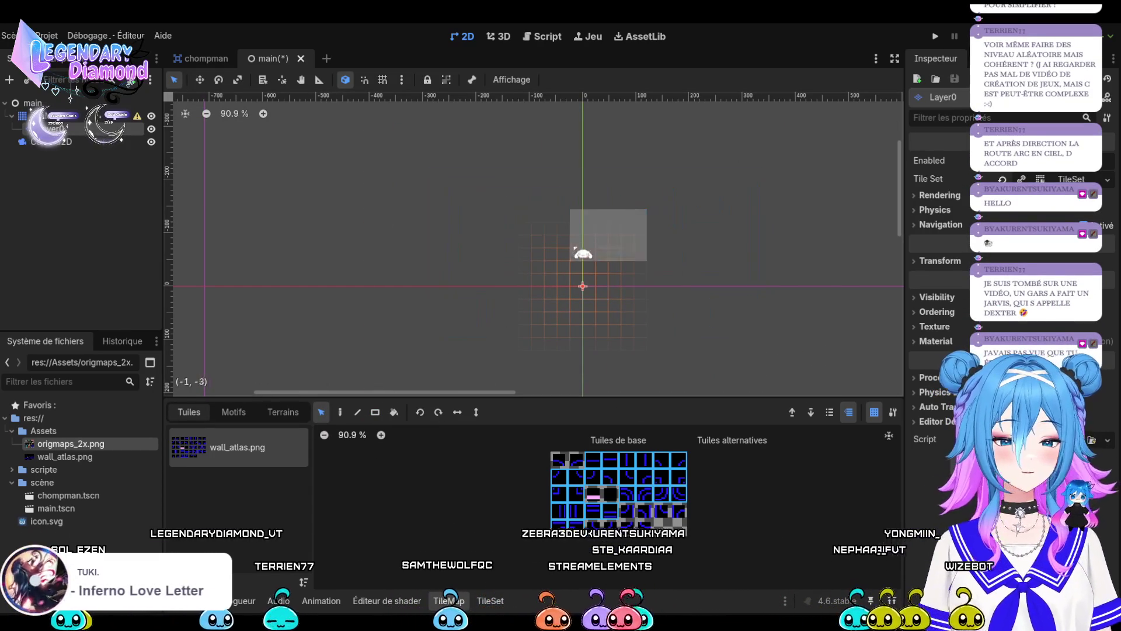
Deselect the tiles and switch to origmaps_2x.png in the photo viewer.
click(584, 255)
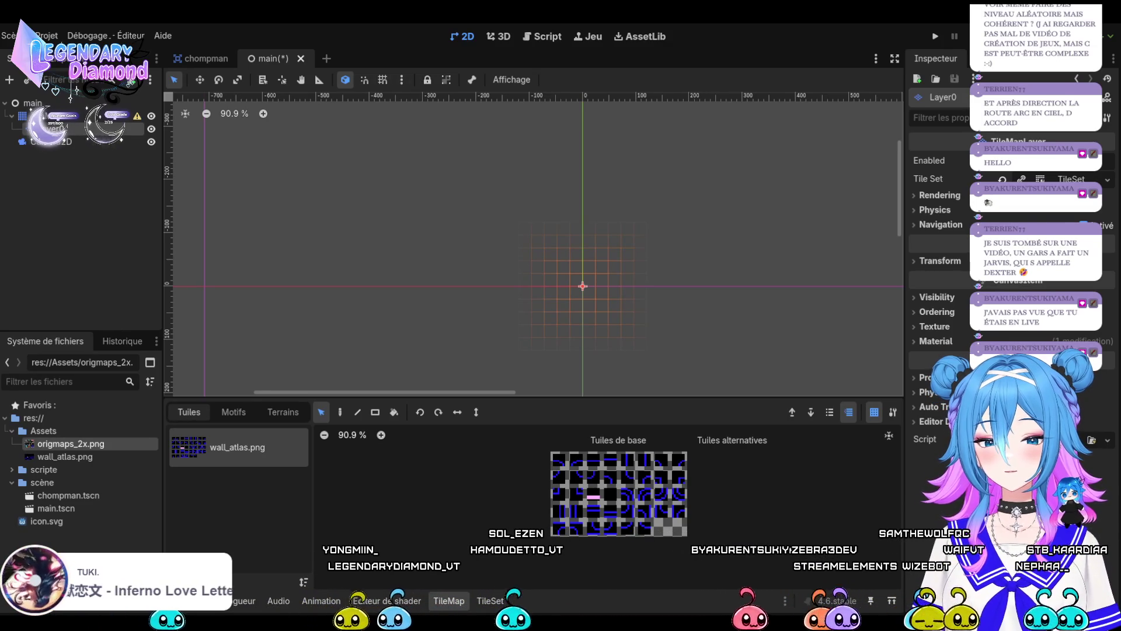
key(alt+Tab)
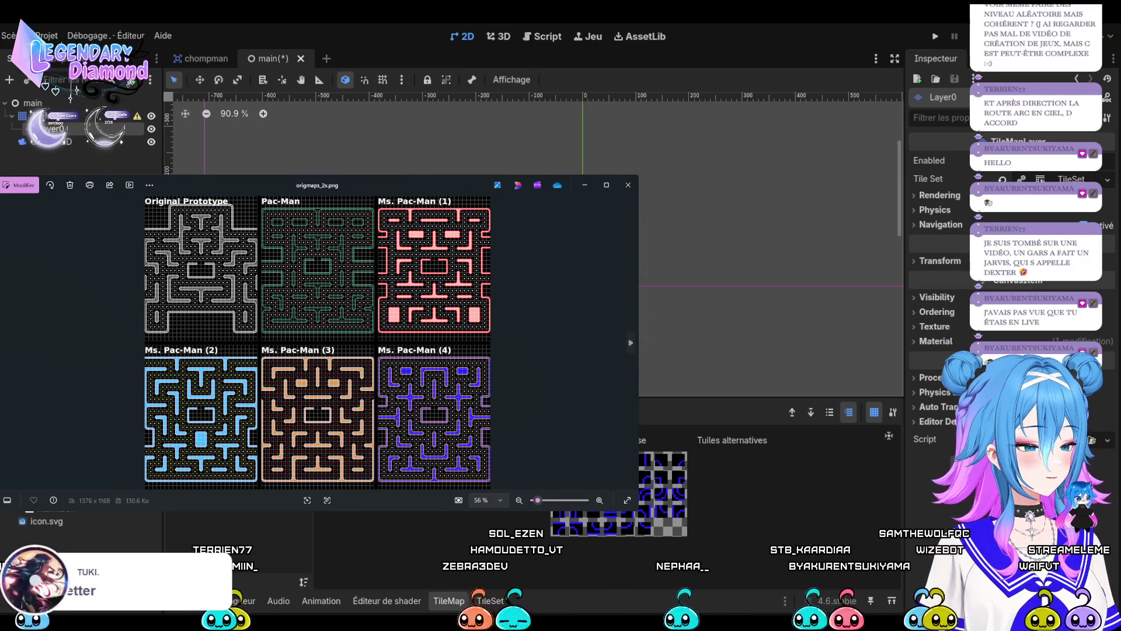
Narrow the Photos window beside Godot and zoom to about 121% on the Pac-Man maze.
mouse_move(639, 339)
mouse_down()
mouse_move(222, 338)
mouse_move(419, 339)
mouse_up()
scroll(226, 246, up, 5)
scroll(226, 245, up, 5)
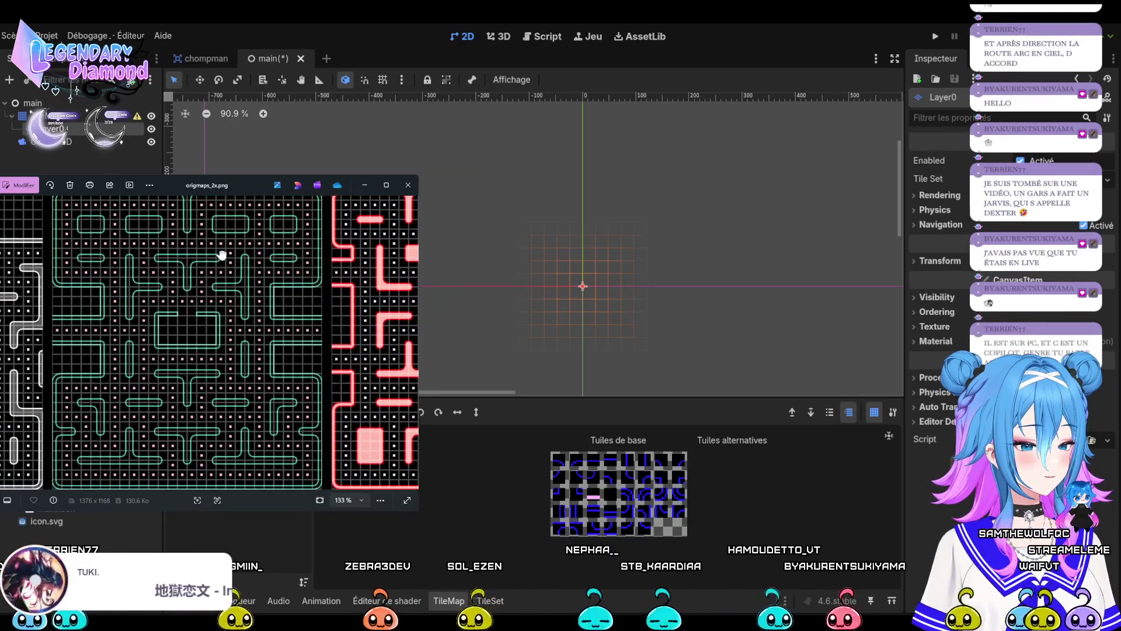
scroll(222, 255, down, 2)
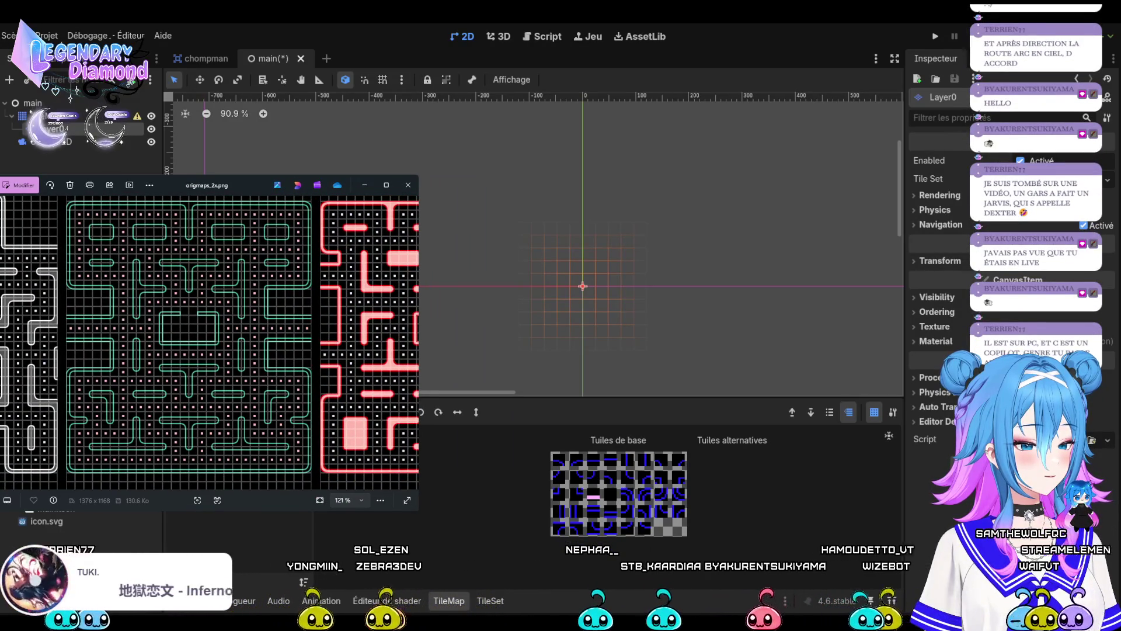
scroll(558, 255, down, 2)
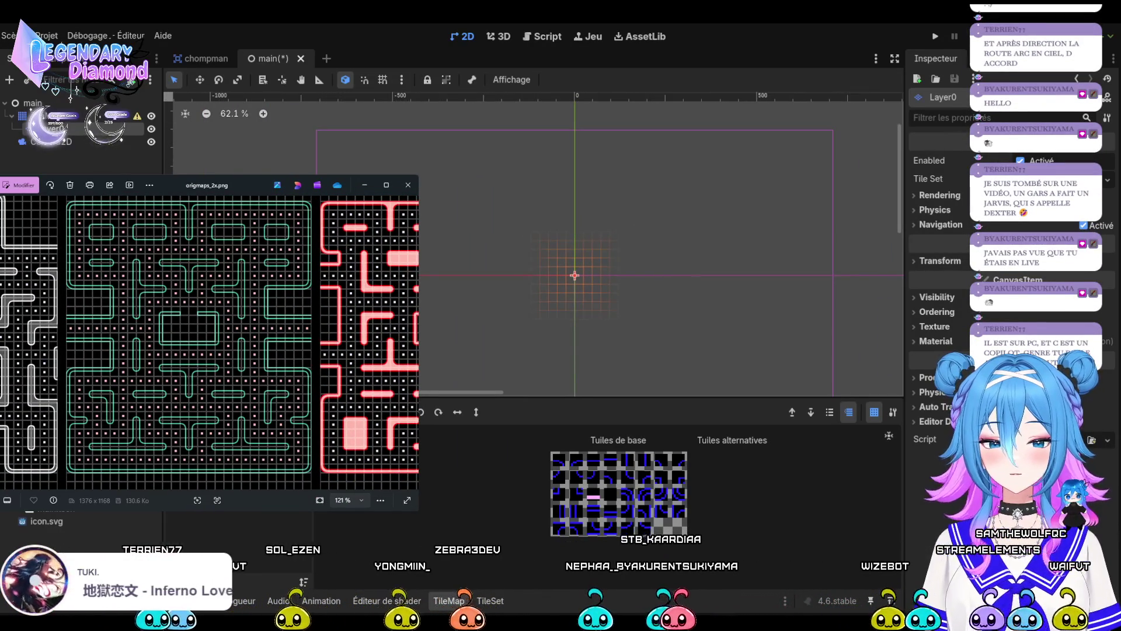
scroll(444, 134, up, 4)
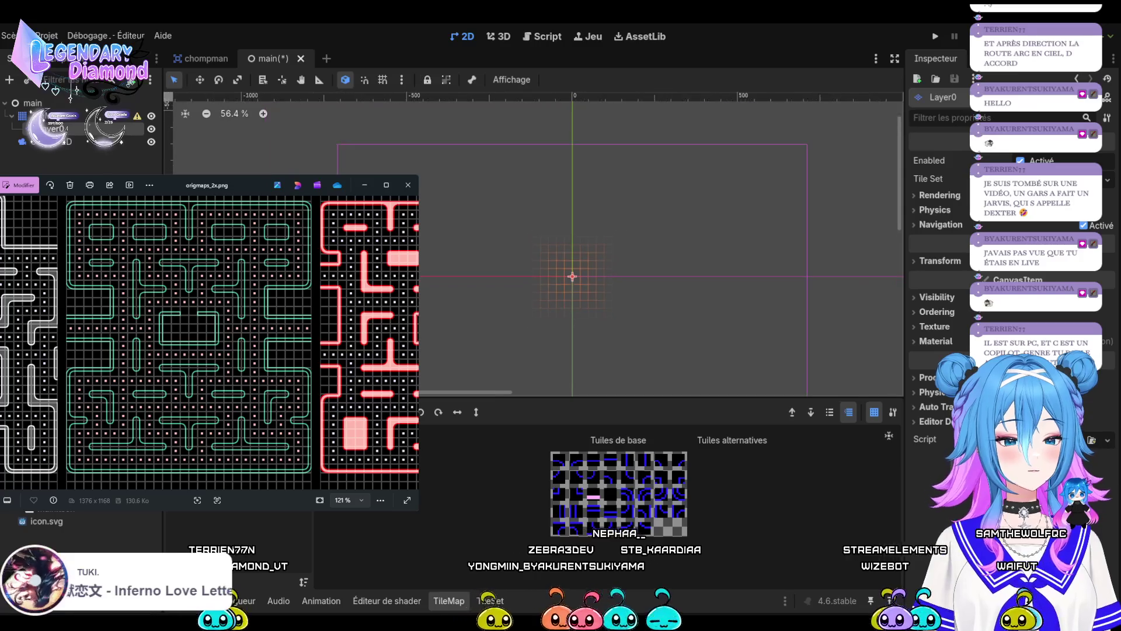
scroll(537, 245, up, 1)
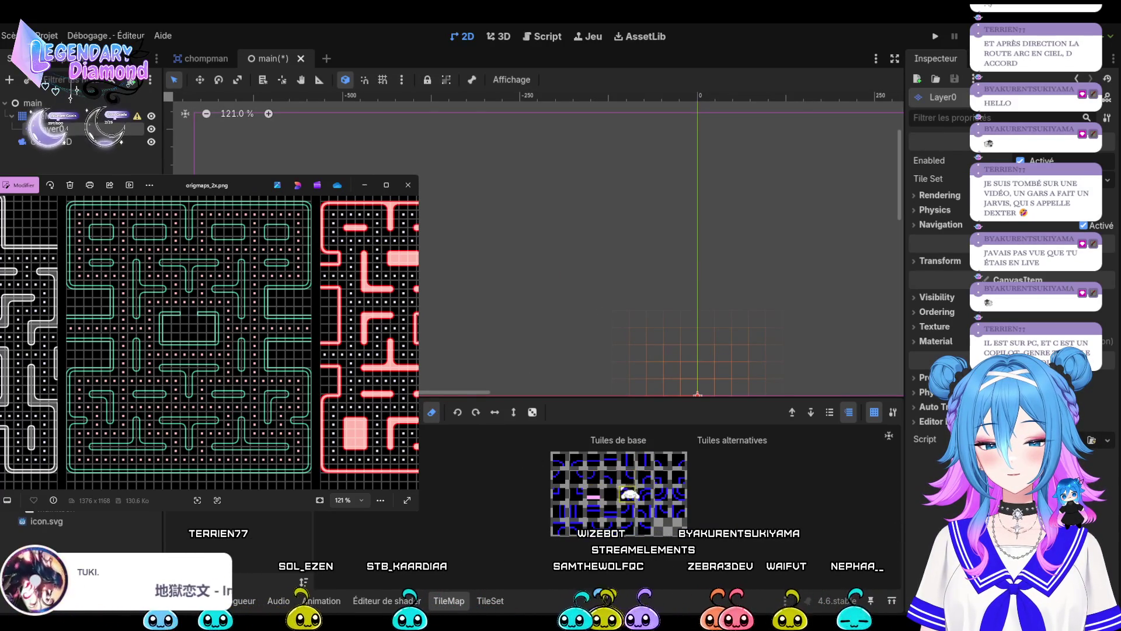
Choose a wall tile and paint a run along the top row, erasing misplaced tiles.
click(646, 495)
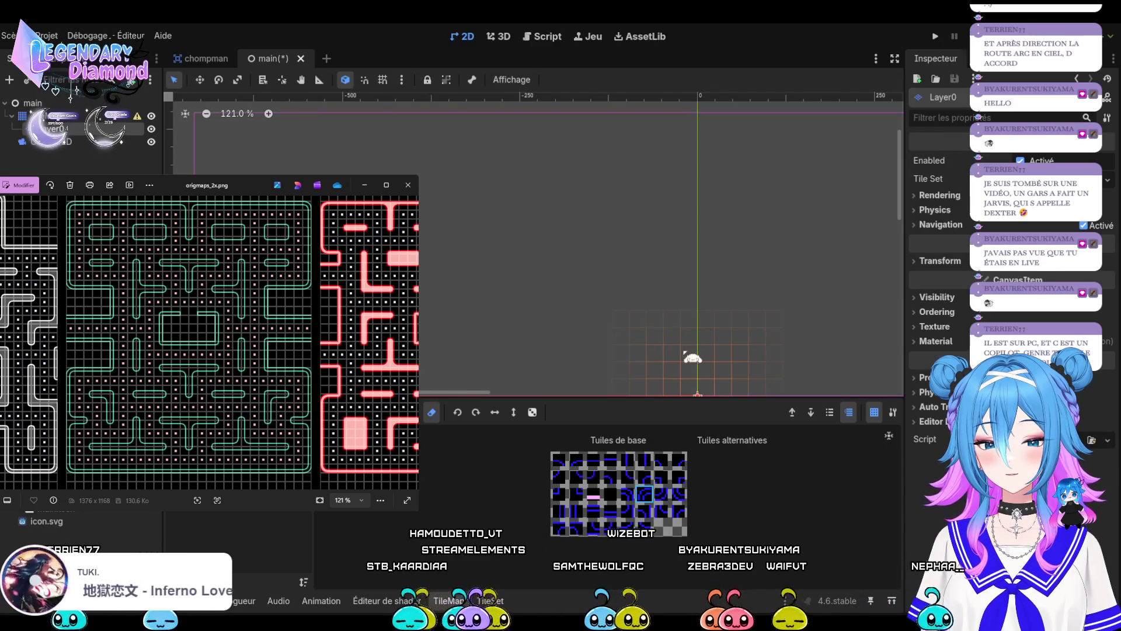
scroll(489, 159, up, 5)
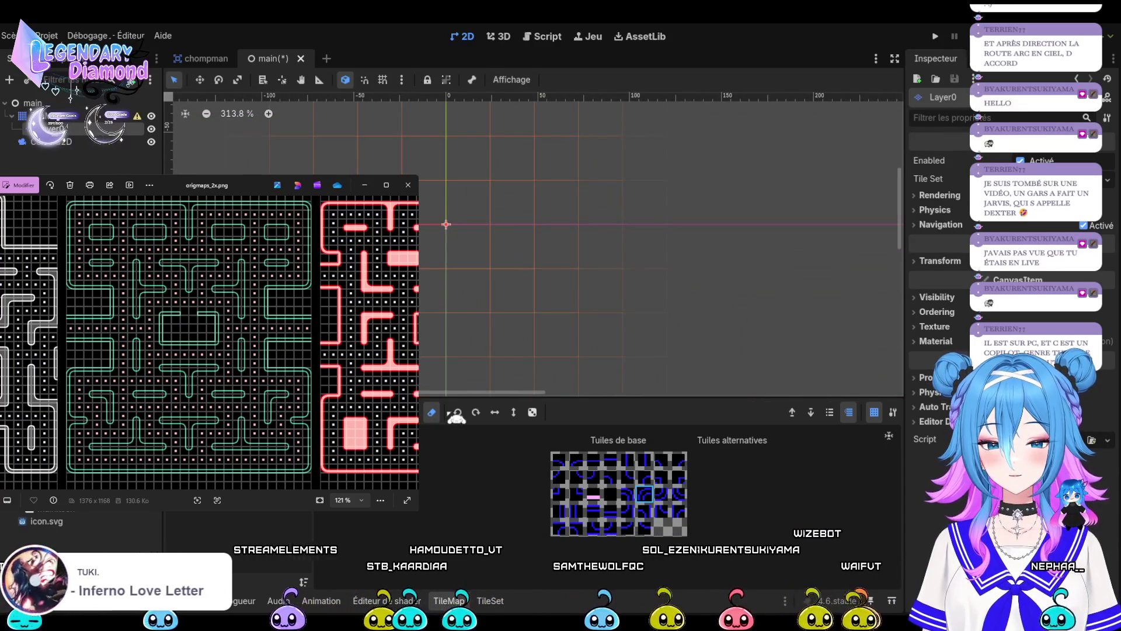
scroll(608, 274, down, 5)
scroll(561, 246, down, 3)
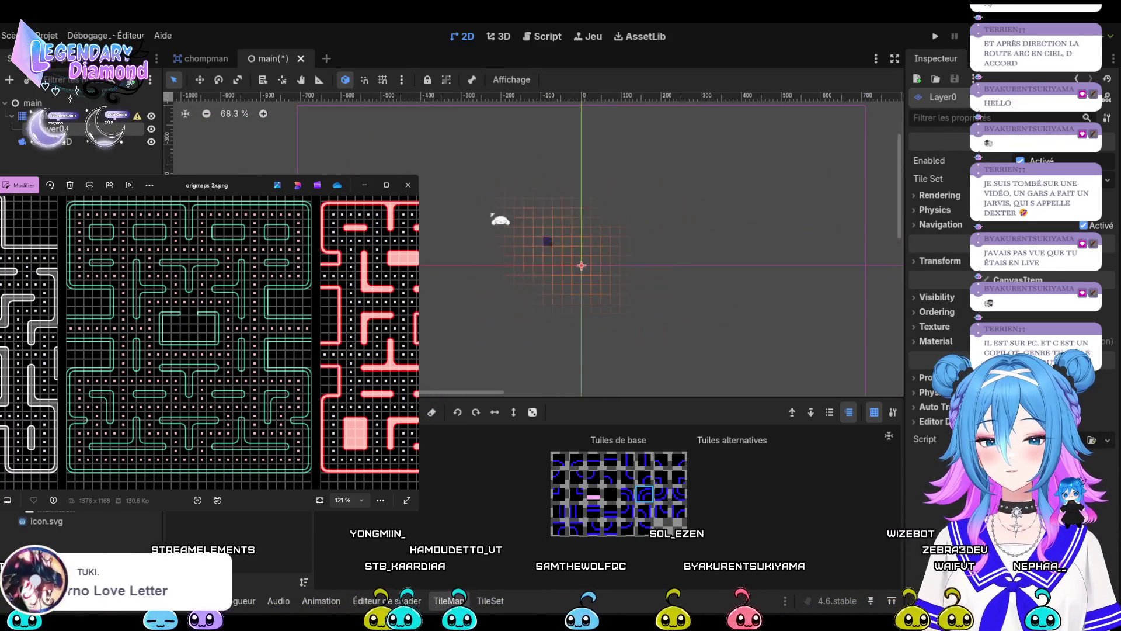
scroll(415, 125, up, 4)
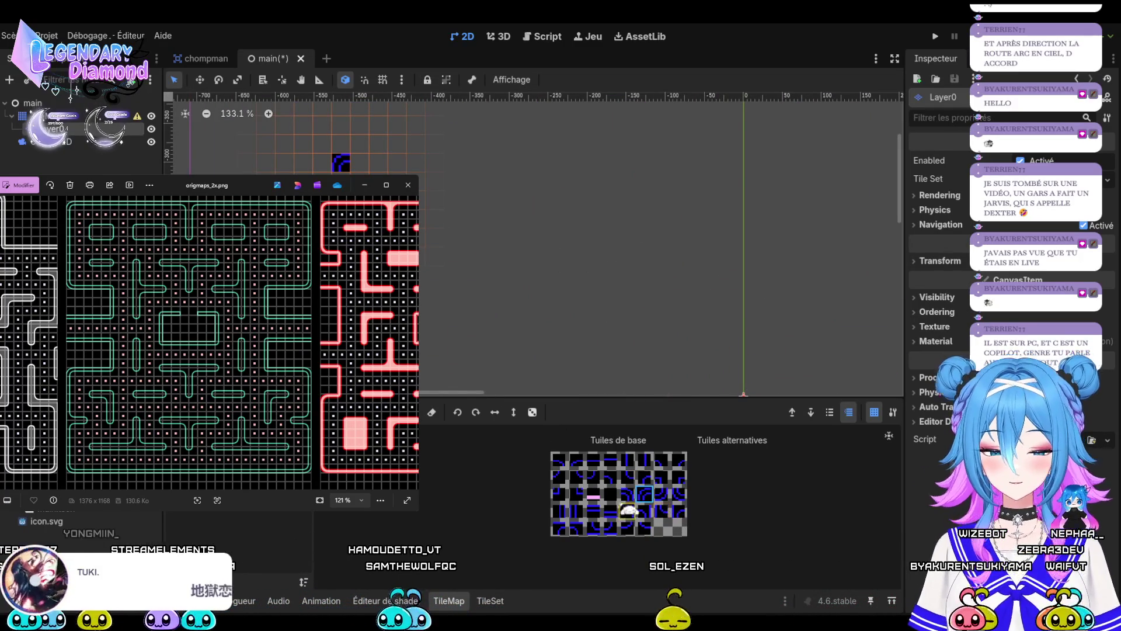
click(593, 512)
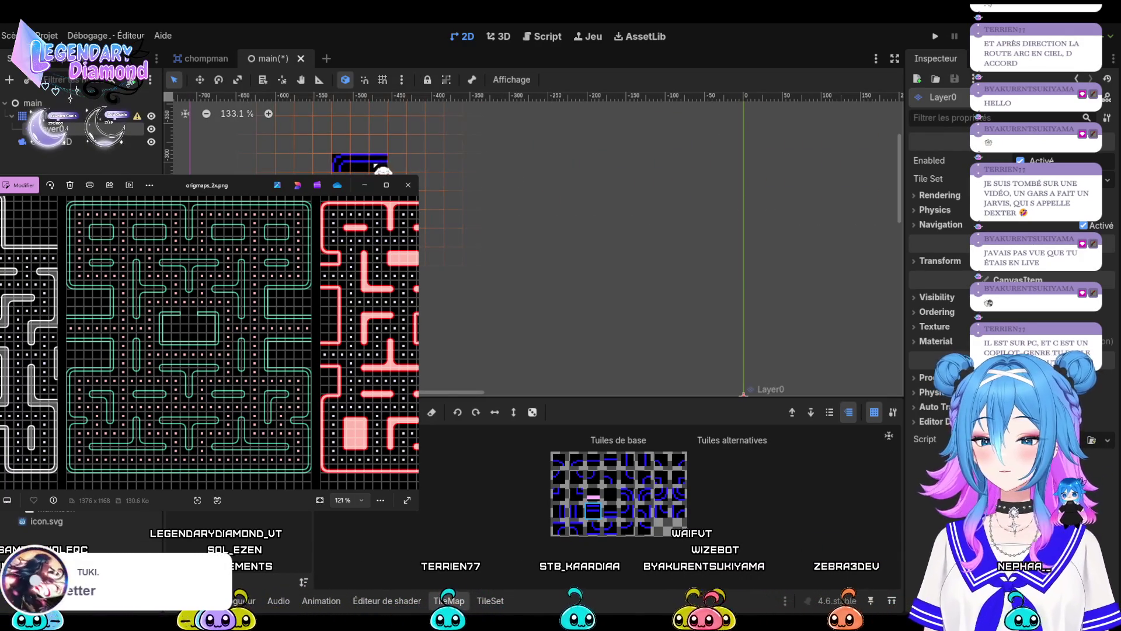
drag(421, 172, 533, 174)
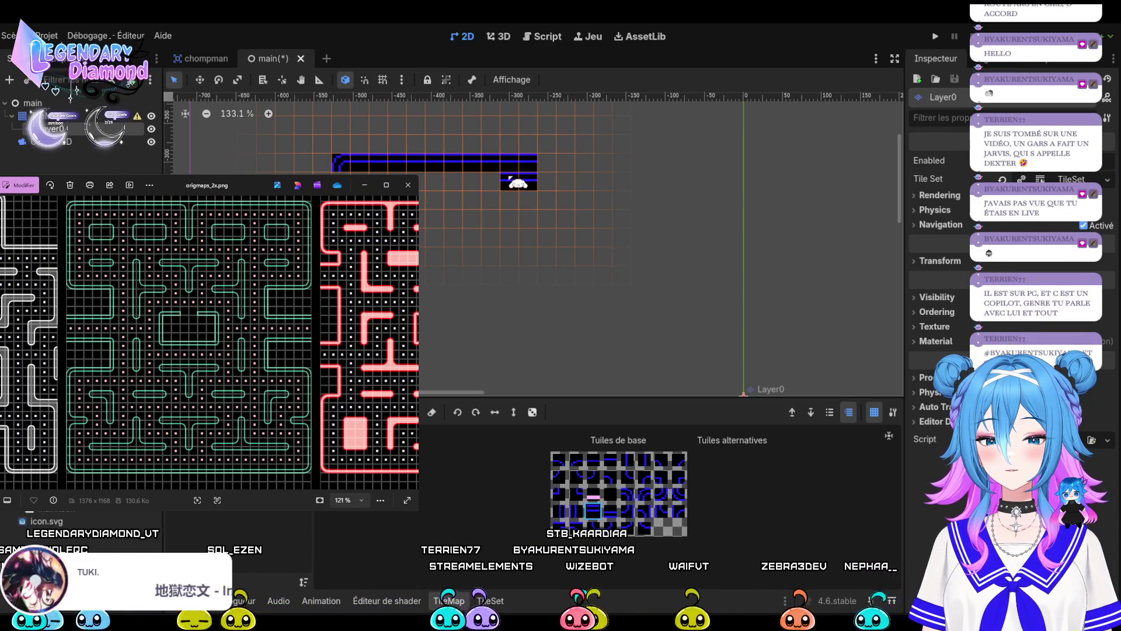
drag(532, 174, 369, 170)
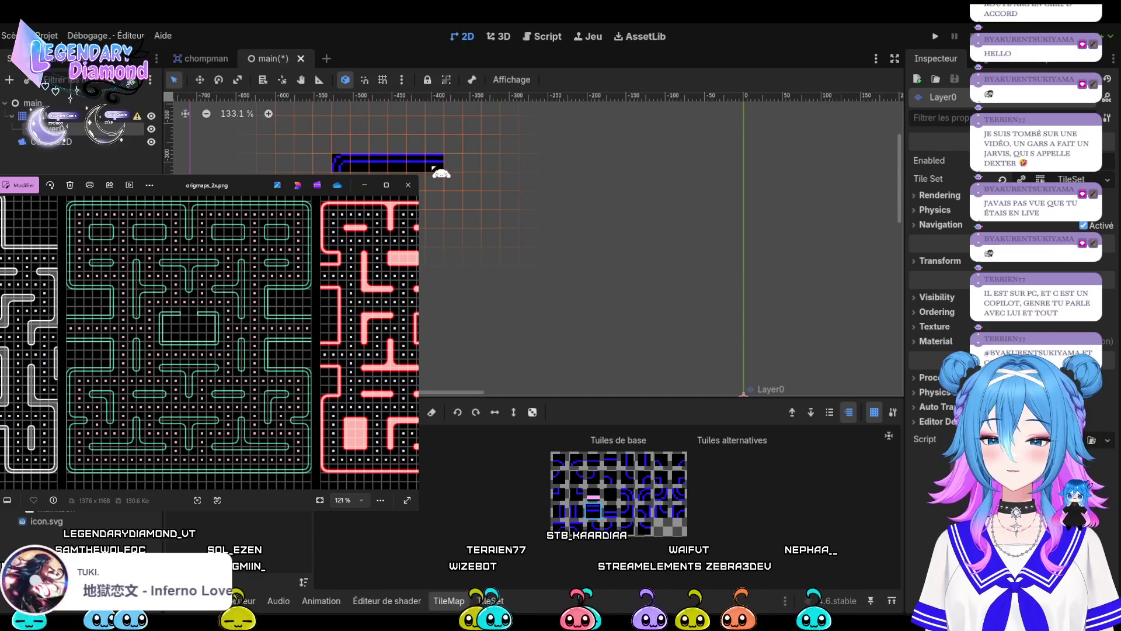
Repaint the first top wall further right and add a second wall section past the gap.
drag(448, 169, 545, 168)
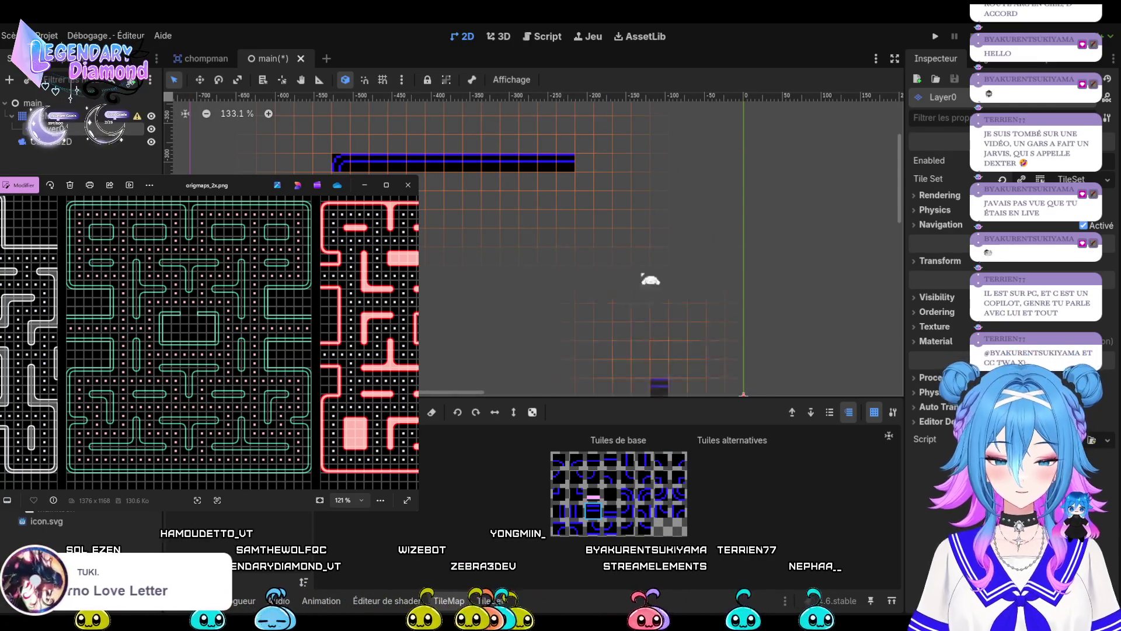
click(587, 164)
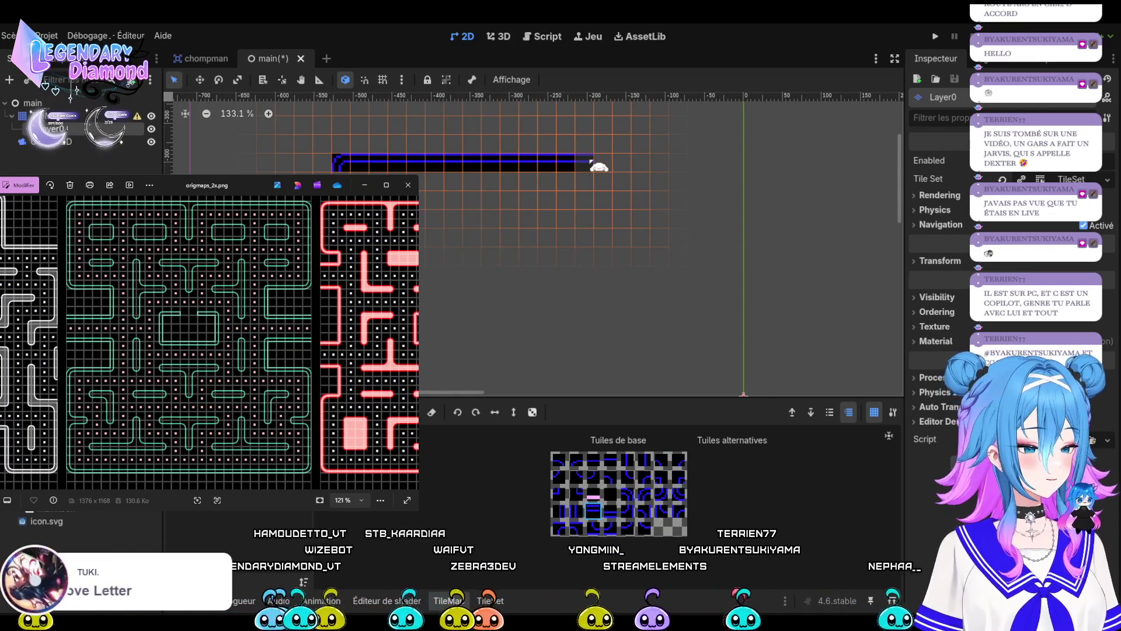
drag(615, 166, 641, 167)
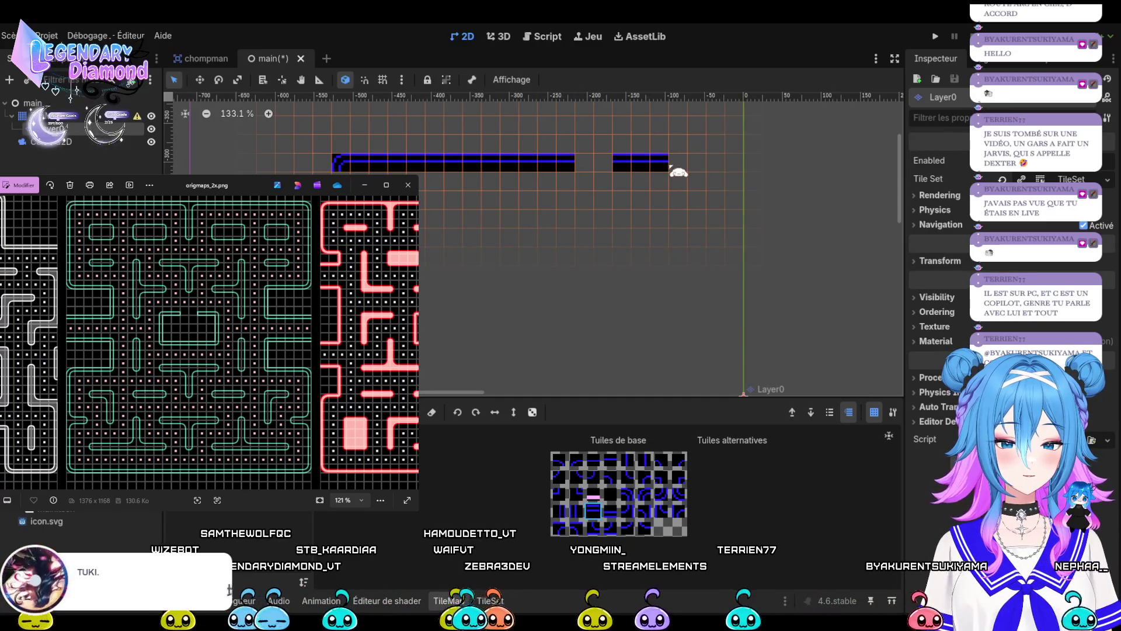
drag(711, 168, 757, 169)
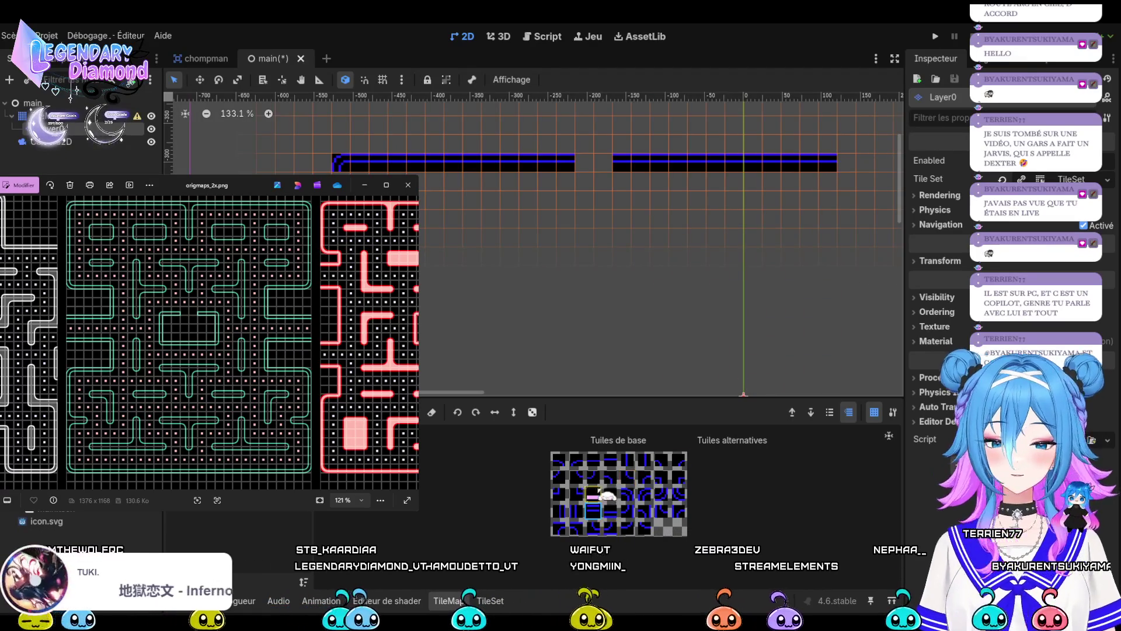
click(628, 495)
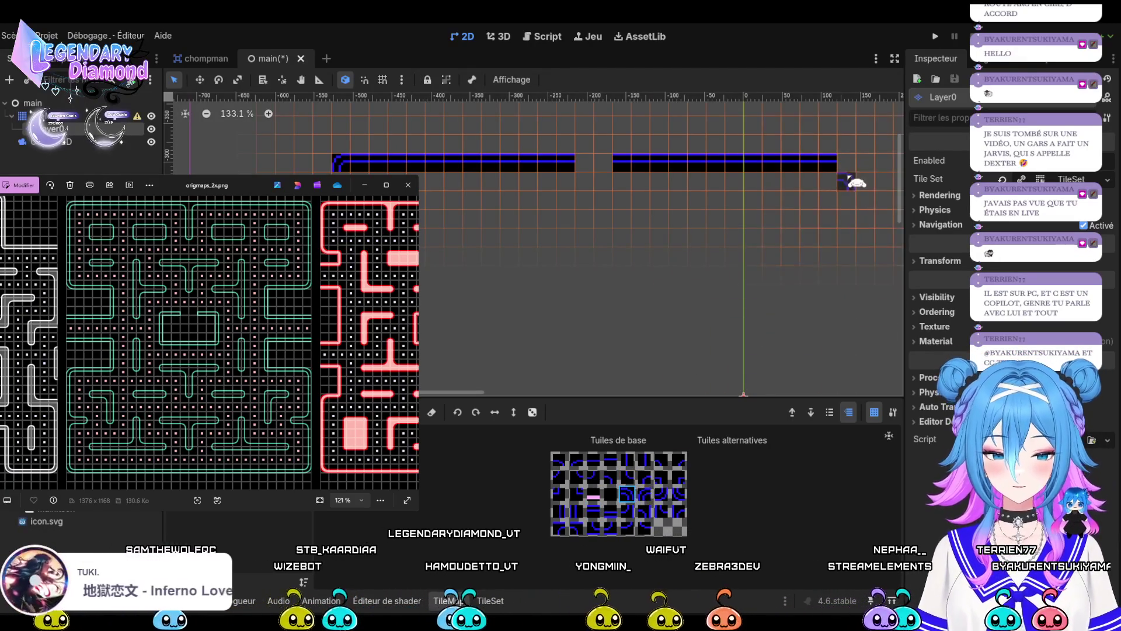
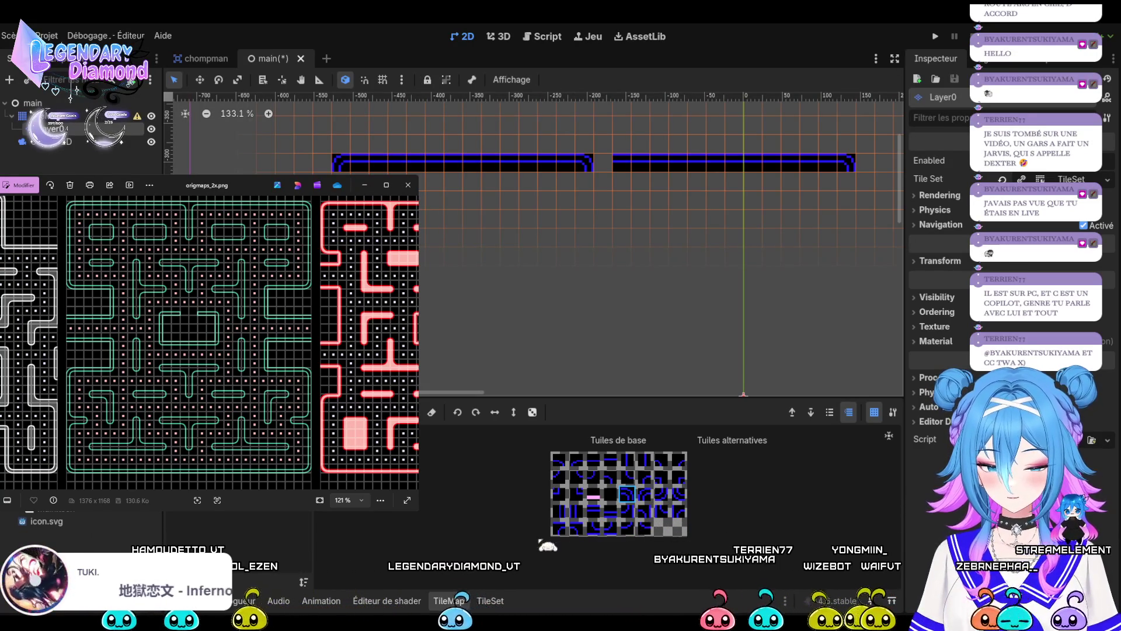
Fill the top wall gap and hang a three-tile T stem with a rounded cap.
click(575, 528)
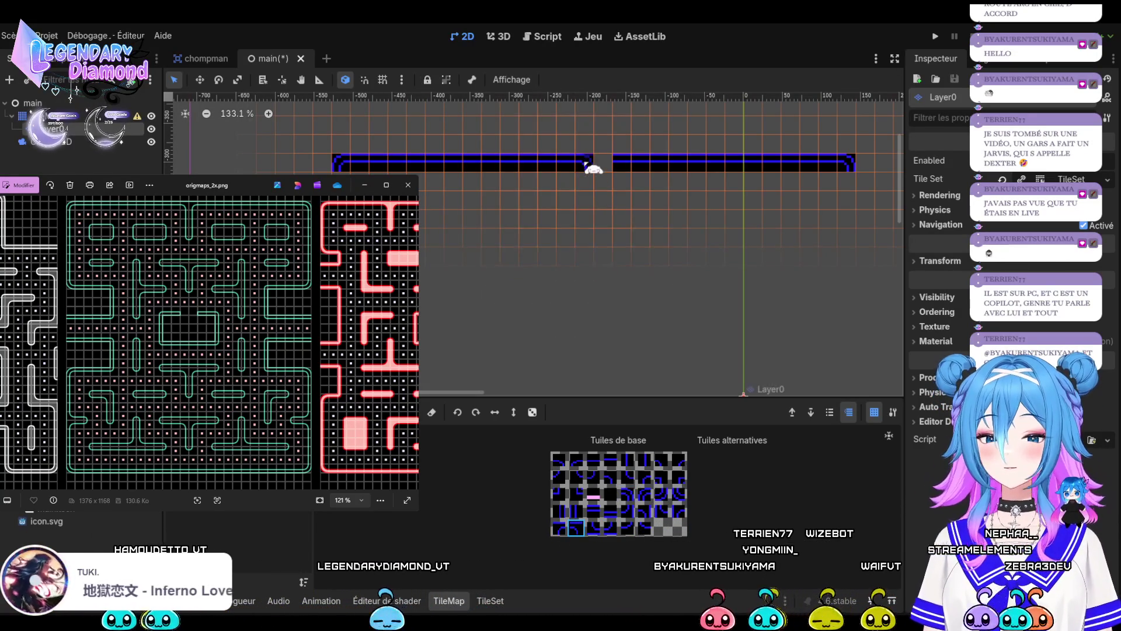
click(559, 528)
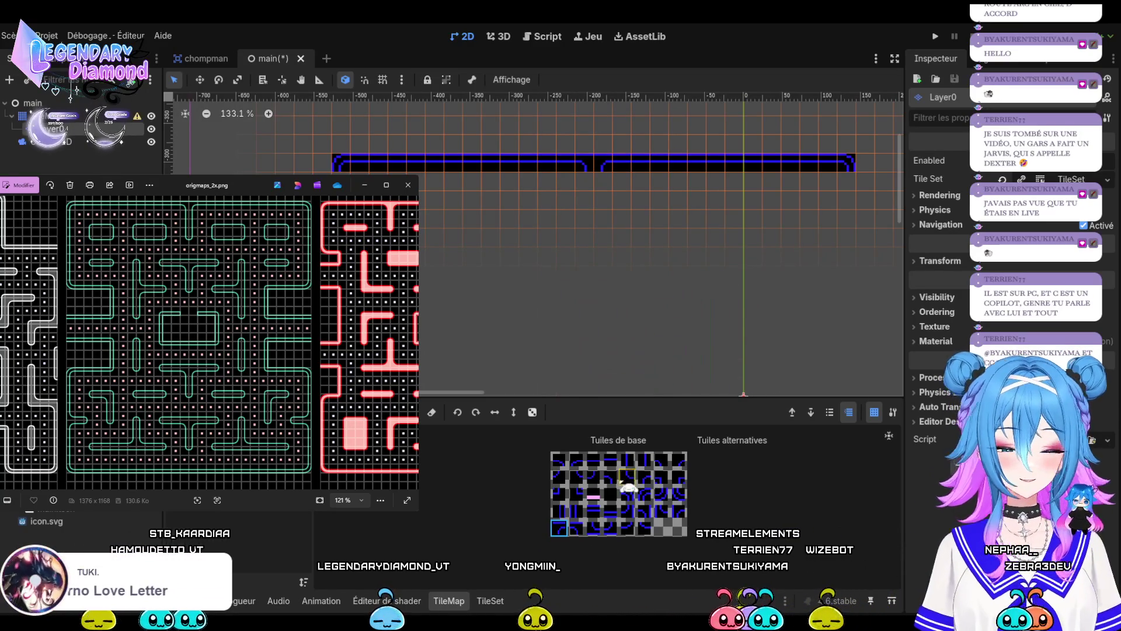
click(627, 460)
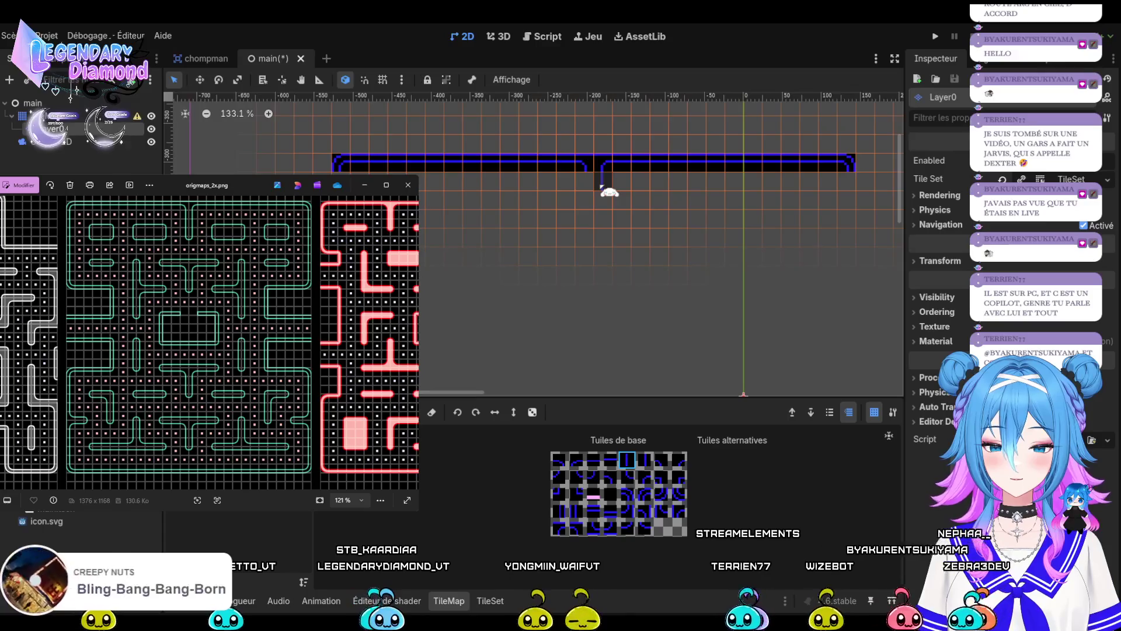
drag(606, 180, 611, 234)
click(644, 459)
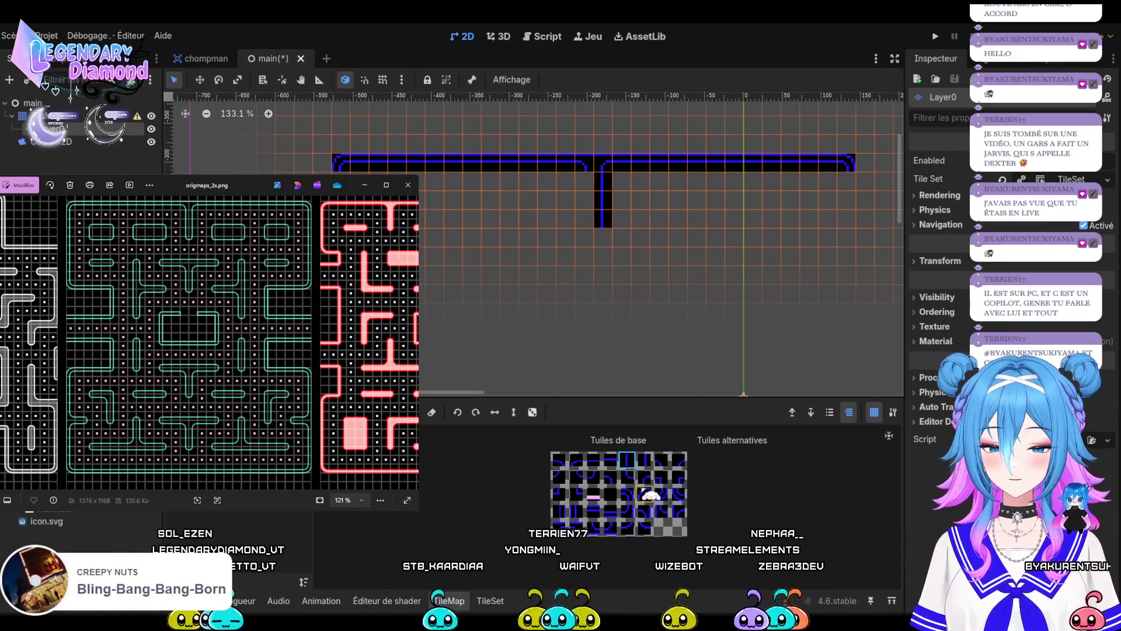
click(594, 237)
click(547, 237)
click(559, 476)
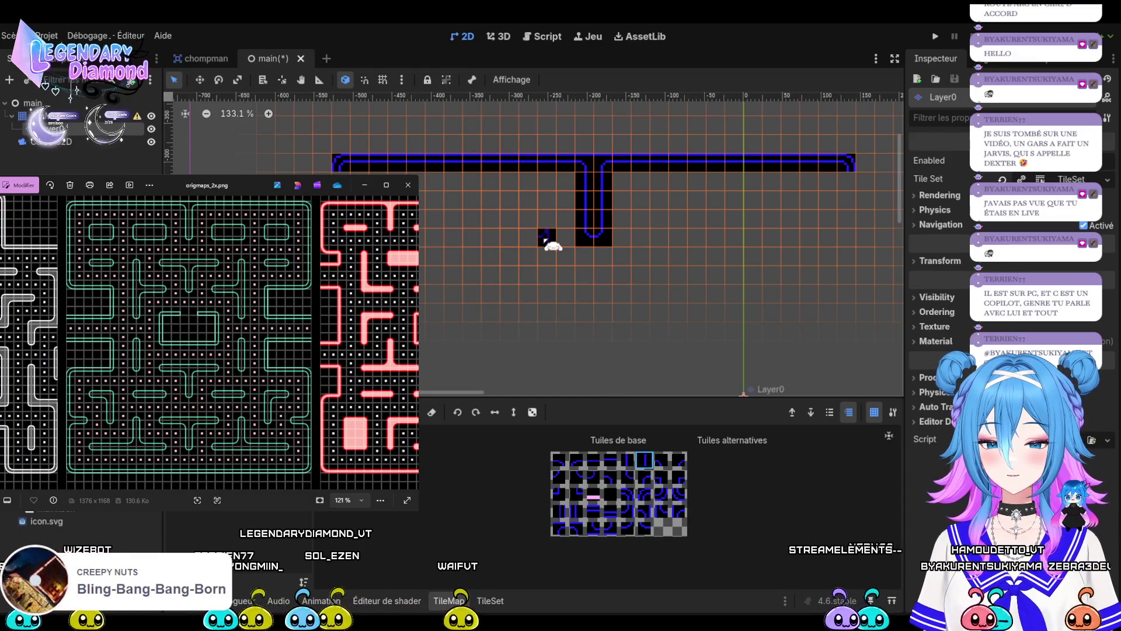
Start a new wall piece left of the stem with a corner tile extending upward.
click(629, 462)
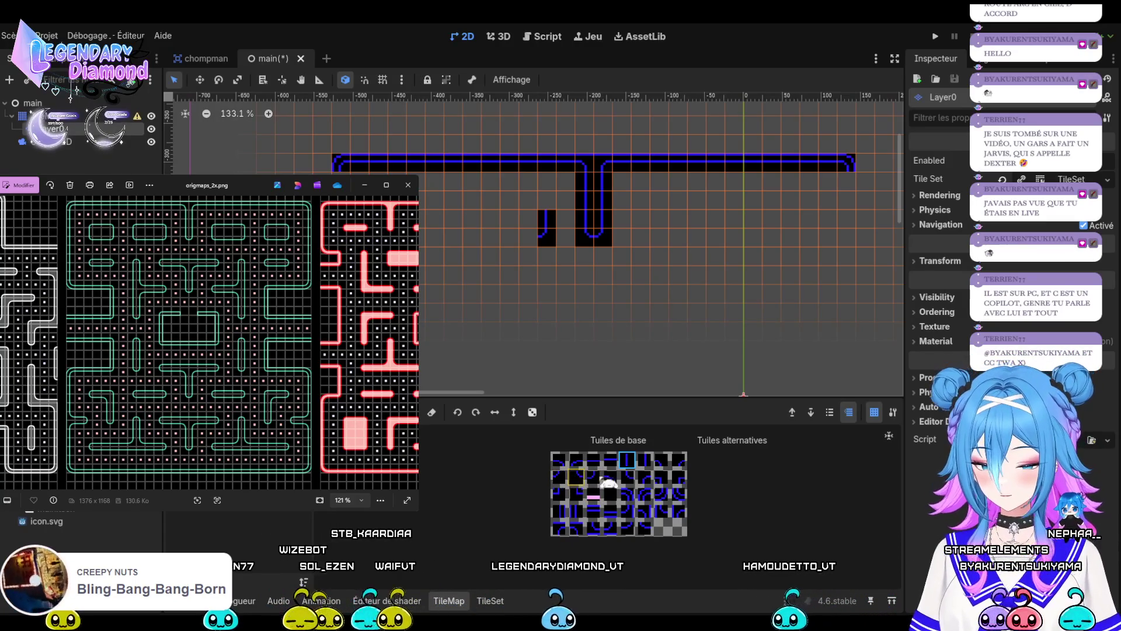
click(679, 460)
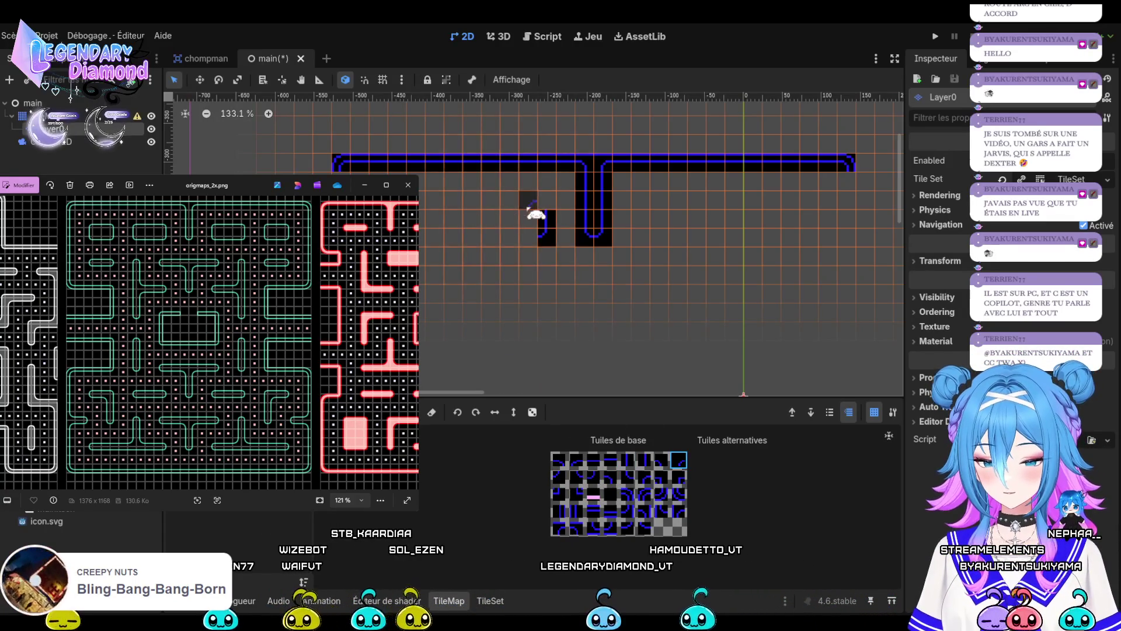
click(565, 256)
click(546, 201)
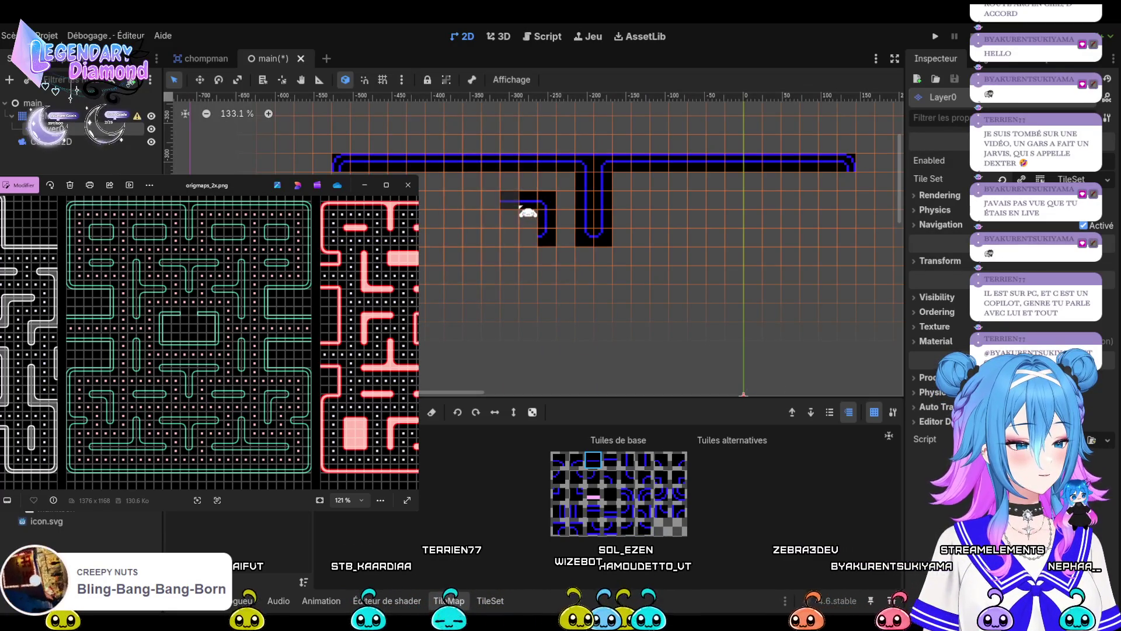
Paint the left piece two tiles leftward with an end tile, undoing a misplaced leg tile.
drag(517, 208, 494, 205)
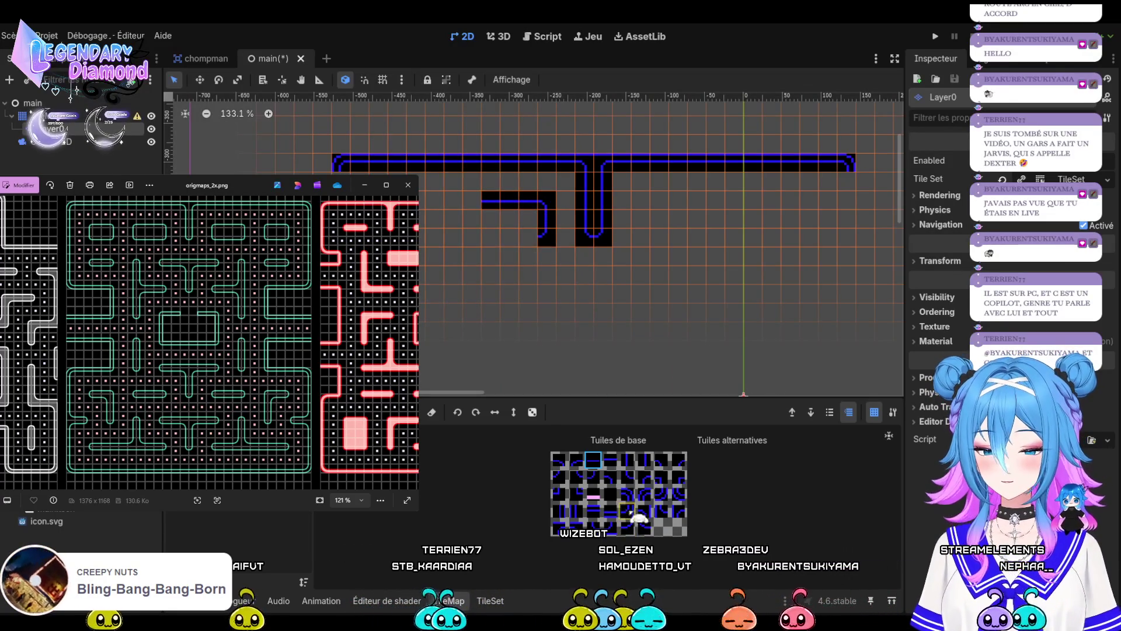
click(679, 461)
click(474, 201)
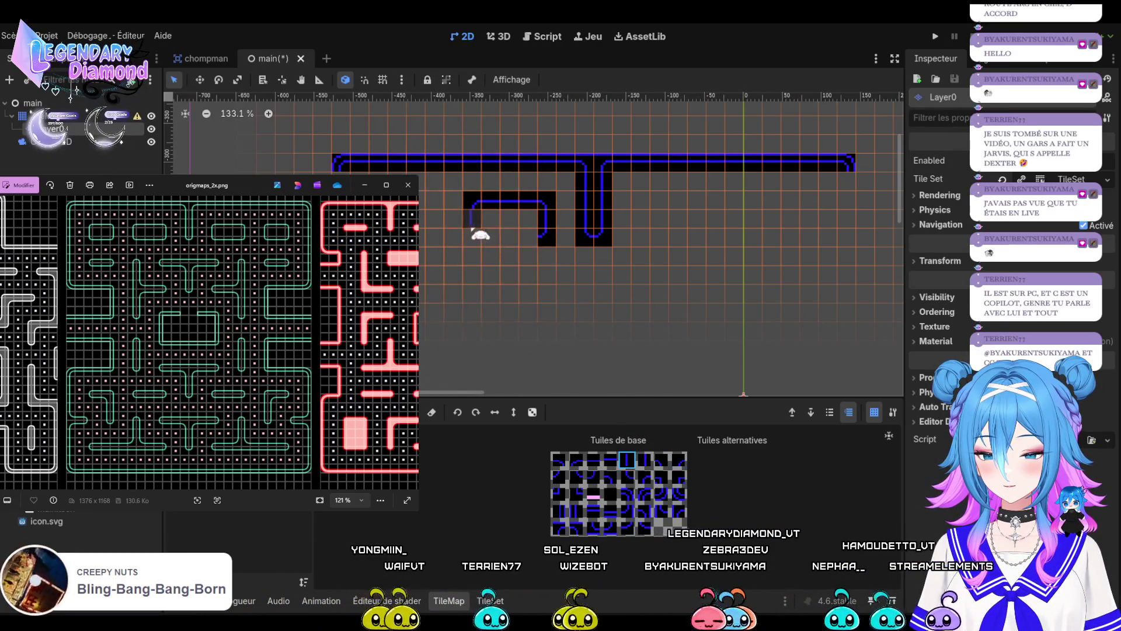
click(629, 461)
click(644, 461)
click(473, 255)
key(ctrl+z)
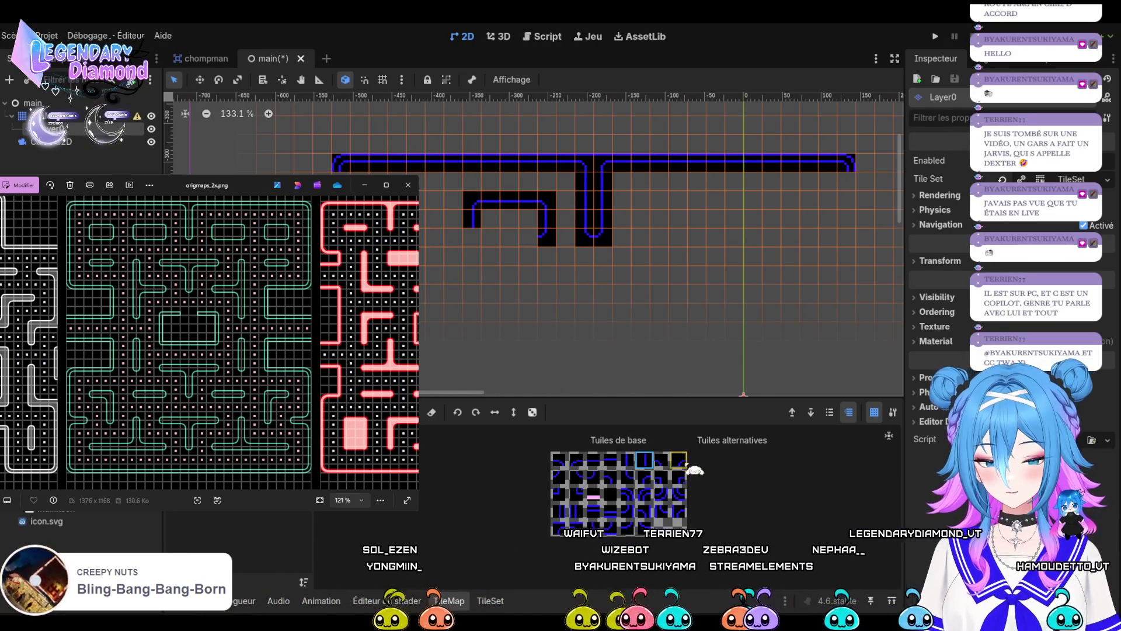
Extend the block's left leg and fill a rectangle of cells left of the T.
click(576, 476)
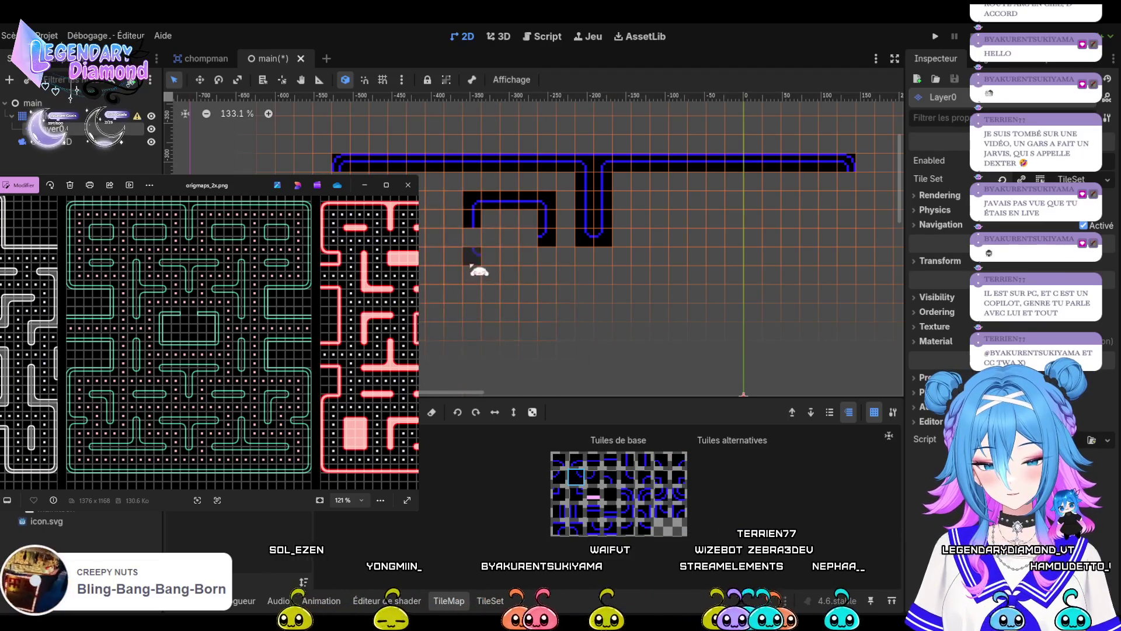
click(472, 237)
click(593, 460)
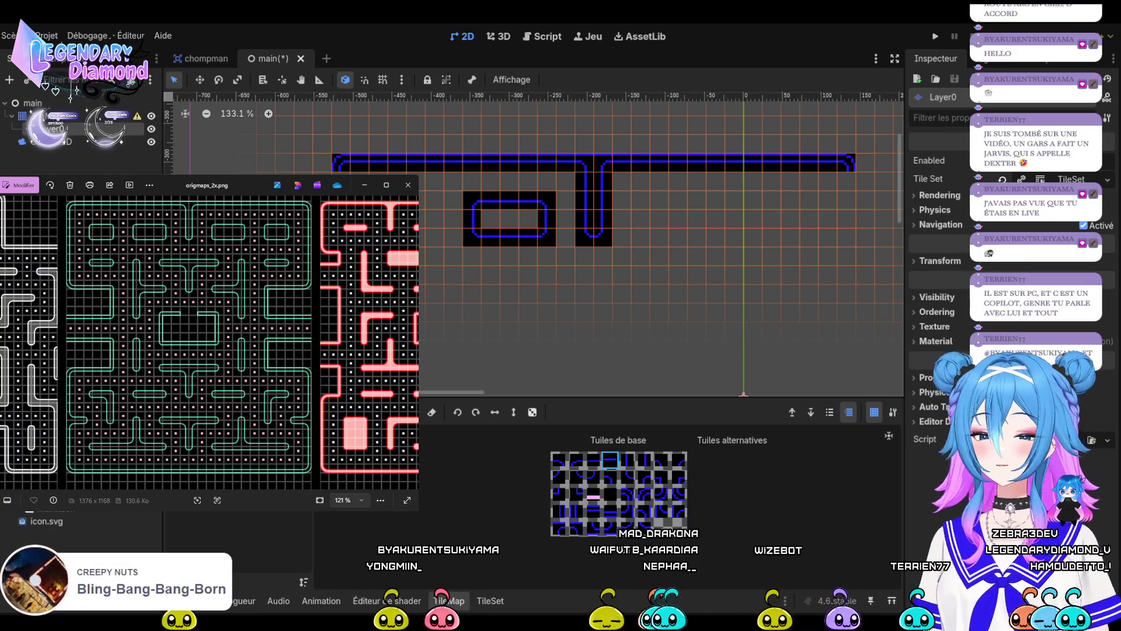
click(610, 494)
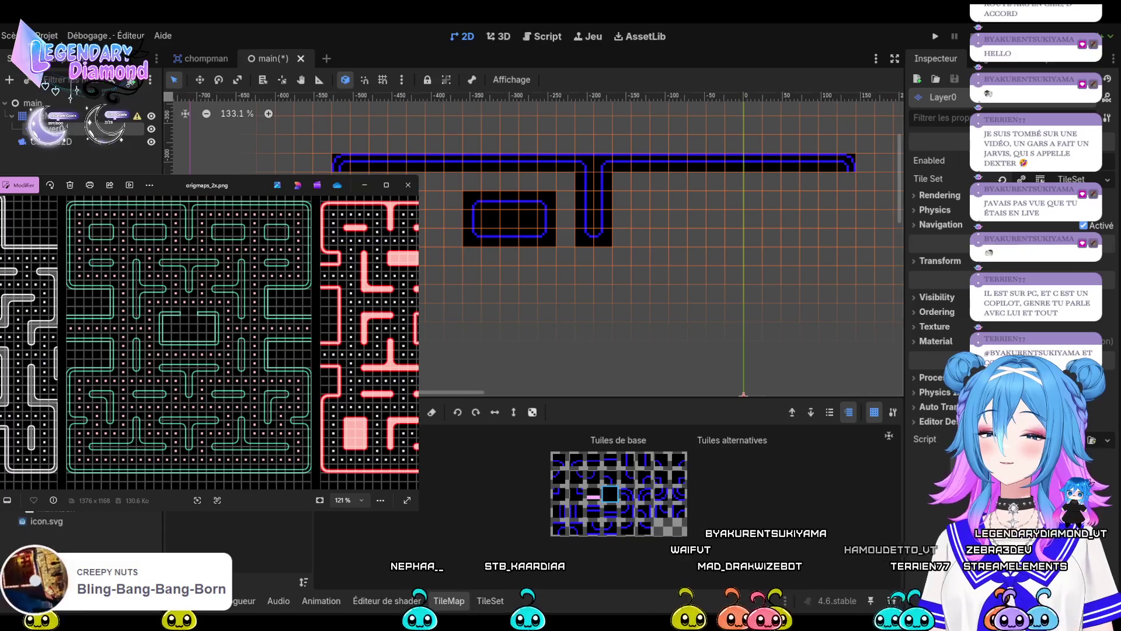
drag(453, 188, 572, 261)
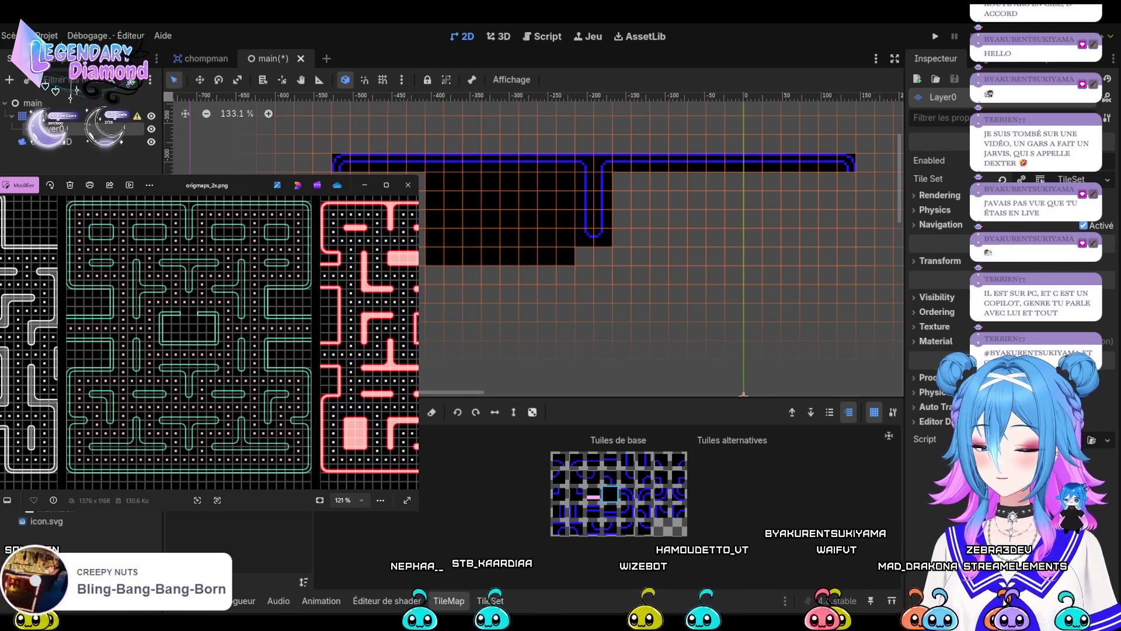
Undo the rectangle fill, select the rounded block and stamp a copy right of the T.
key(ctrl+z)
mouse_move(461, 197)
mouse_down()
mouse_move(576, 260)
mouse_move(558, 250)
mouse_up()
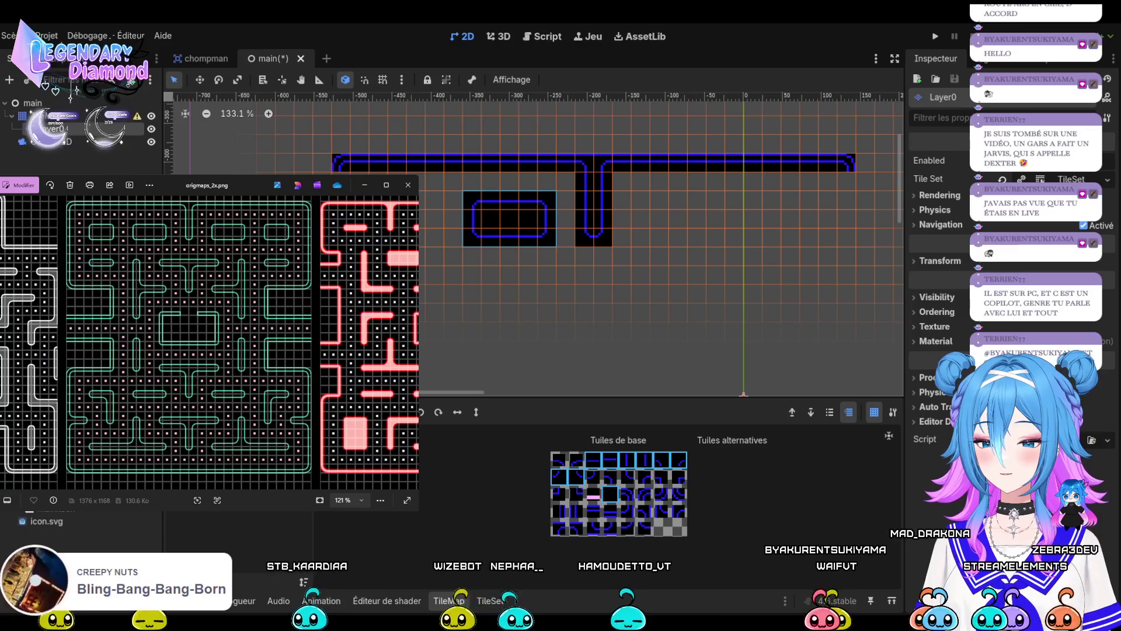
mouse_move(494, 223)
mouse_down()
mouse_move(706, 231)
mouse_move(688, 229)
mouse_up()
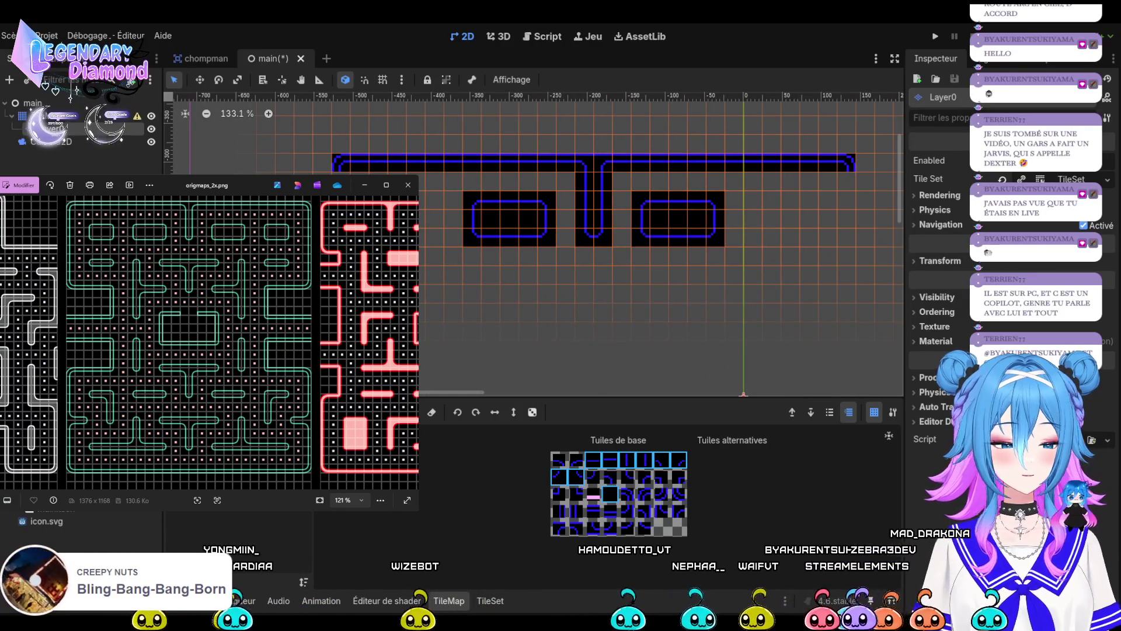
scroll(588, 283, down, 5)
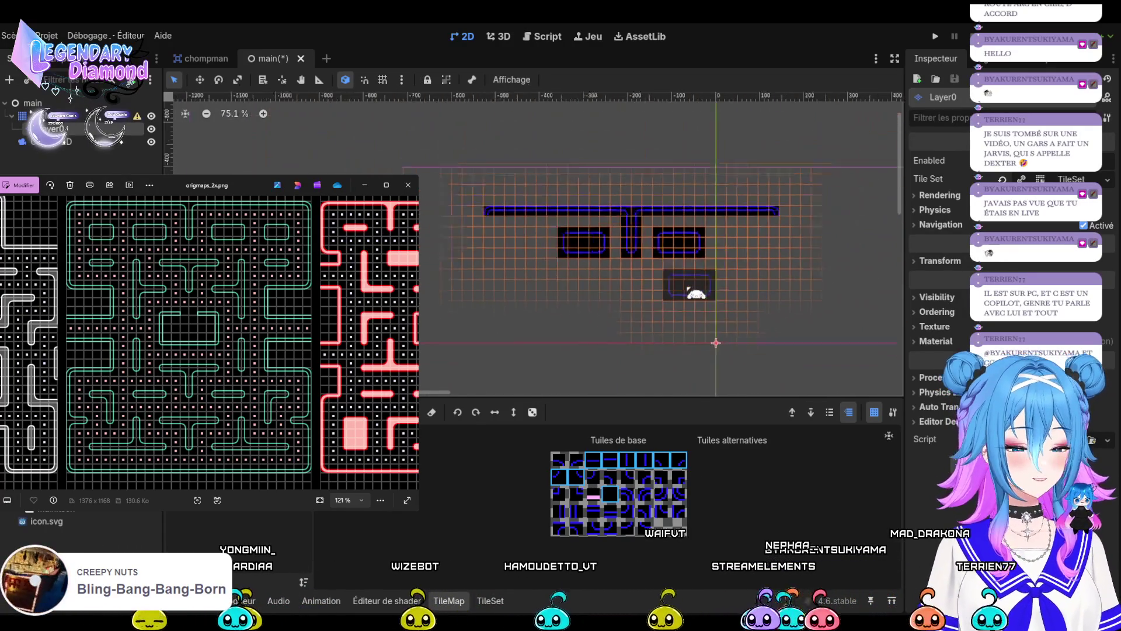
scroll(571, 279, up, 3)
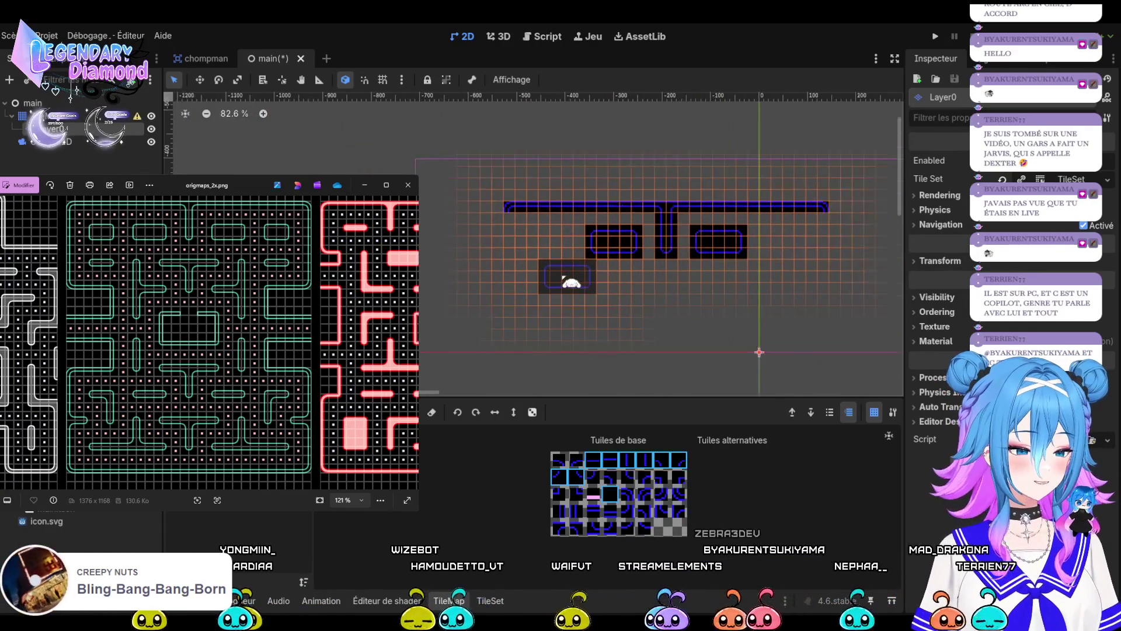
scroll(545, 282, up, 1)
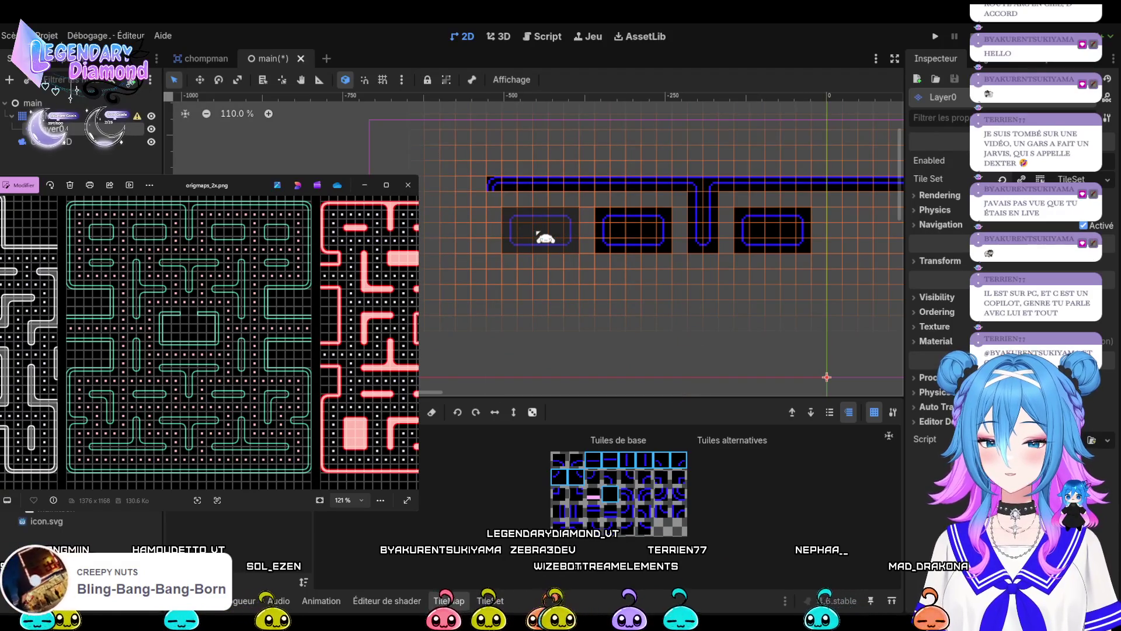
Place block copies at the far left, one cell shifted, and at the row's right end.
click(543, 236)
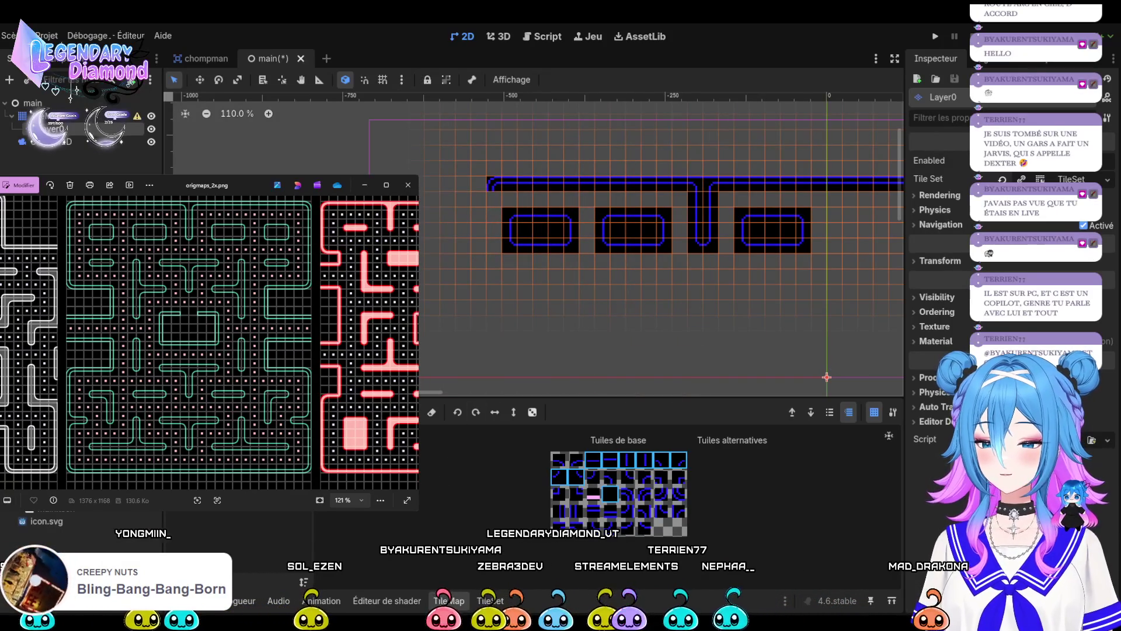
scroll(512, 216, up, 5)
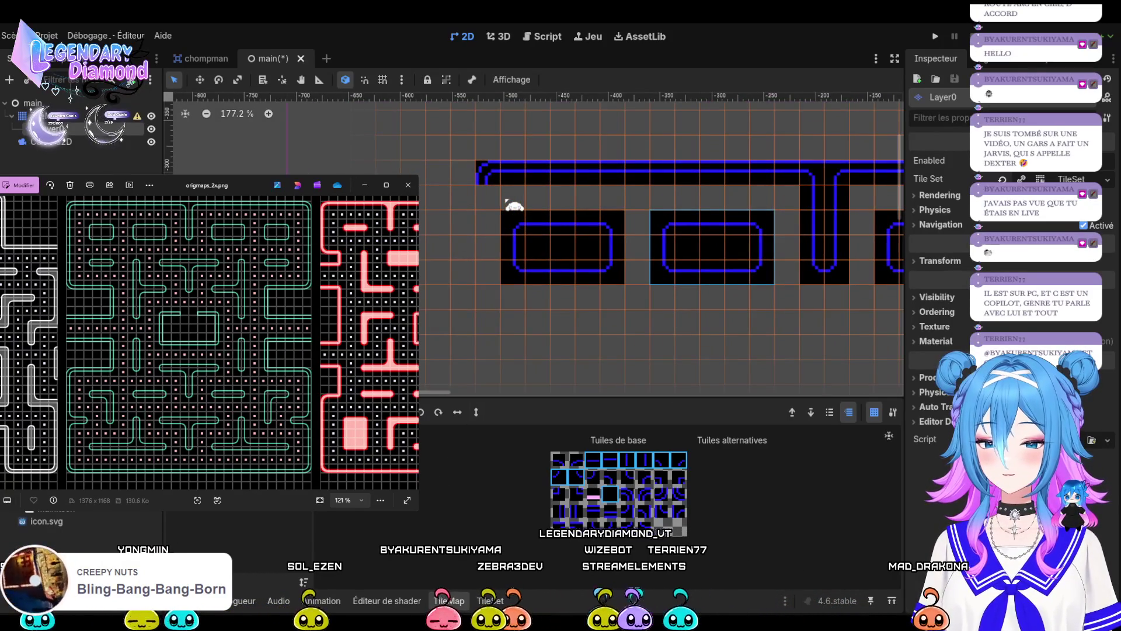
right_click(541, 250)
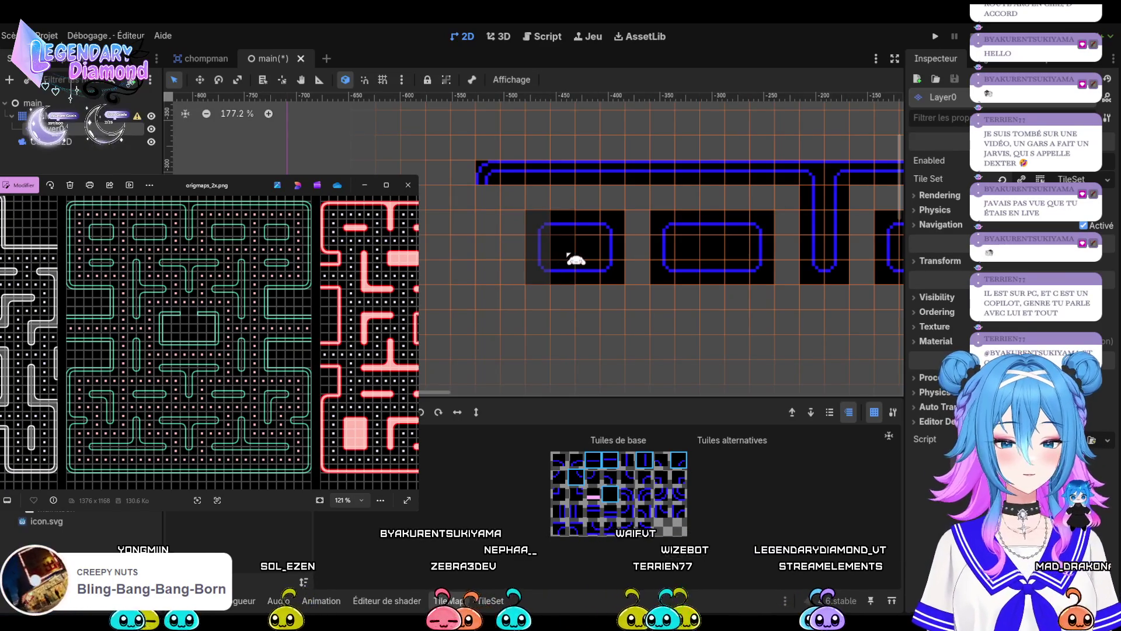
click(568, 257)
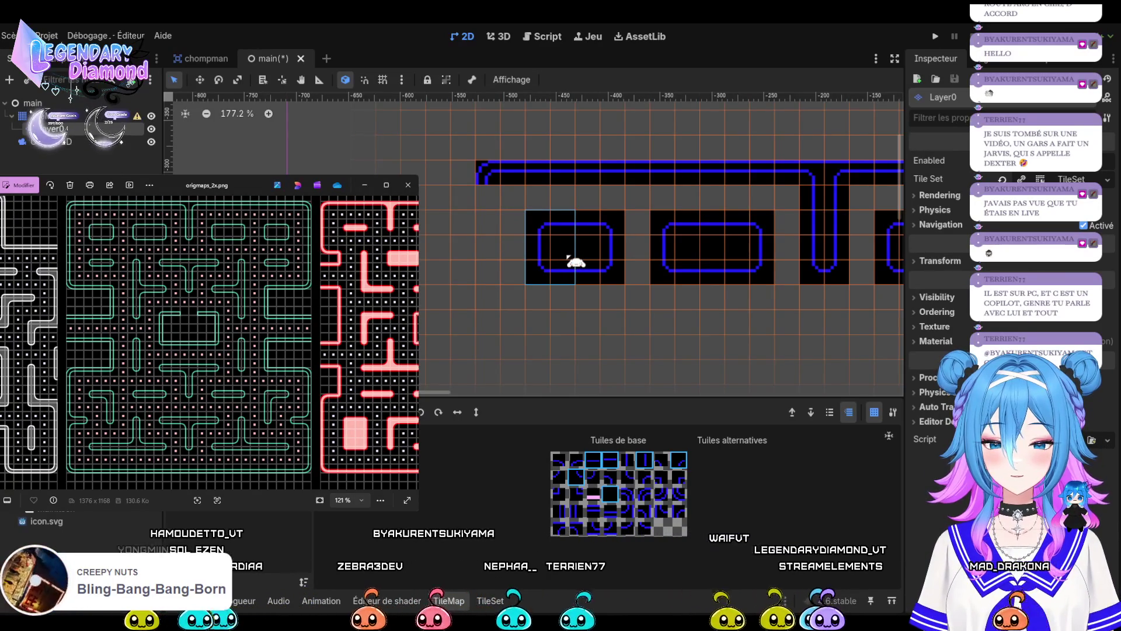
mouse_move(522, 203)
mouse_down()
mouse_move(622, 257)
mouse_move(643, 293)
mouse_up()
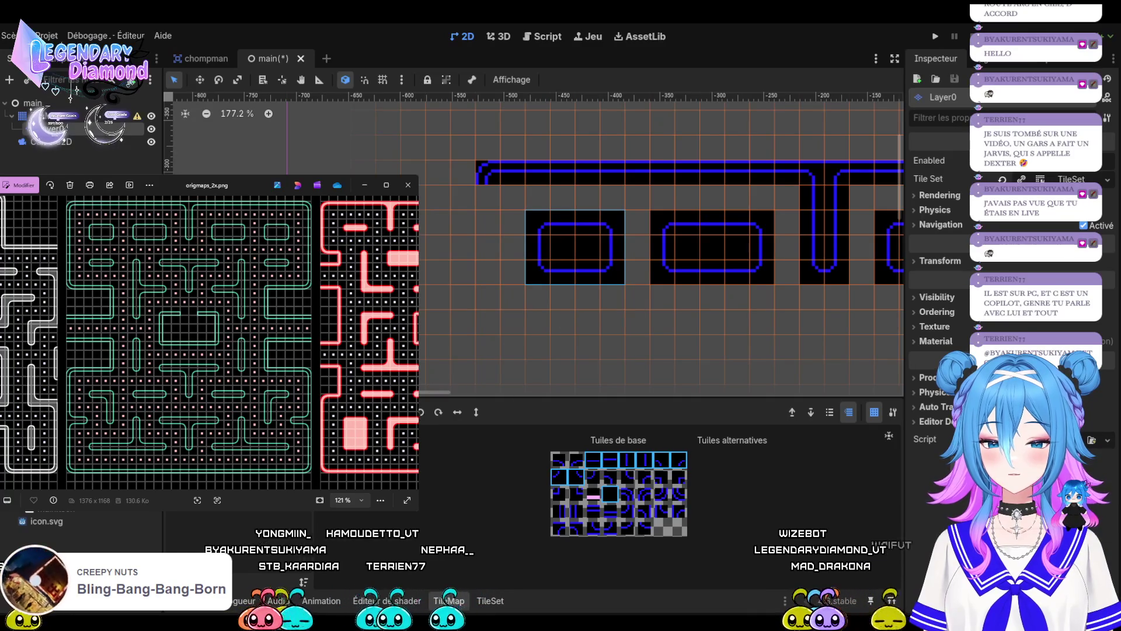
scroll(535, 242, down, 3)
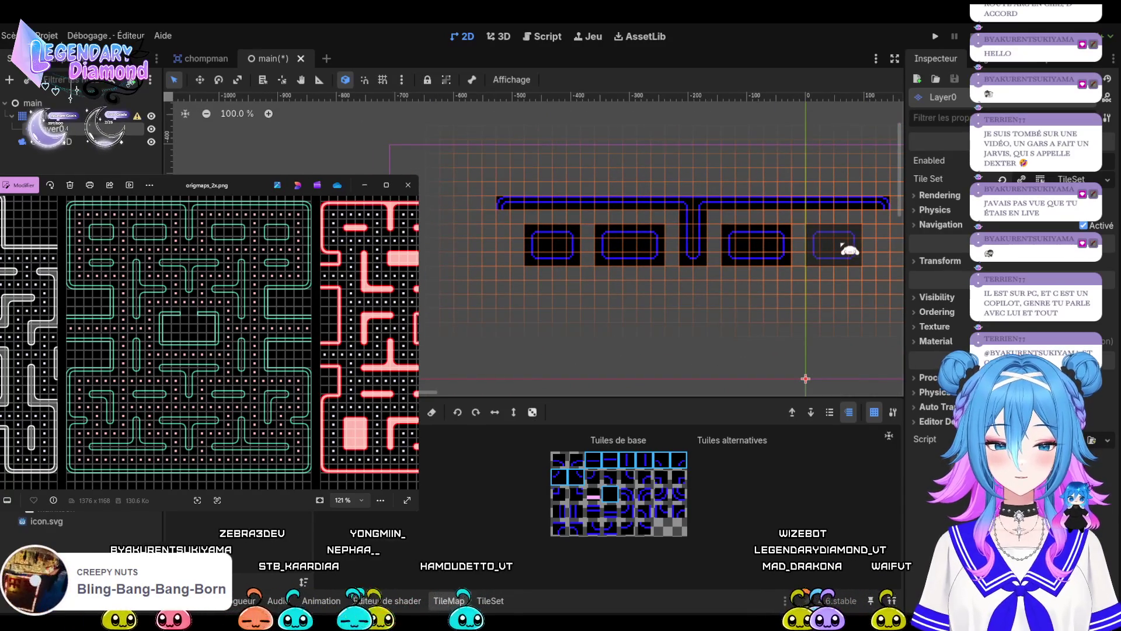
click(843, 247)
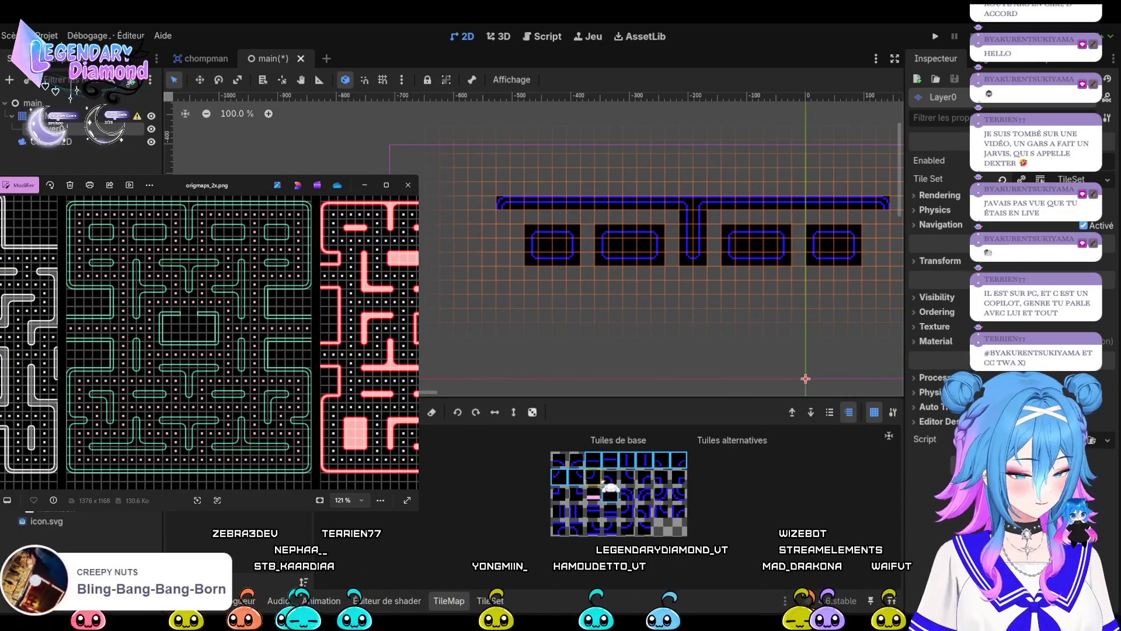
Pick several wall tiles from the TileSet atlas.
click(577, 461)
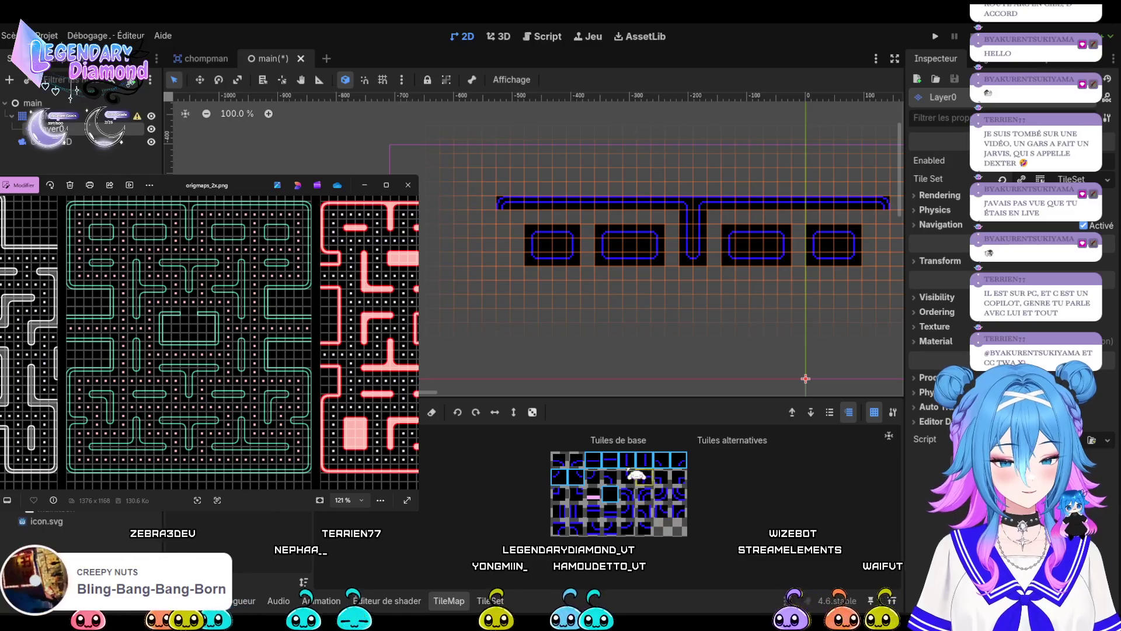
click(612, 513)
click(628, 527)
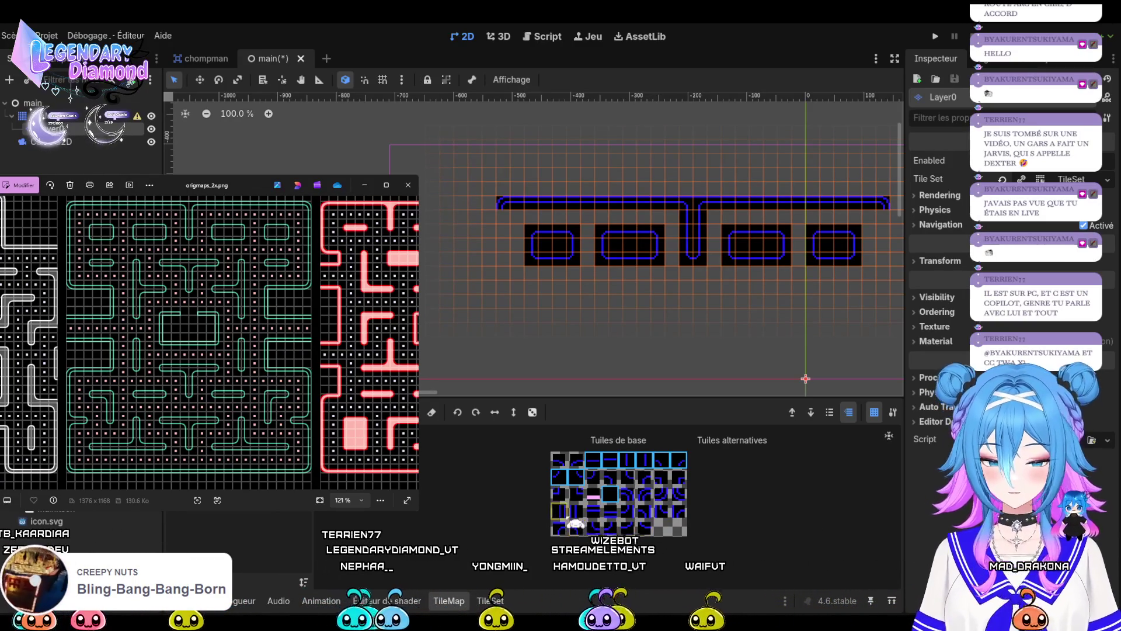
click(559, 511)
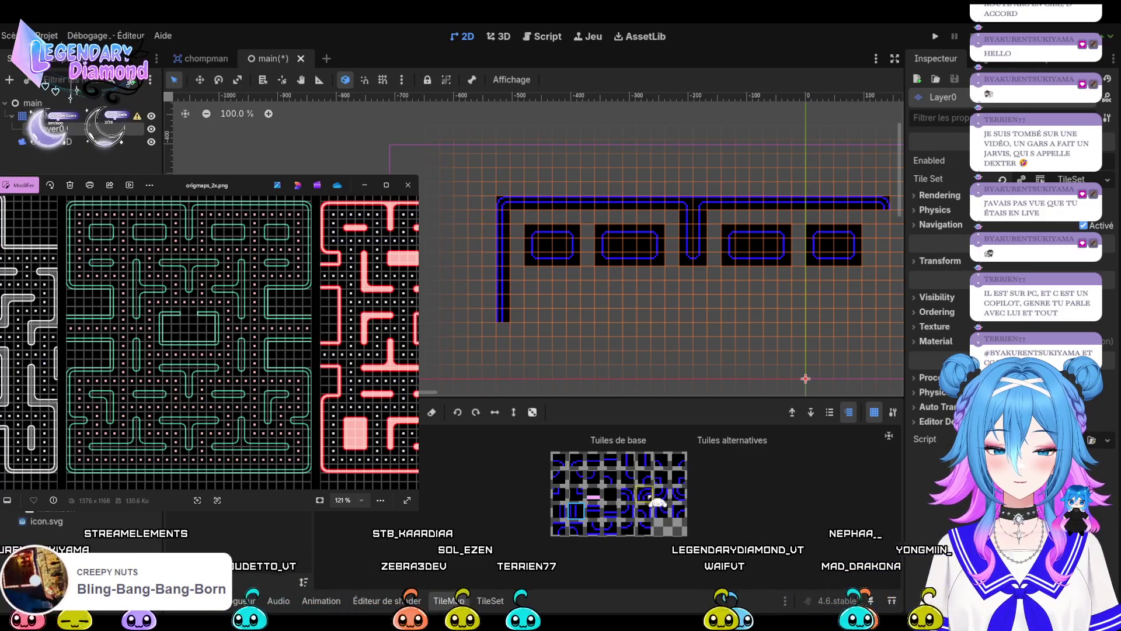
Cap the left outer wall with a rounded corner and start a horizontal piece below the leftmost block.
click(679, 493)
click(503, 330)
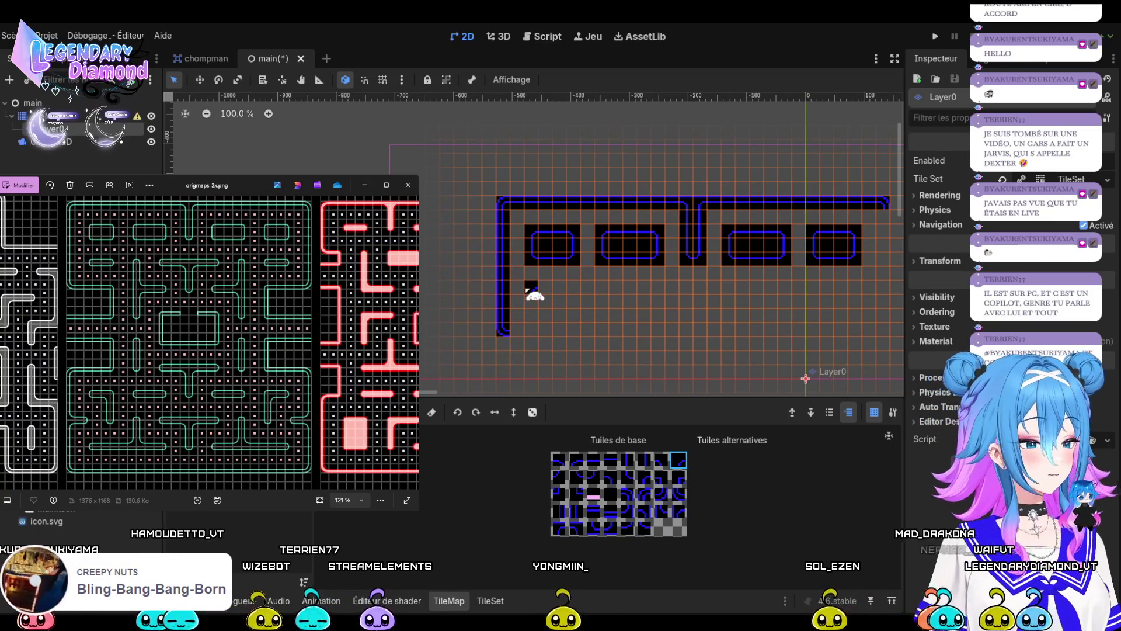
click(532, 289)
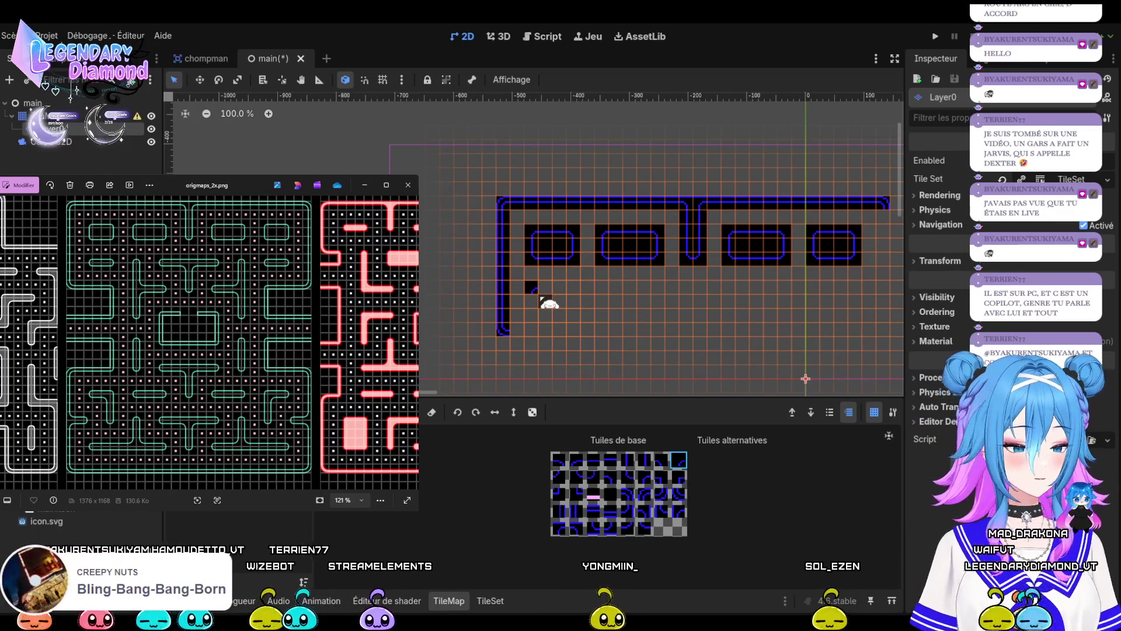
click(593, 460)
drag(546, 288, 562, 291)
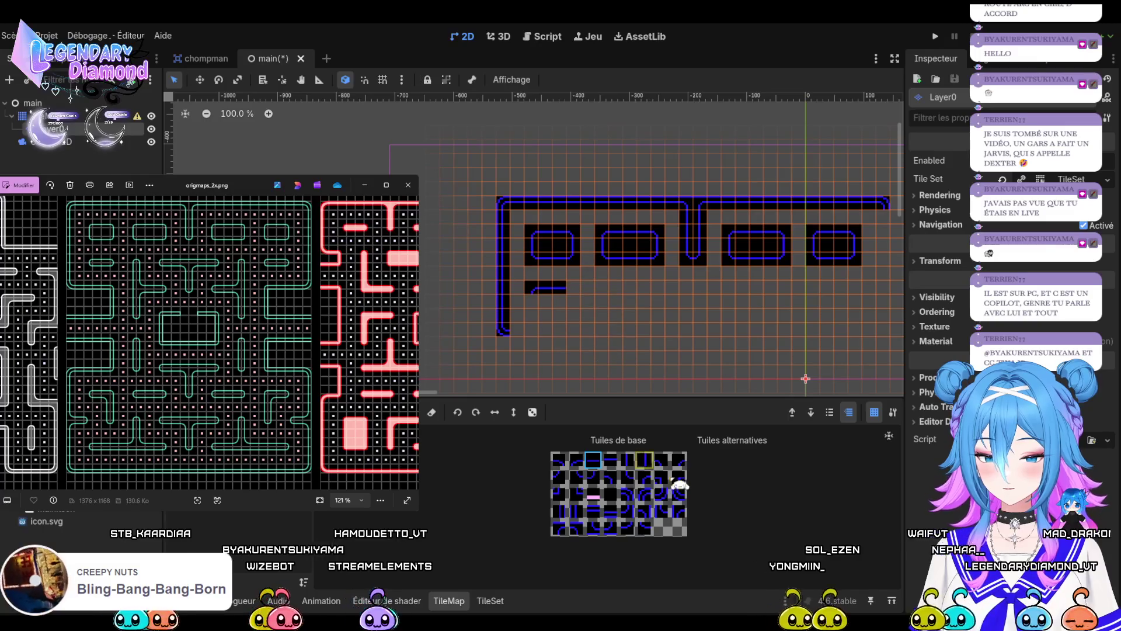
Finish the small pill-shaped block, erasing stray tiles painted below it.
click(662, 459)
click(574, 288)
click(576, 476)
click(531, 300)
click(545, 328)
click(559, 476)
right_click(545, 329)
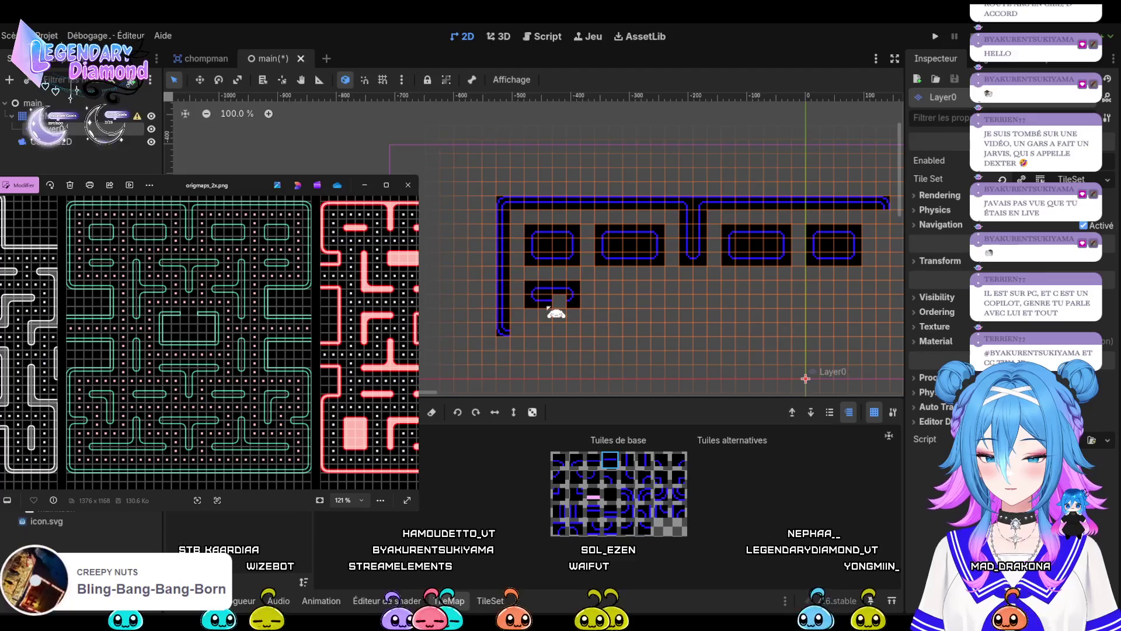
click(532, 357)
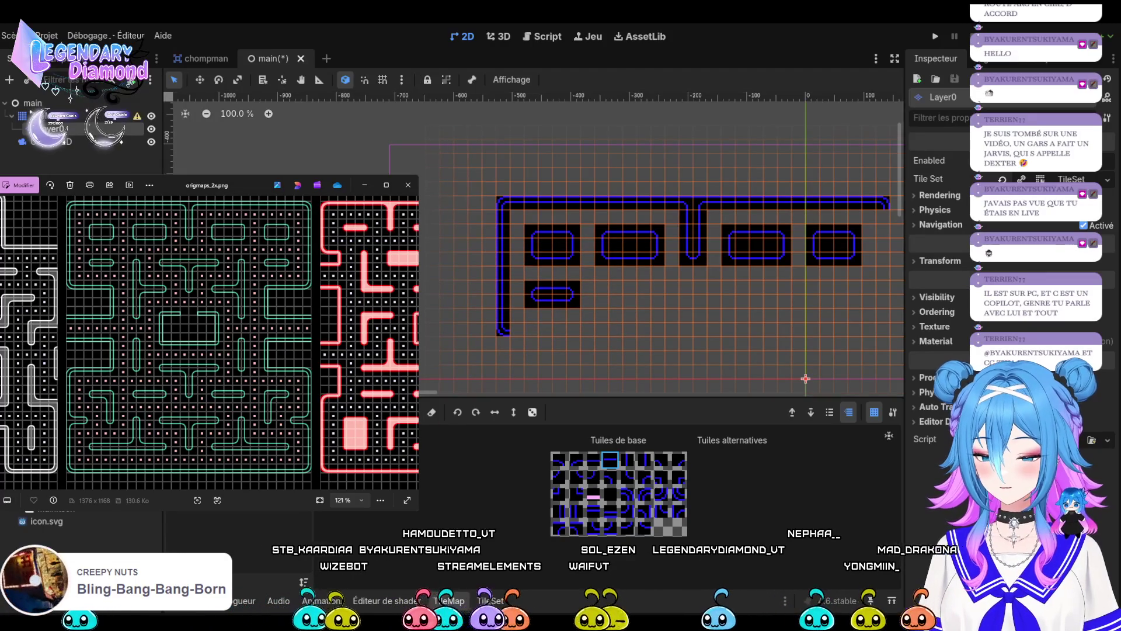
right_click(532, 357)
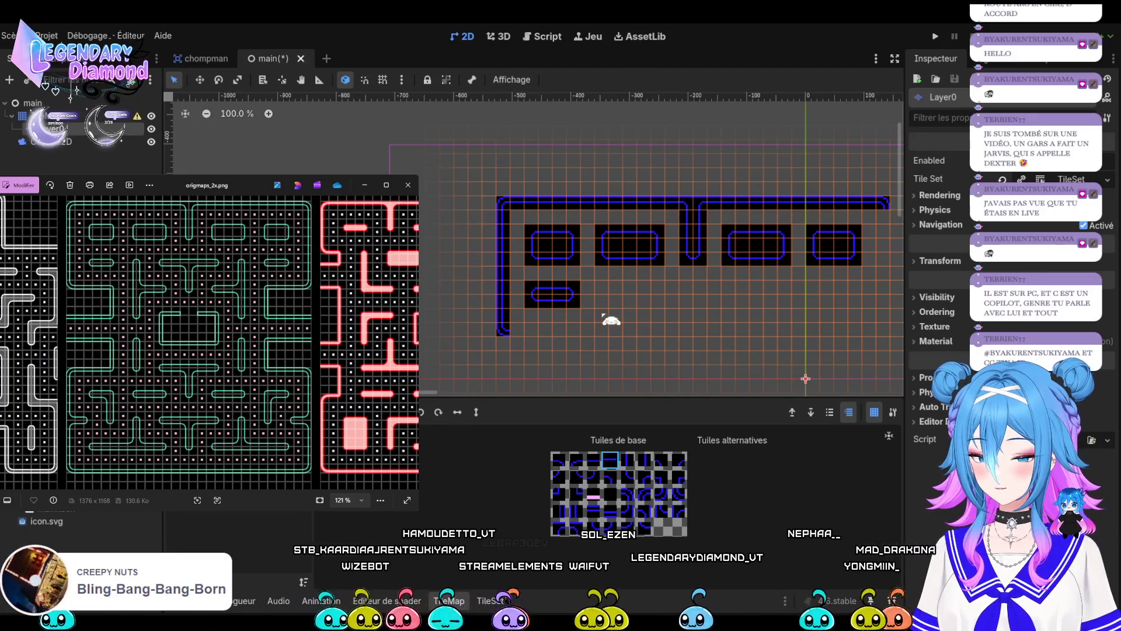
click(527, 284)
Stamp a copy of the pill block in the centre and shift its right half rightward.
drag(550, 292, 587, 315)
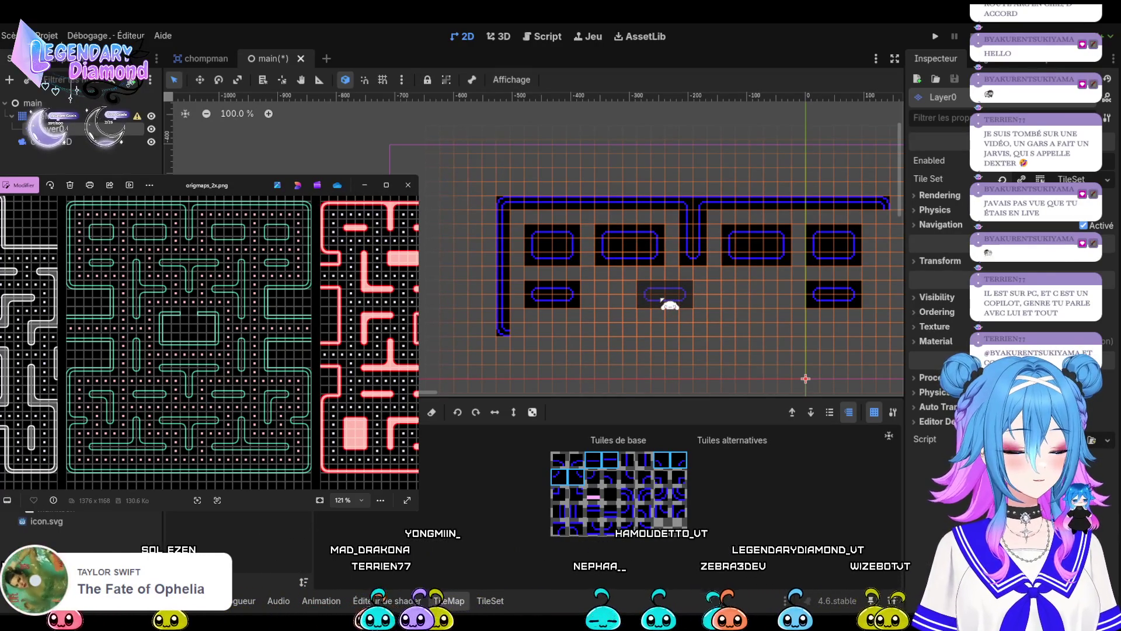
click(669, 303)
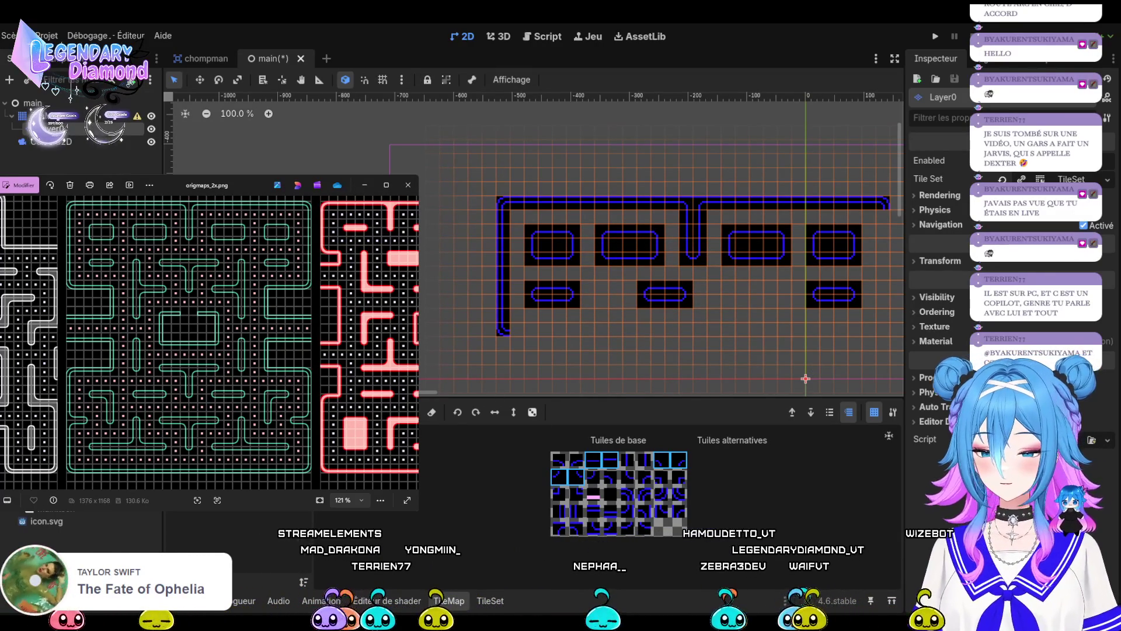
key(s)
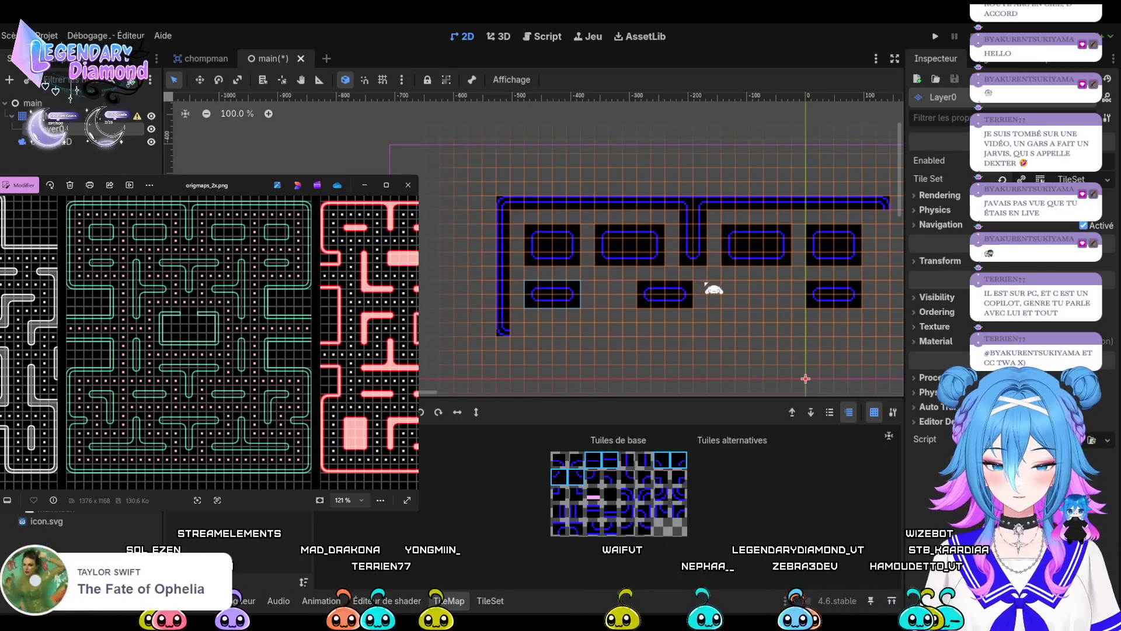
drag(678, 305, 733, 305)
Fill the gap with horizontal tiles to join the centre pieces into one long wall.
click(613, 462)
click(611, 461)
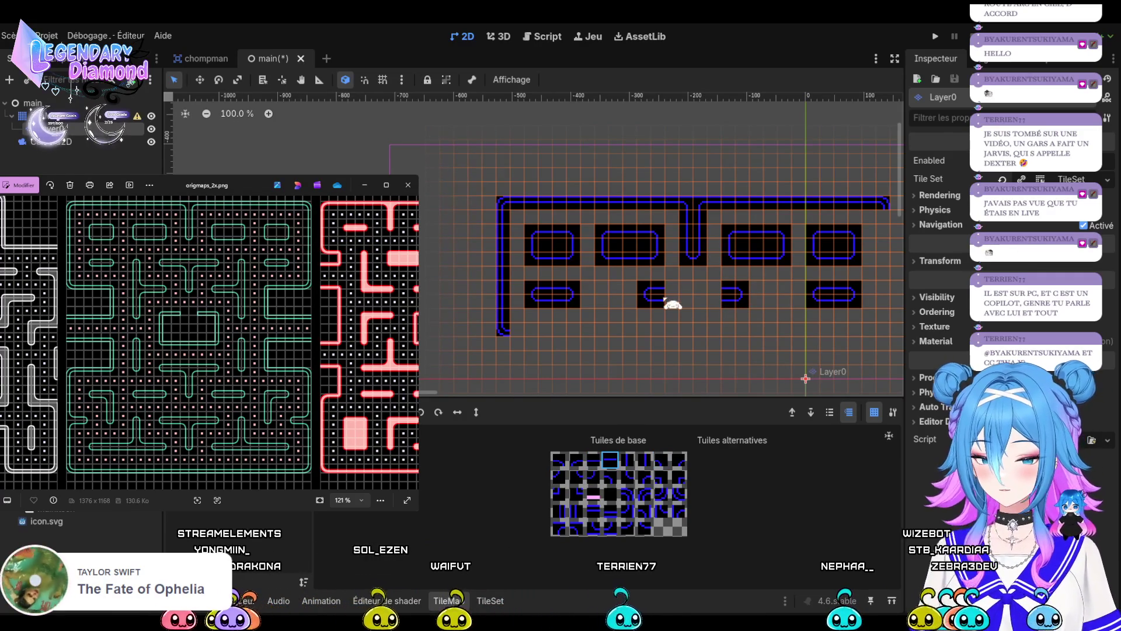
key(Escape)
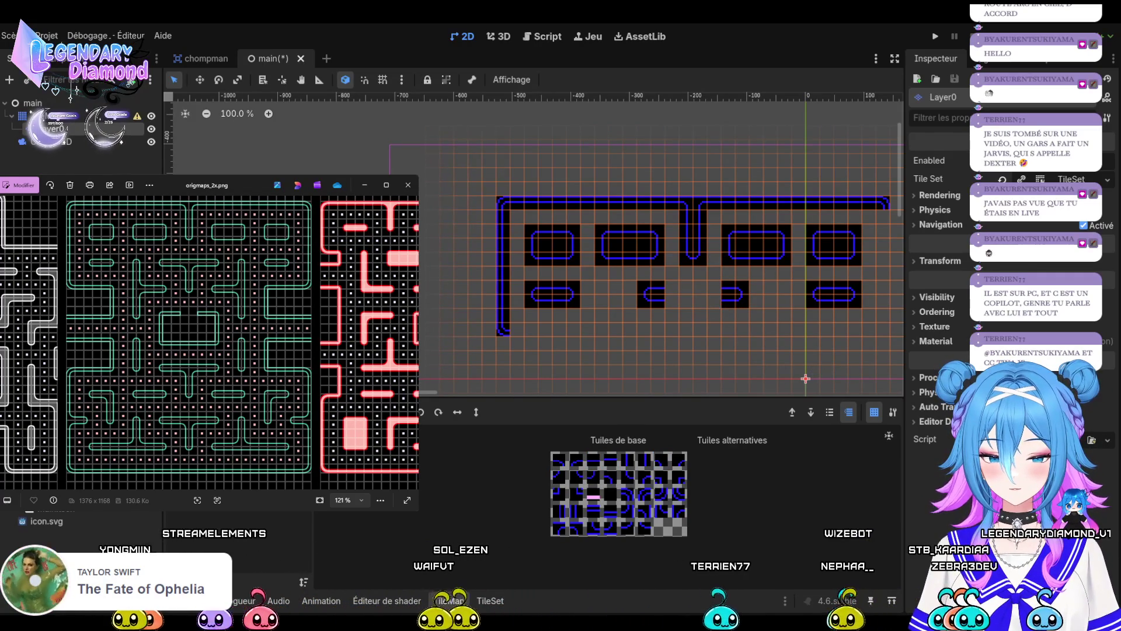
click(608, 460)
click(688, 304)
click(716, 305)
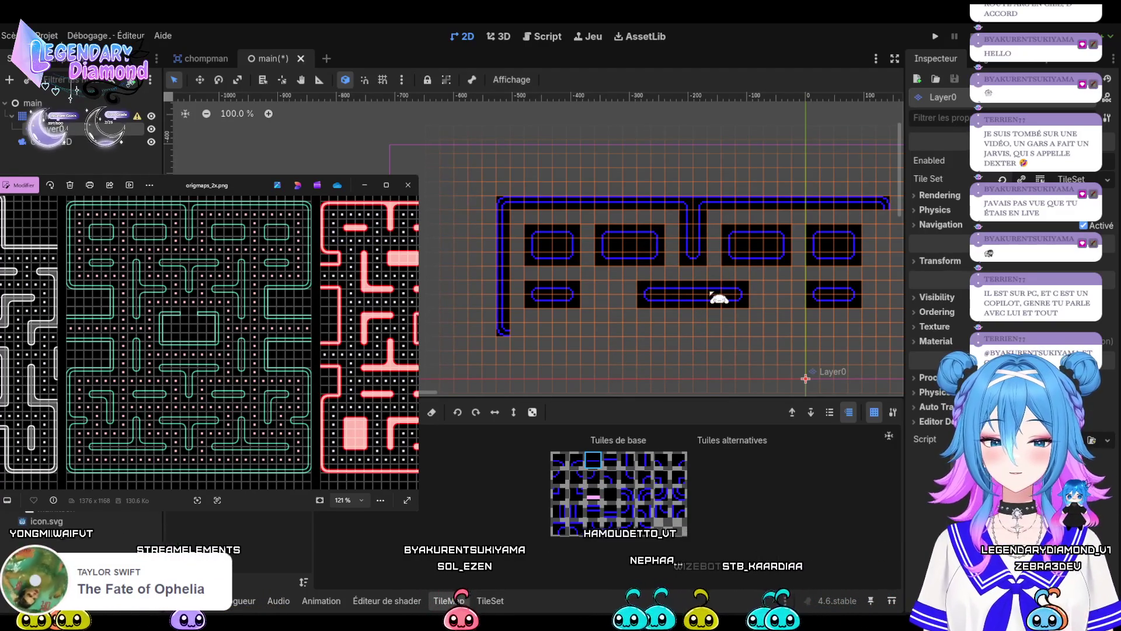
Add a T-junction tile under the long centre wall.
click(662, 459)
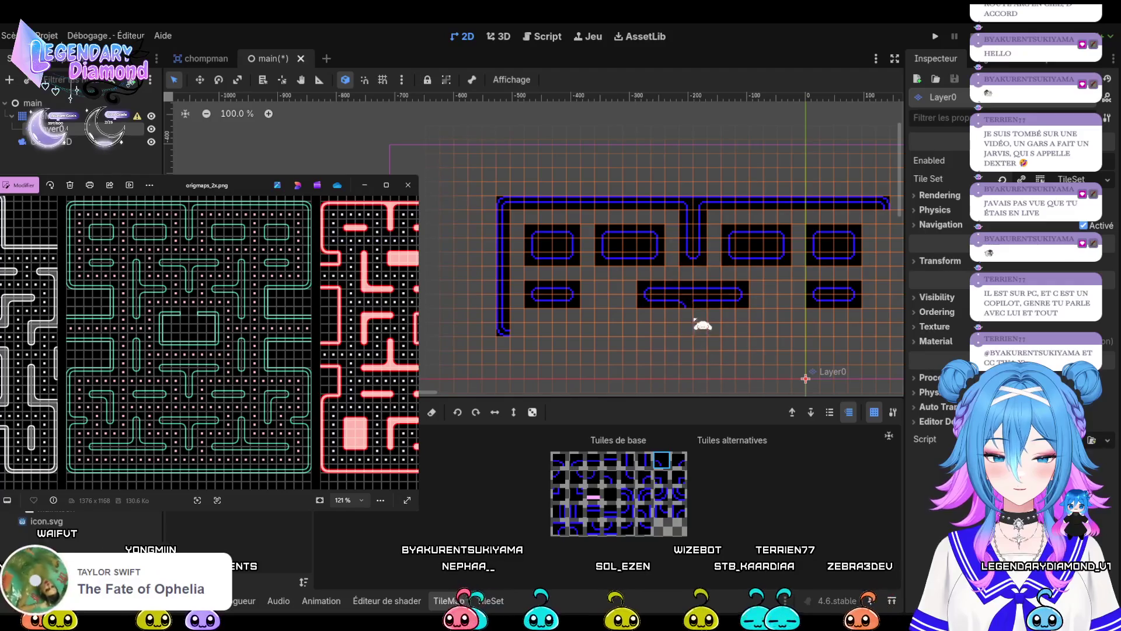
click(680, 460)
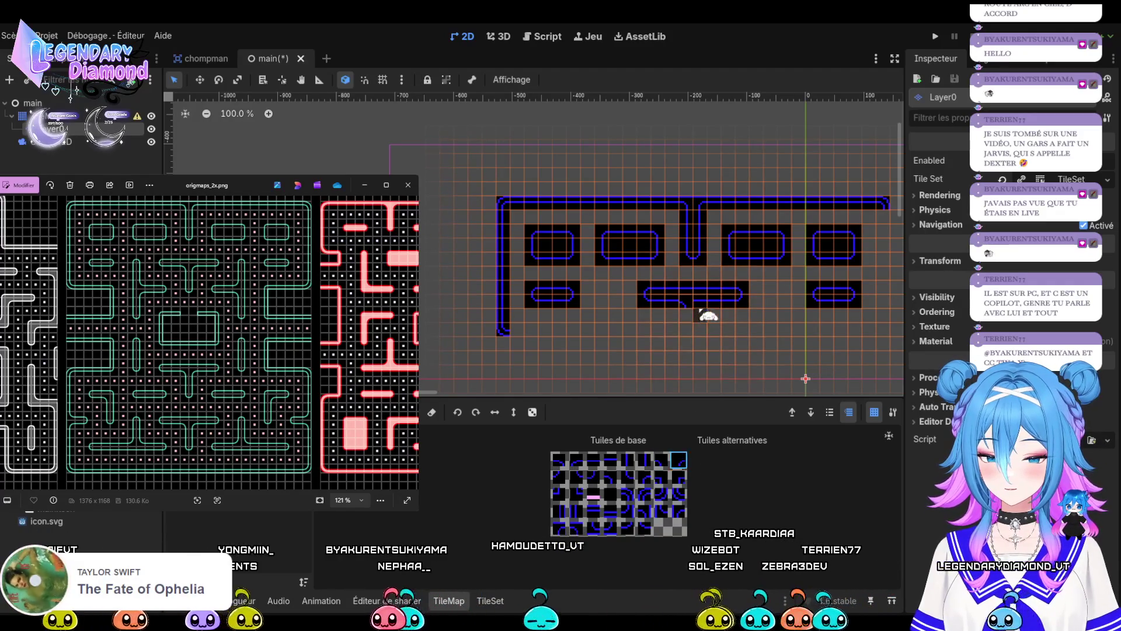
click(695, 301)
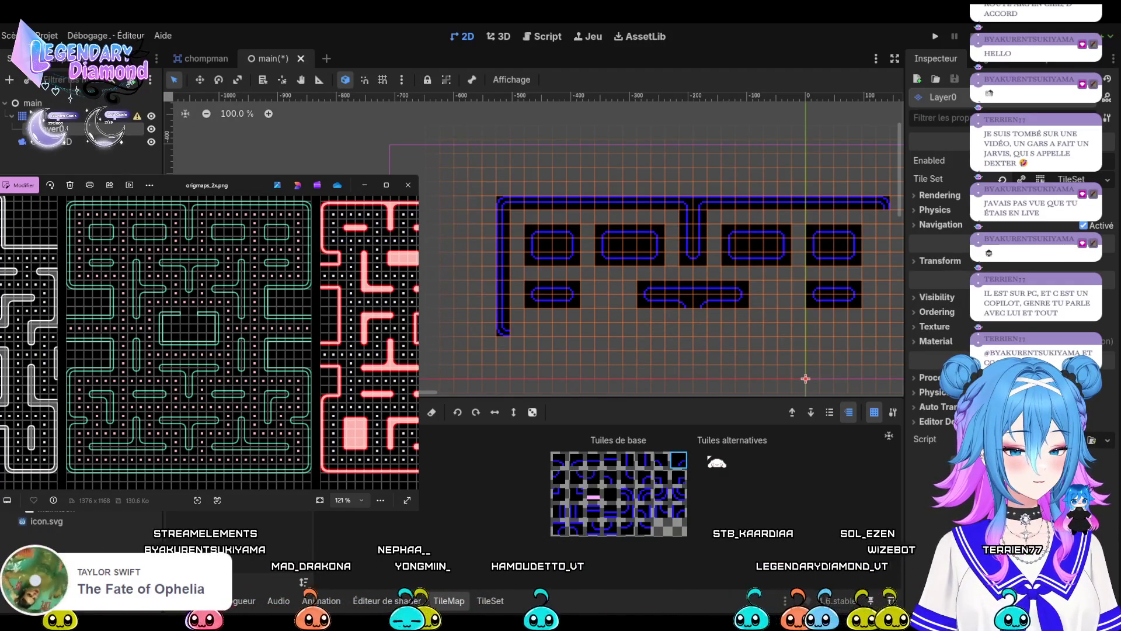
click(645, 476)
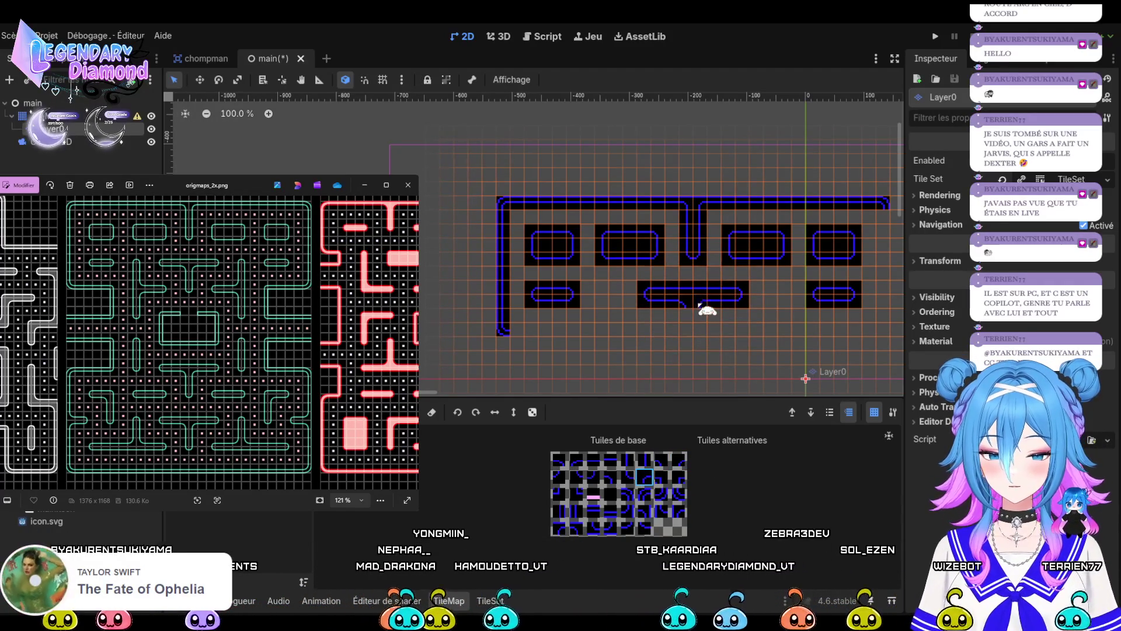
click(628, 476)
click(609, 477)
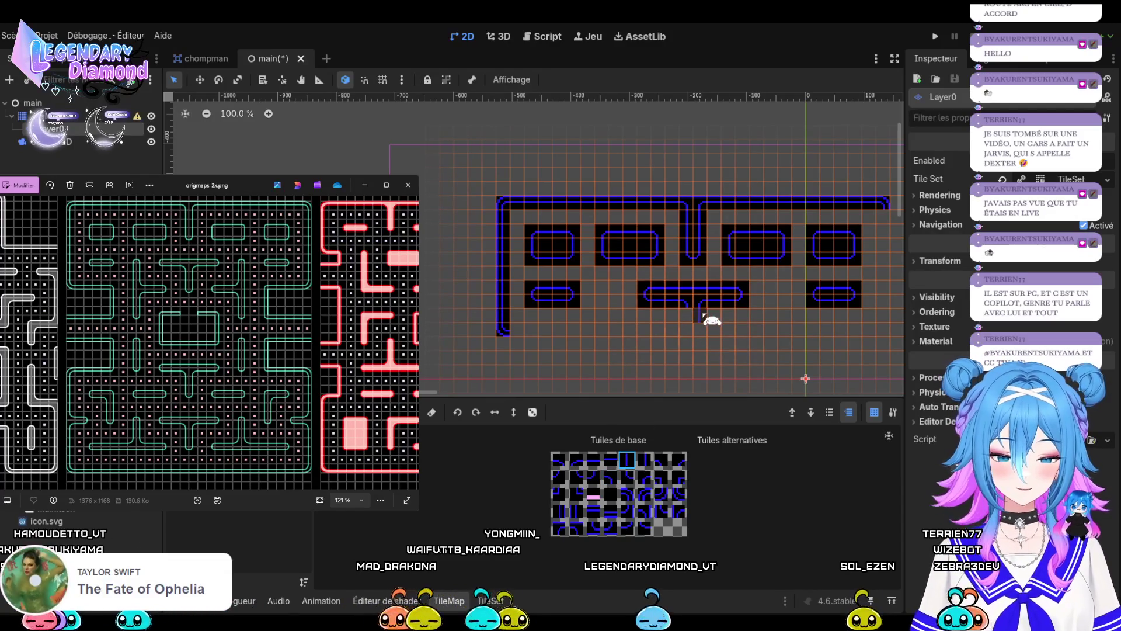
Paint the stem down from the junction and cap its bottom with a rounded end.
click(644, 460)
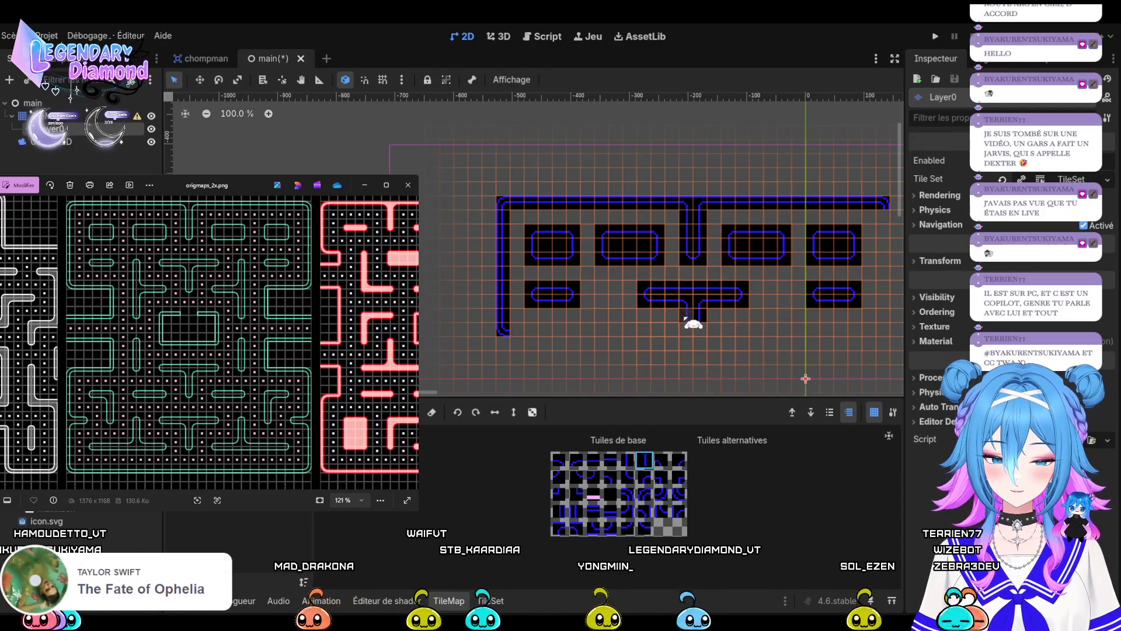
click(699, 351)
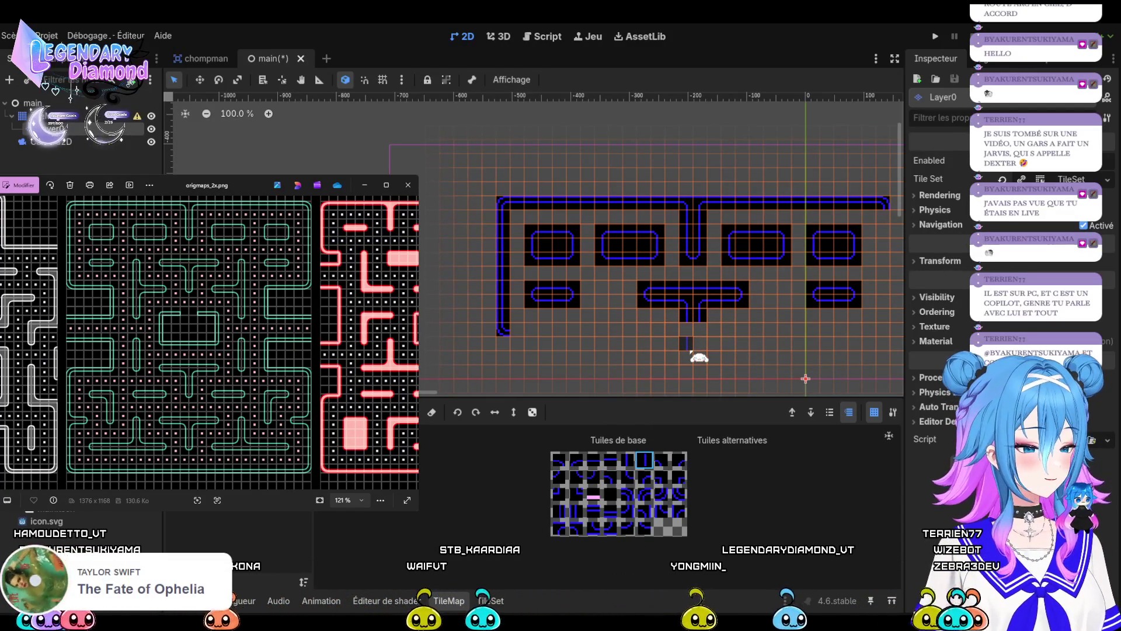
click(691, 330)
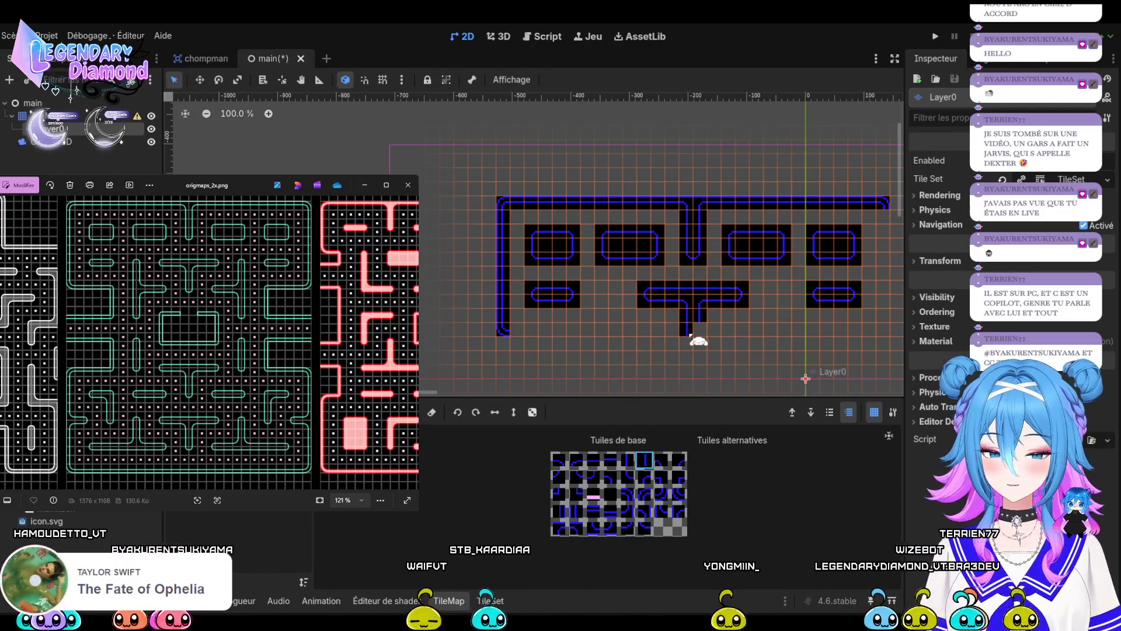
click(627, 459)
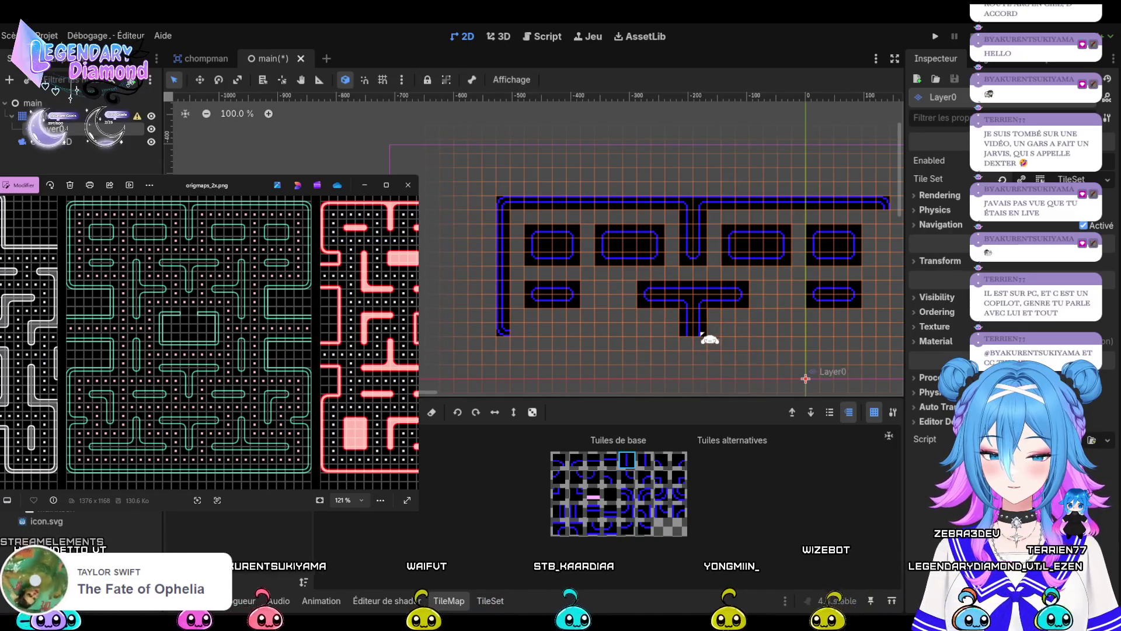
click(576, 476)
click(690, 345)
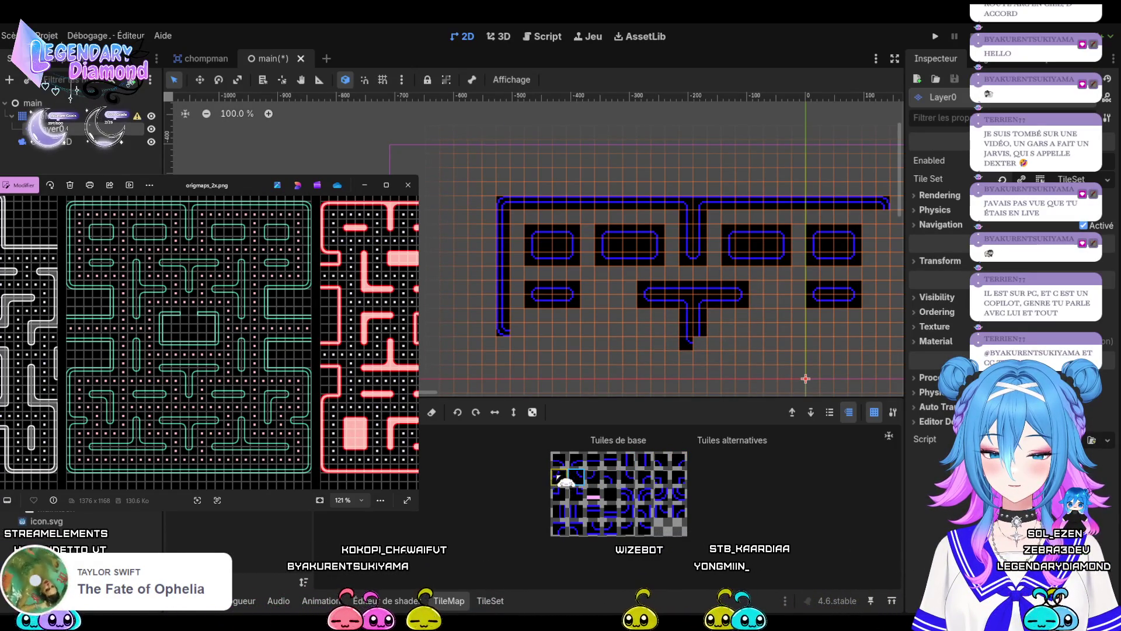
click(559, 476)
click(693, 343)
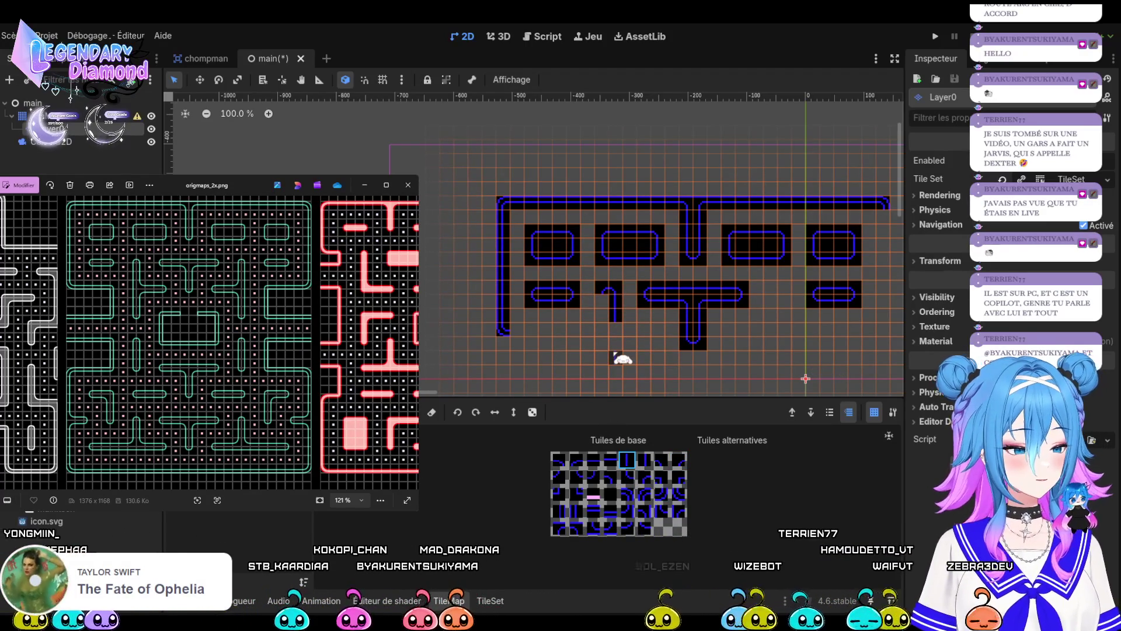
Paint wall tiles left of the T and beside its stem, swapping one for a better fit.
click(618, 359)
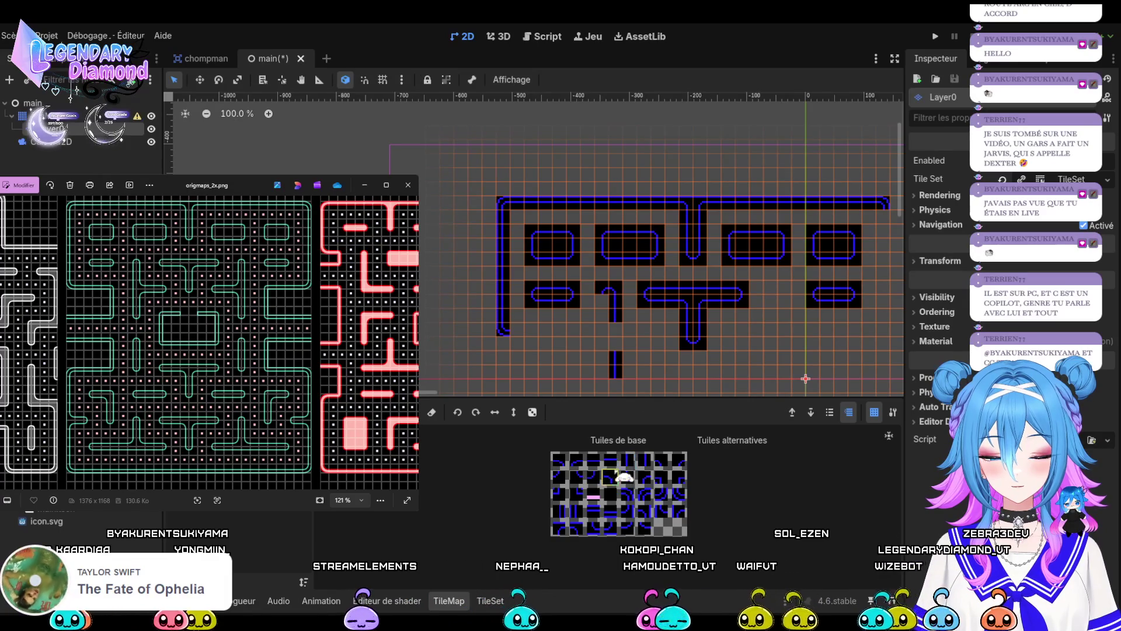
click(613, 478)
click(655, 331)
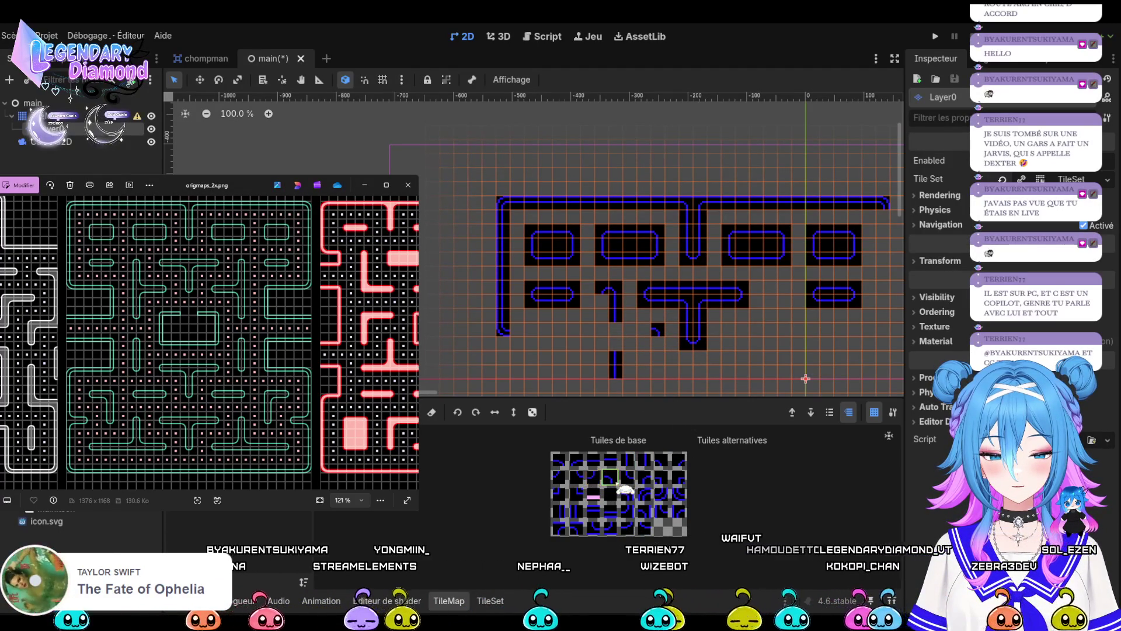
click(592, 476)
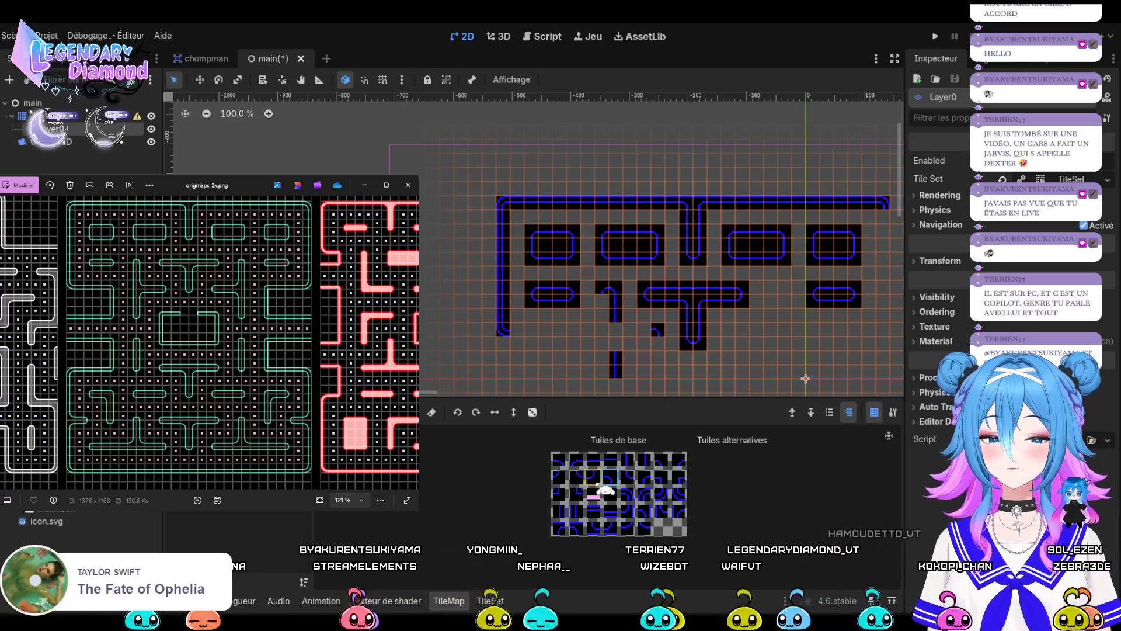
click(657, 331)
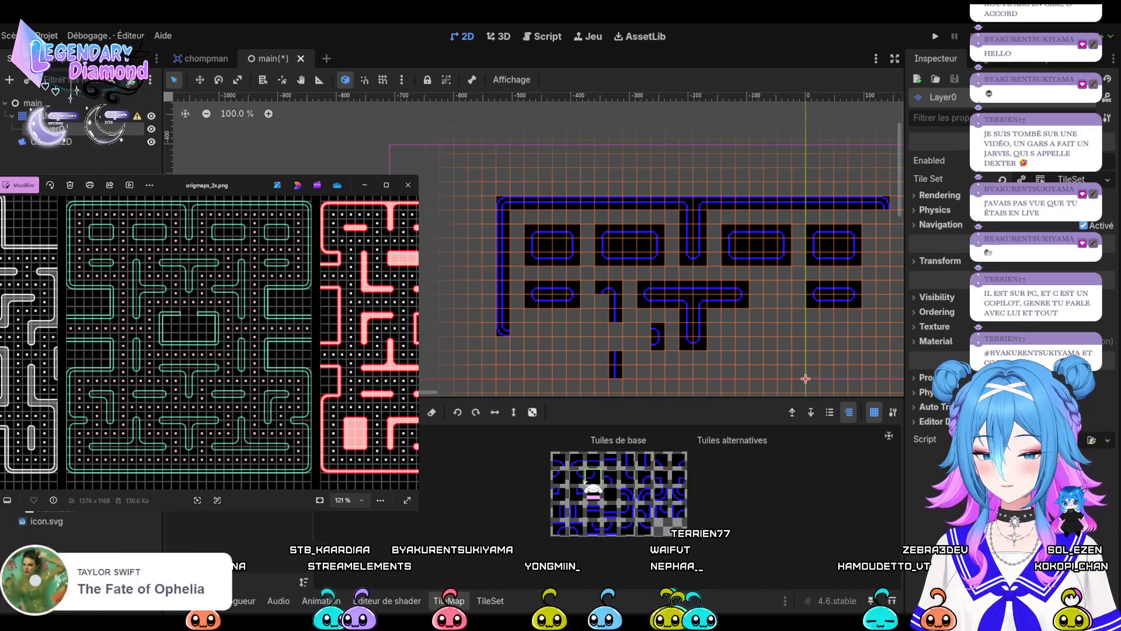
Paint a capped vertical wall down the left column with a short horizontal arm rightward.
click(577, 476)
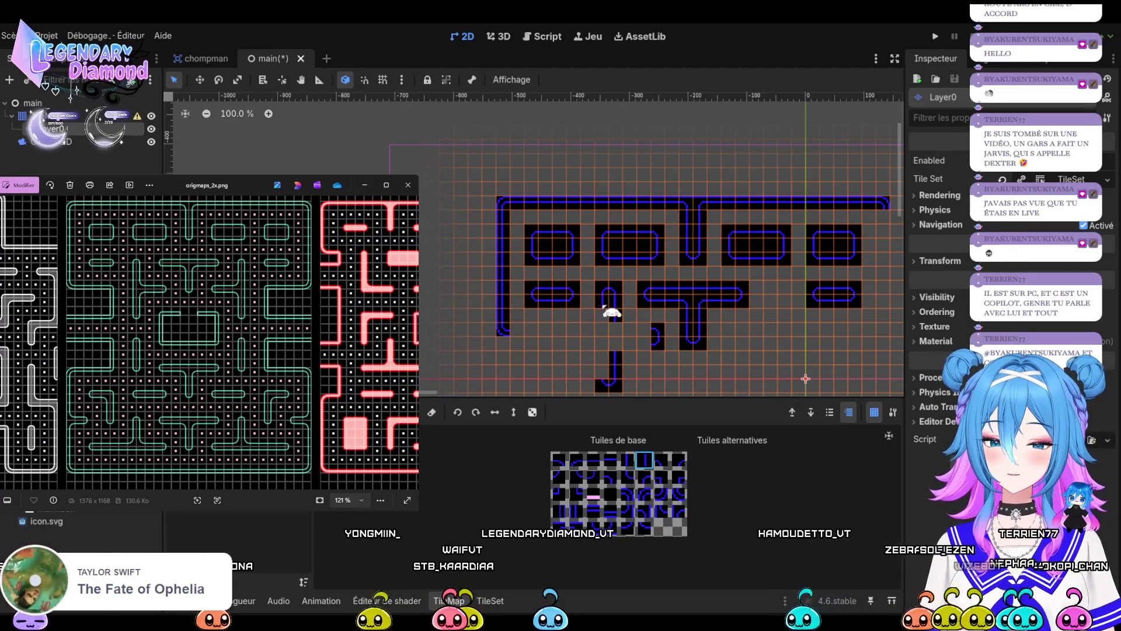
drag(607, 310, 607, 380)
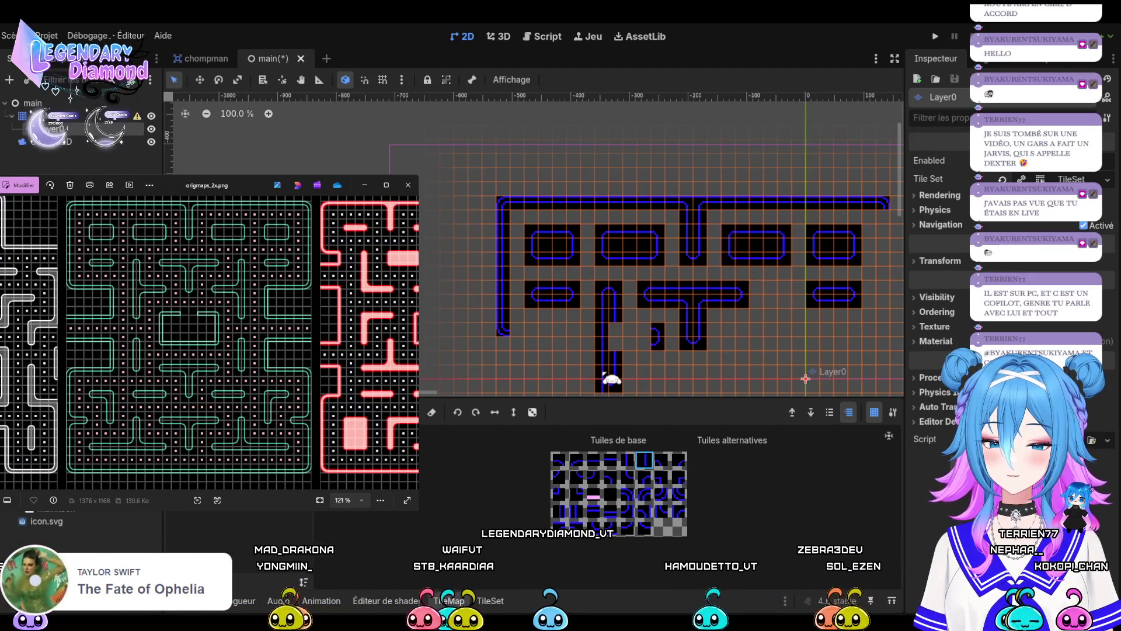
click(575, 475)
click(609, 382)
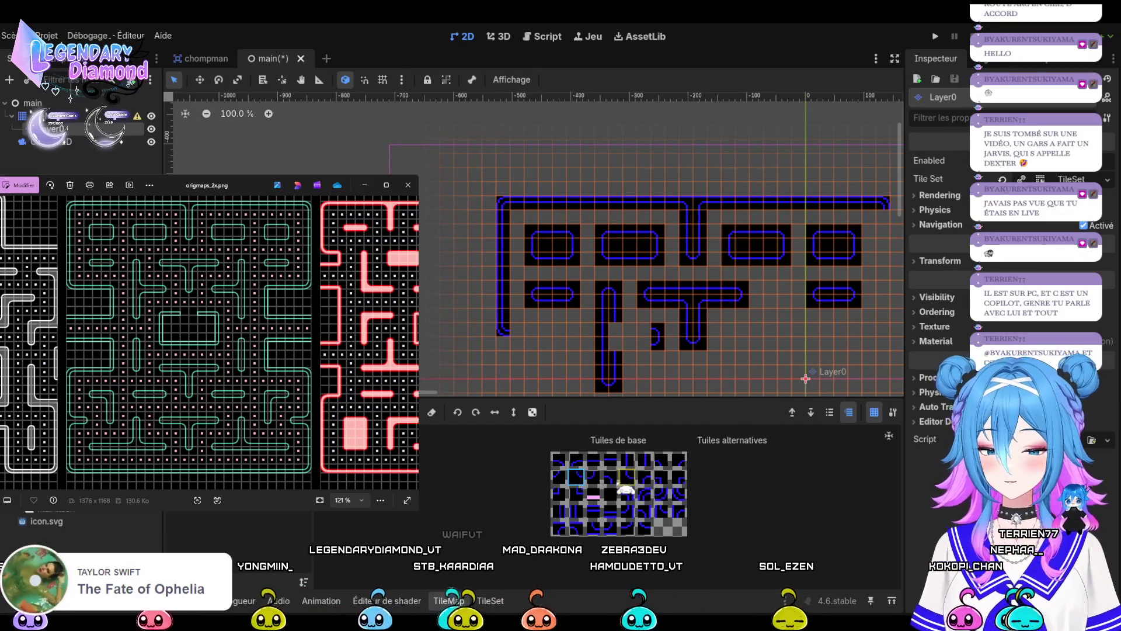
click(609, 460)
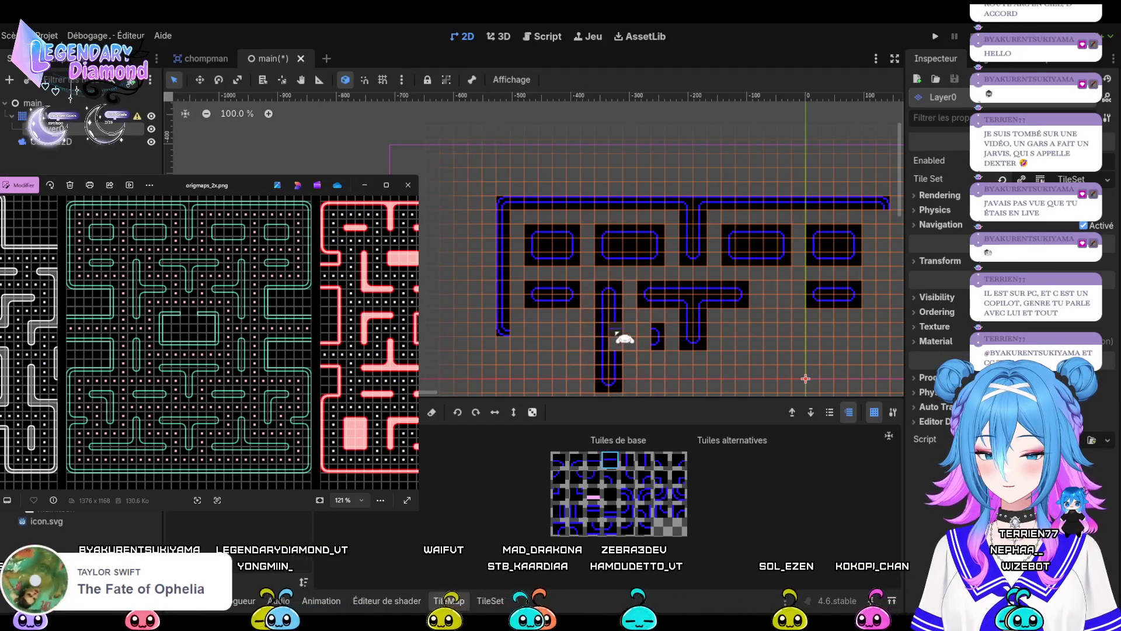
drag(626, 333, 649, 335)
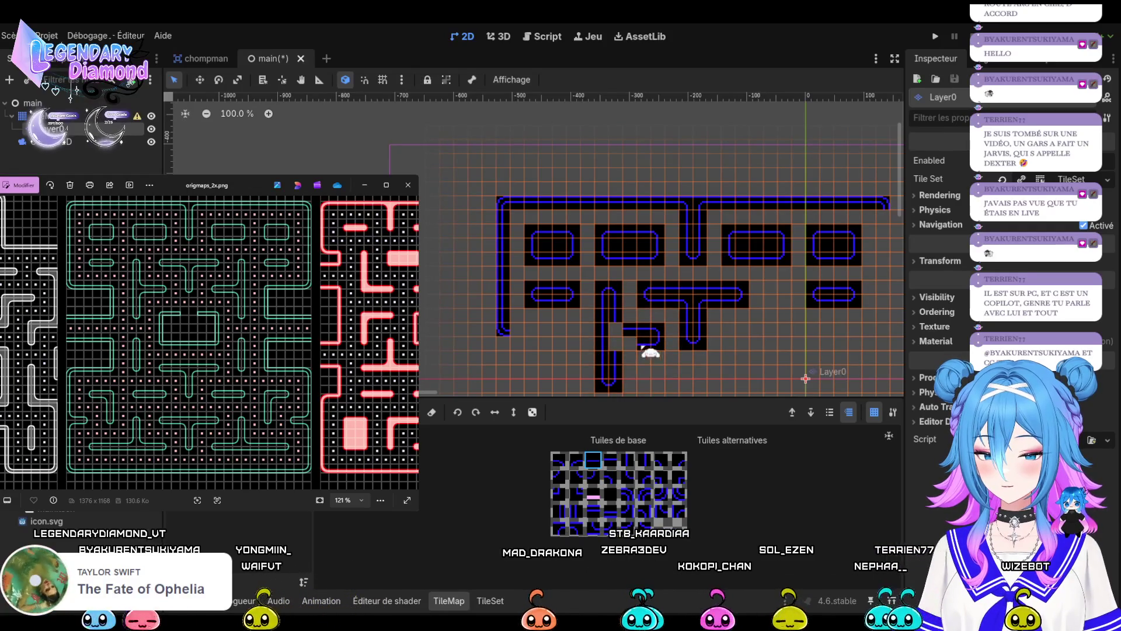
Place an arm tile and the junction tile where the arm meets the column.
click(643, 483)
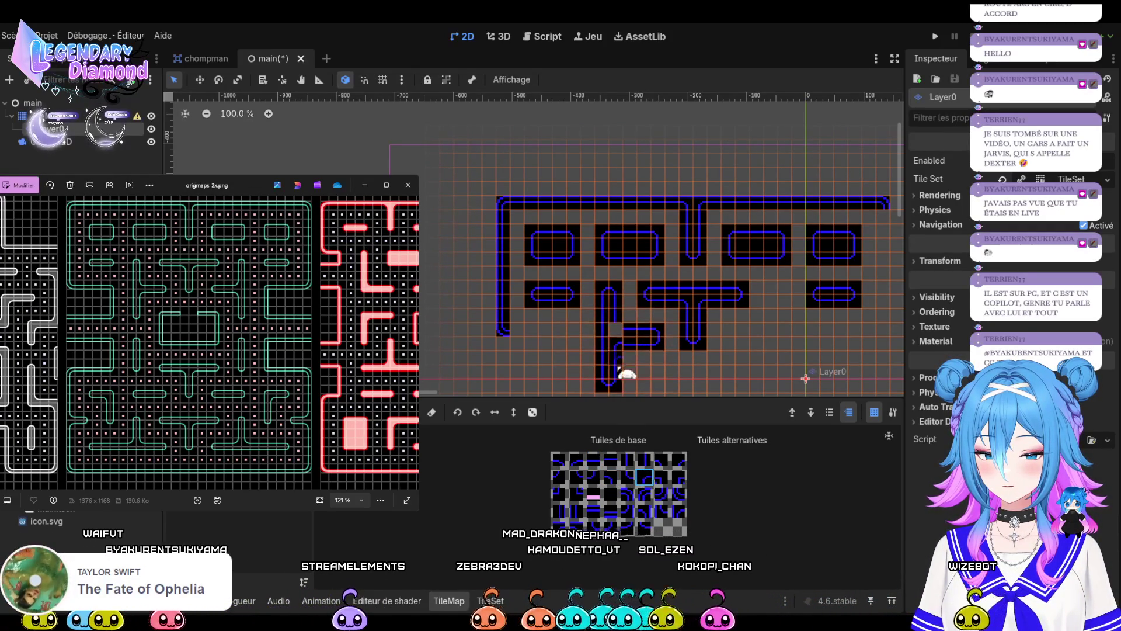
click(679, 460)
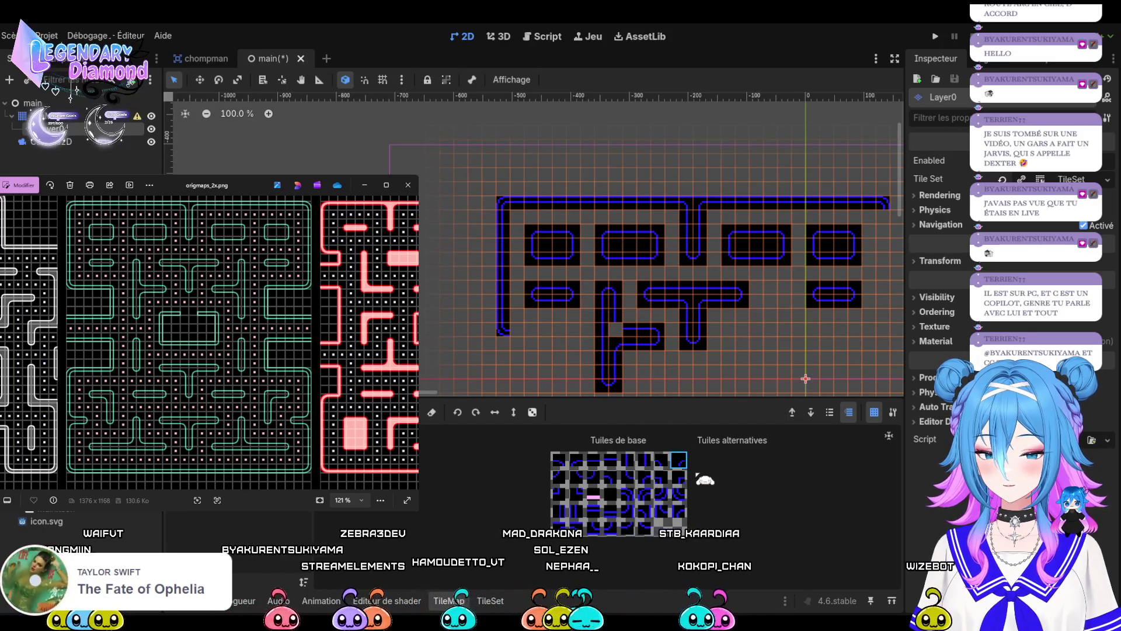
click(645, 476)
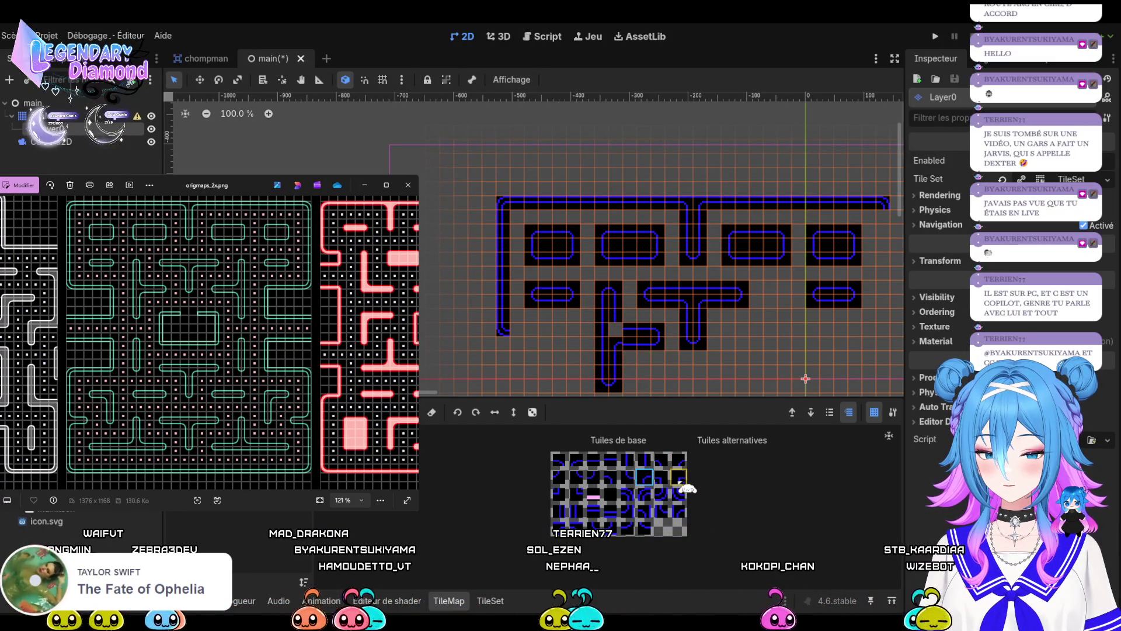
click(593, 459)
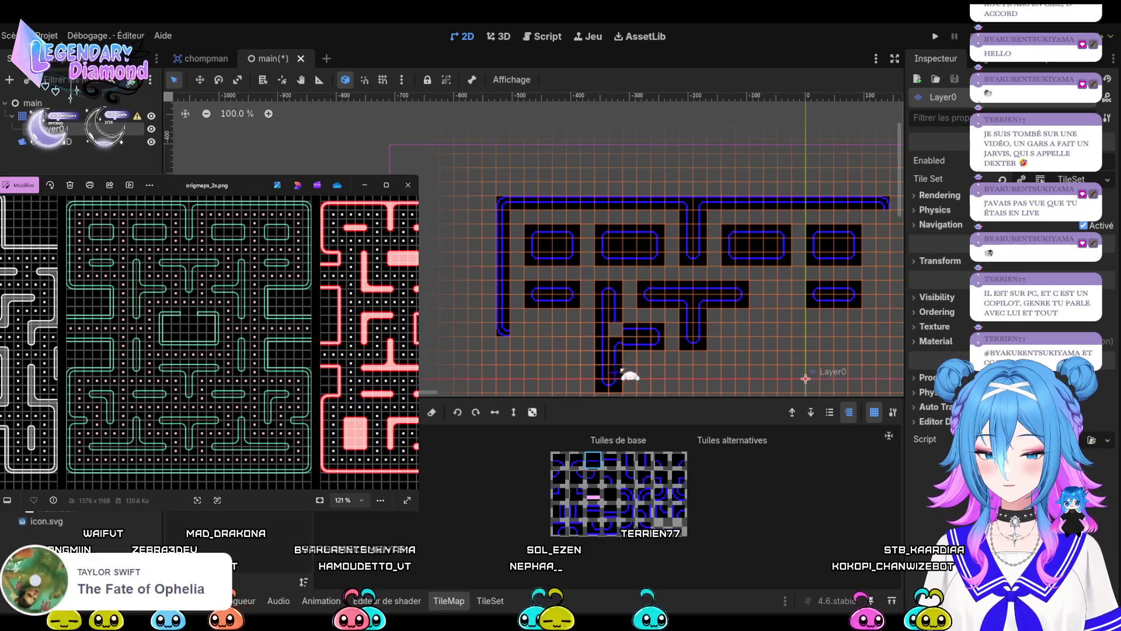
click(610, 460)
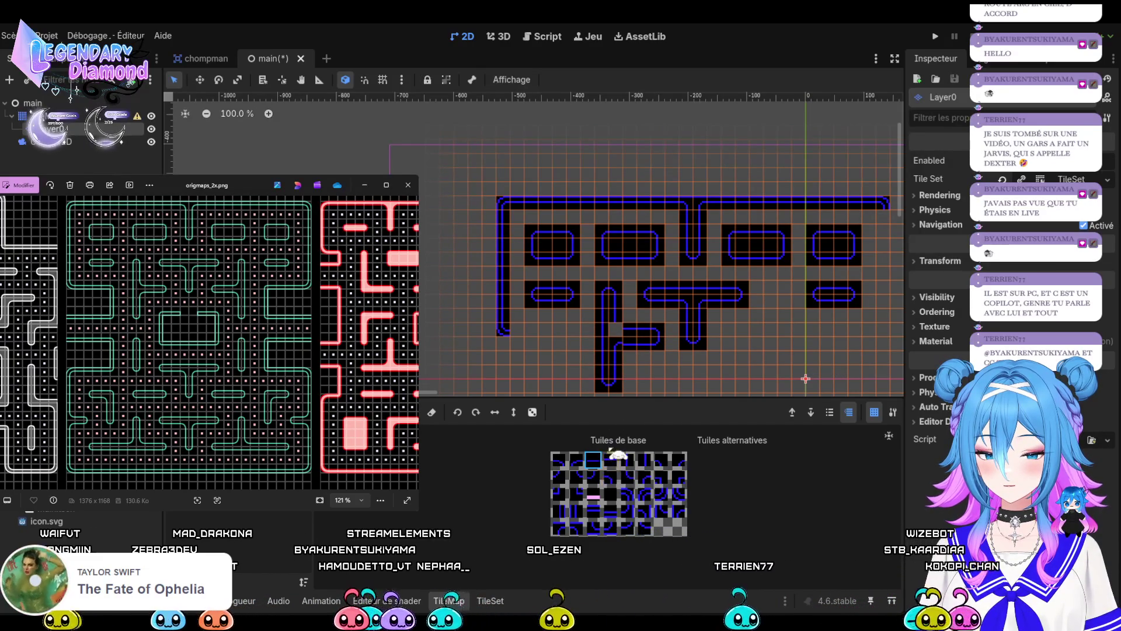
click(645, 334)
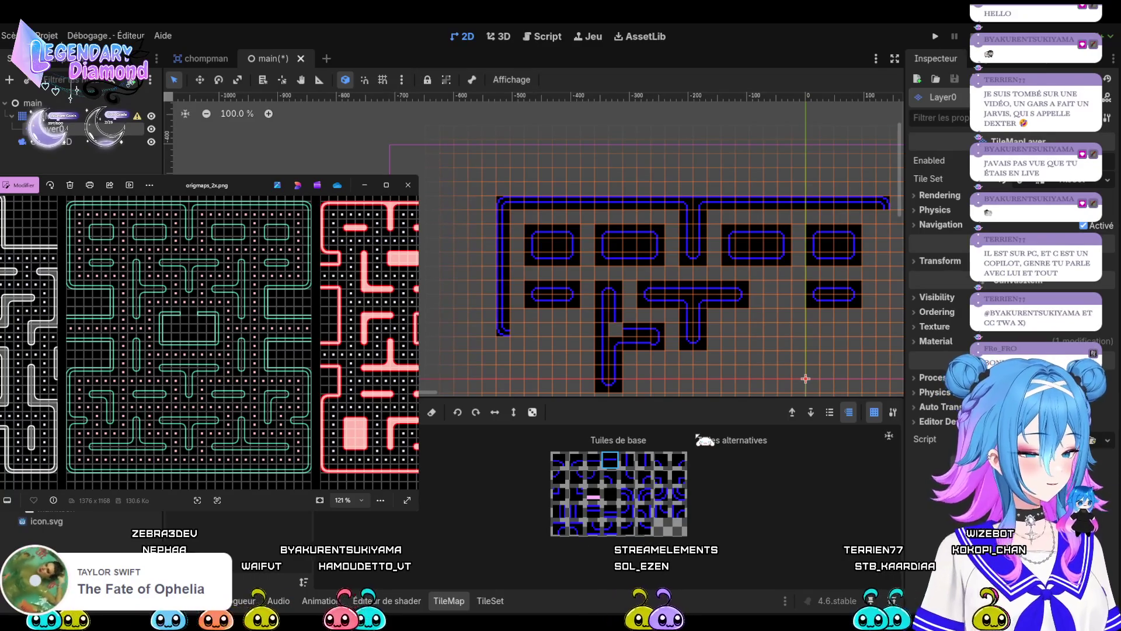
click(627, 476)
click(620, 334)
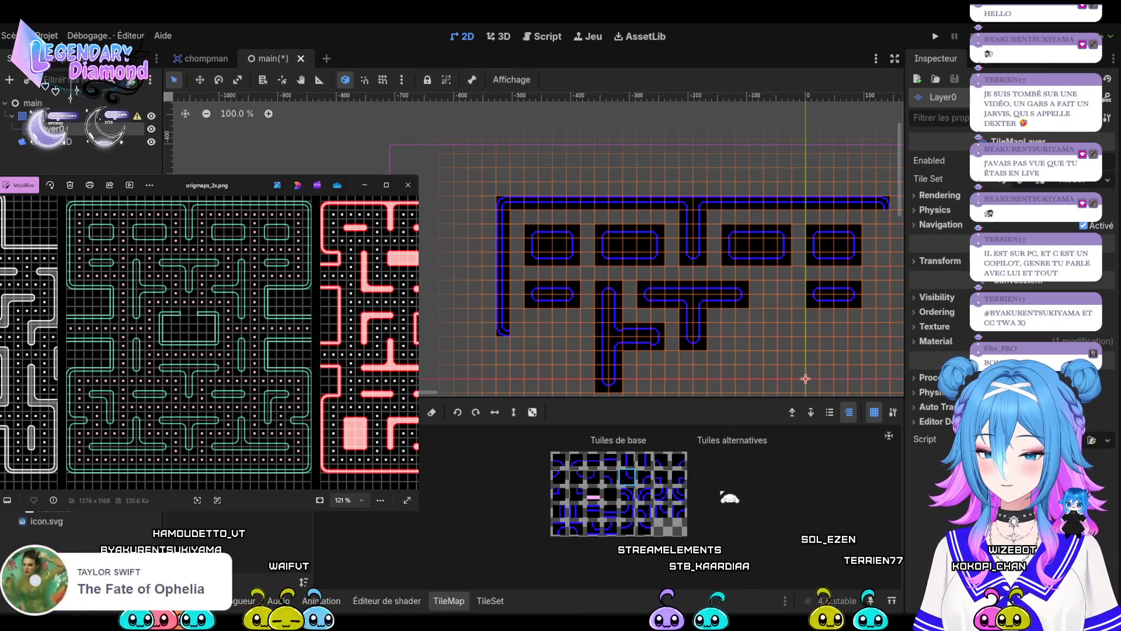
Paint the remaining arm tiles and cap the arm's end.
click(593, 460)
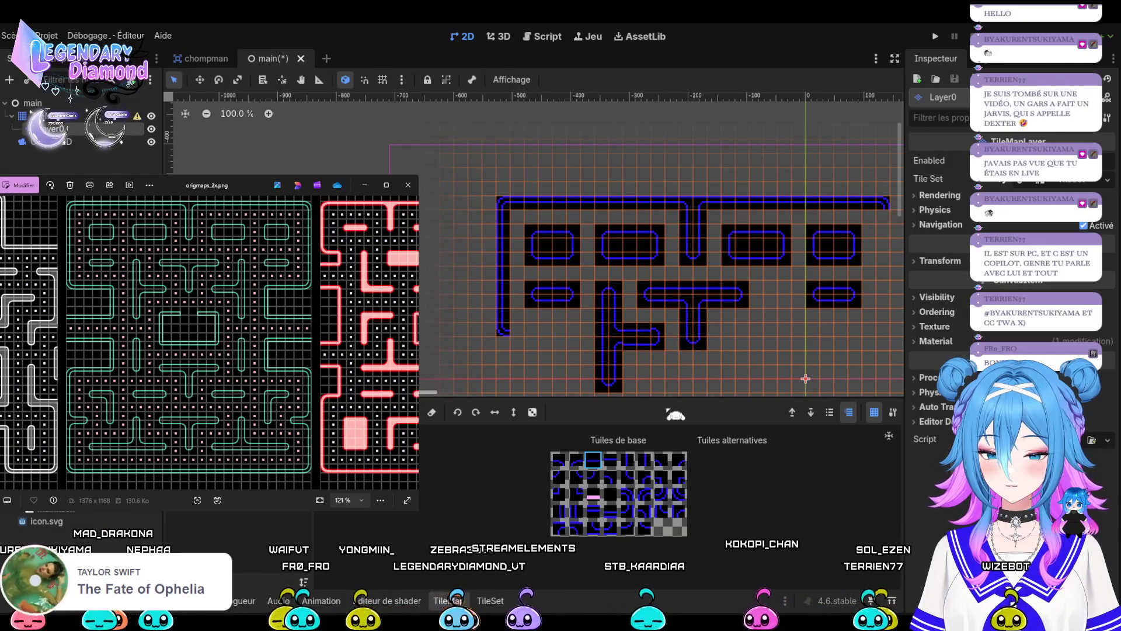
click(610, 460)
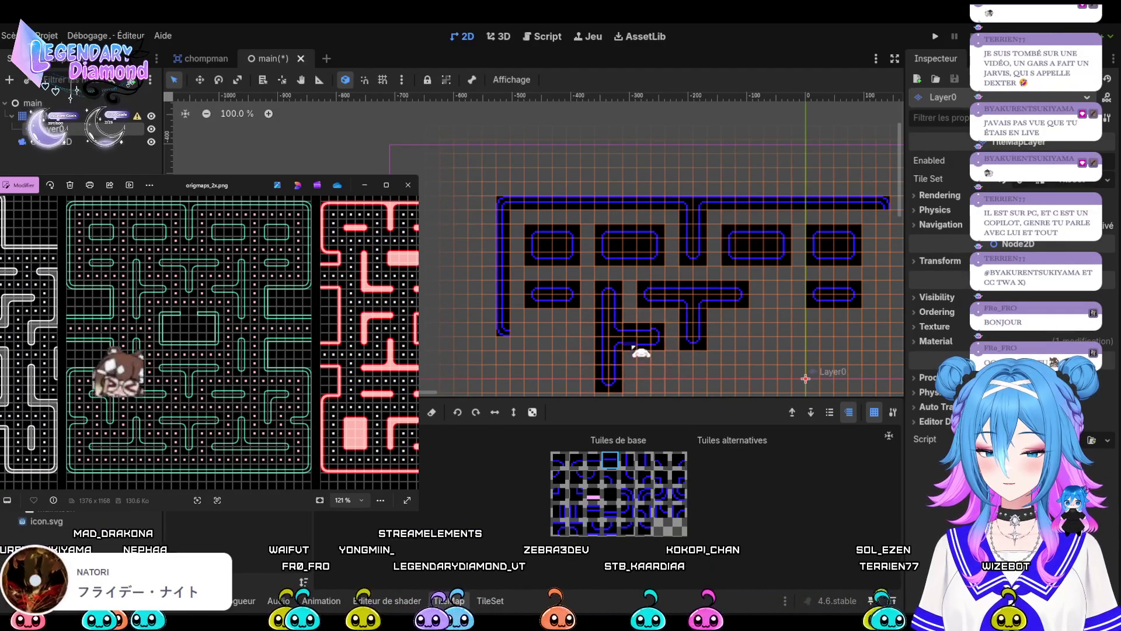
click(649, 348)
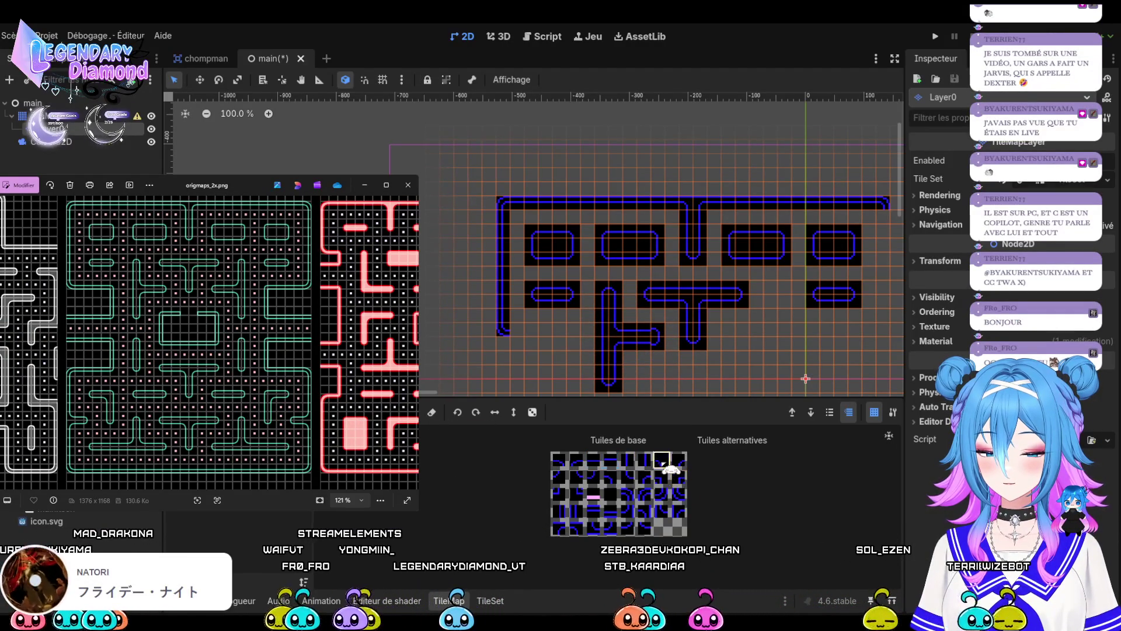
click(660, 338)
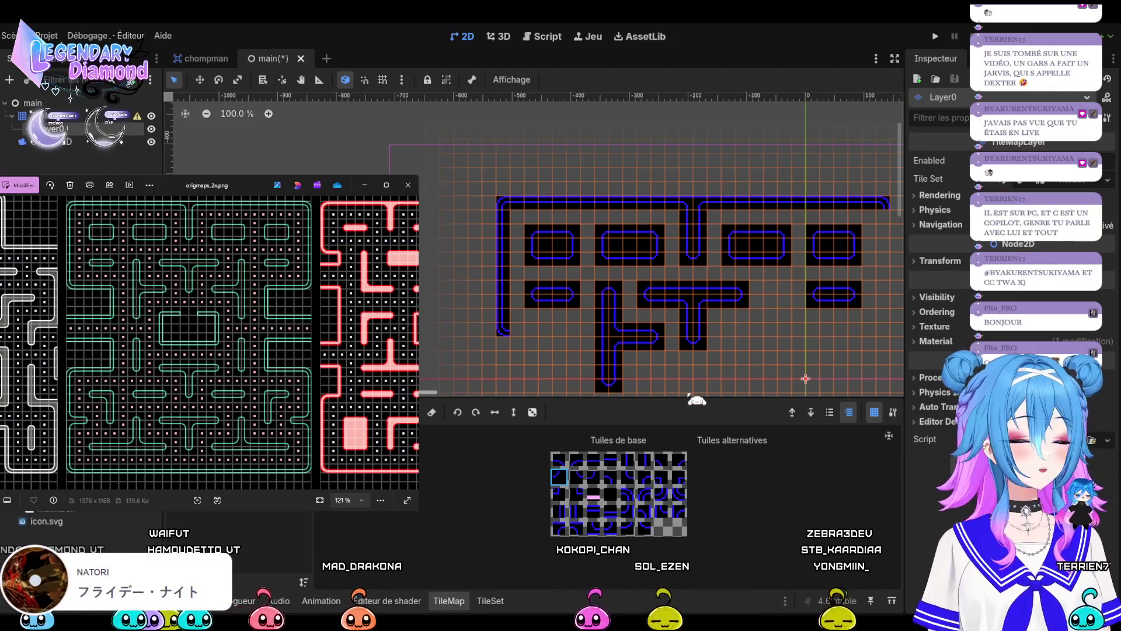
key(s)
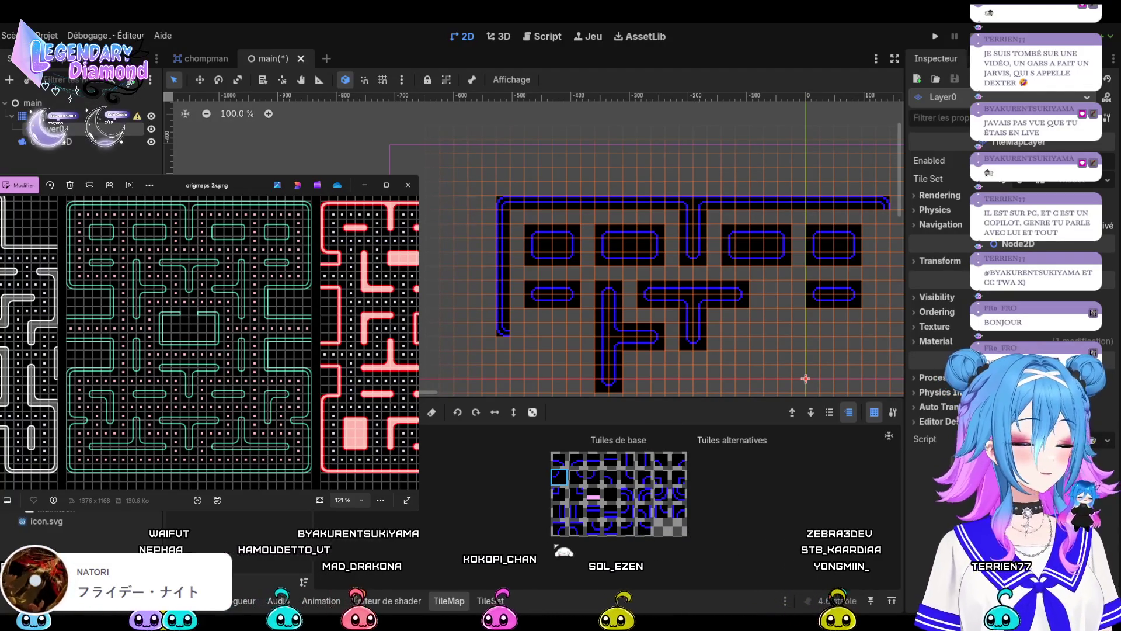
Copy the sideways-T wall column and stamp it under the right side of the maze.
mouse_move(596, 281)
mouse_down()
mouse_move(631, 349)
mouse_move(633, 395)
mouse_up()
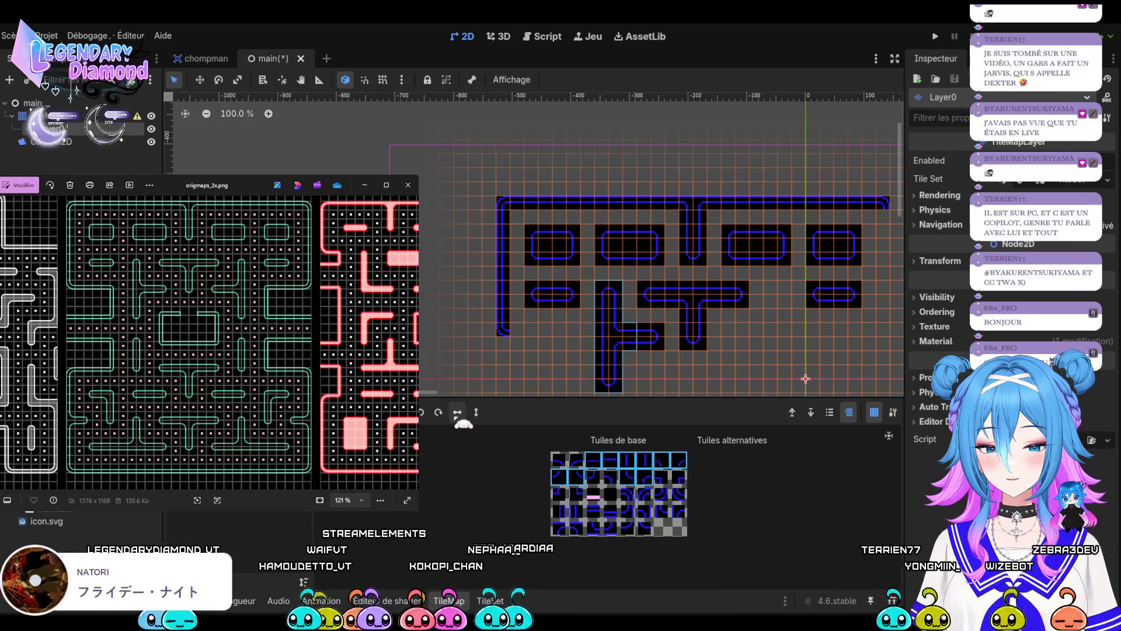
key(d)
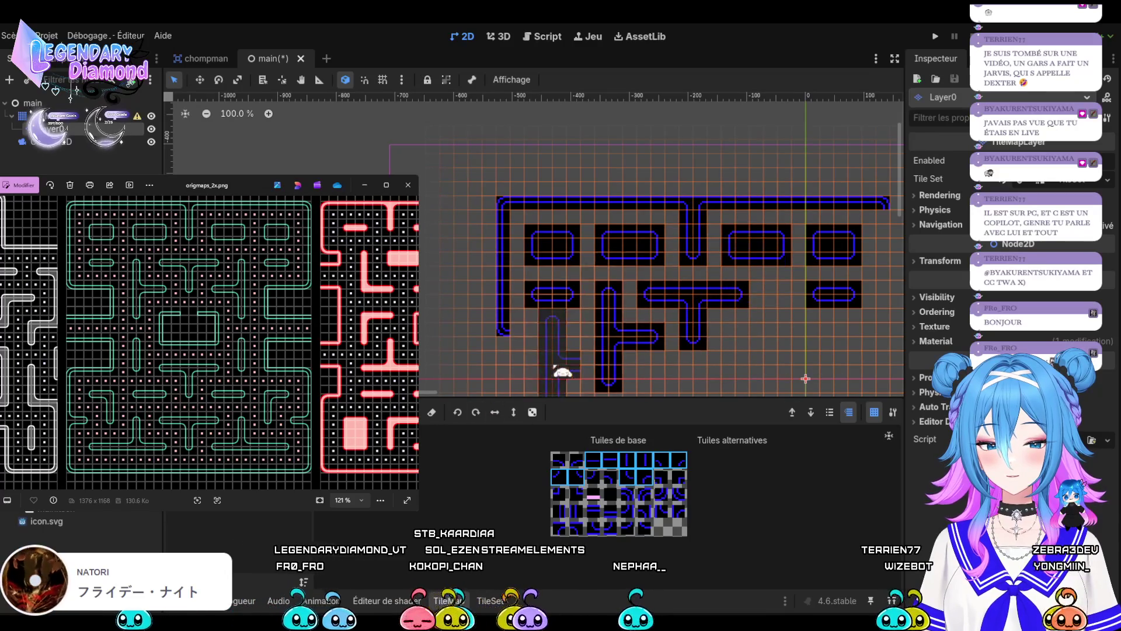
drag(778, 287, 778, 383)
click(758, 337)
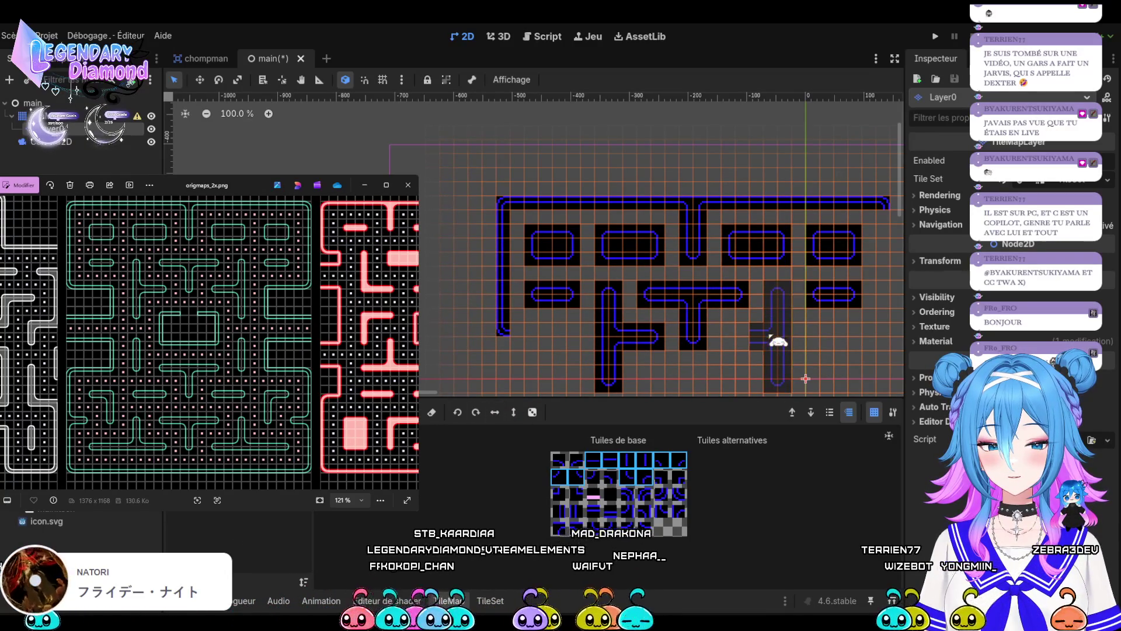
click(757, 345)
Fill the gap beside the new column's leftward arm with a picked wall tile.
key(s)
drag(601, 286, 616, 385)
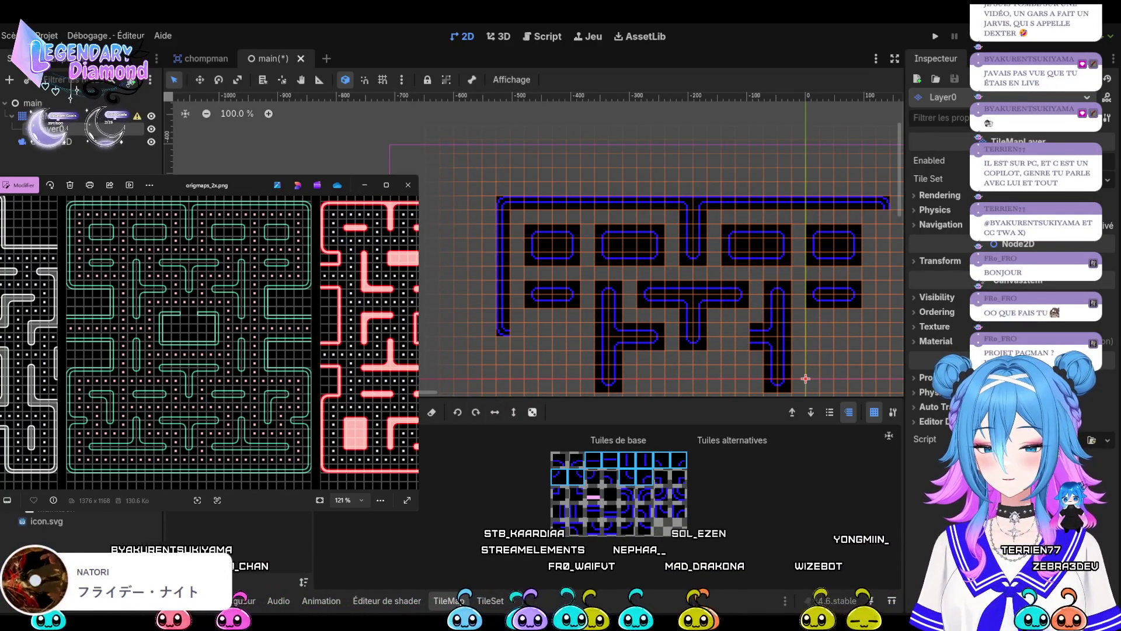
click(650, 336)
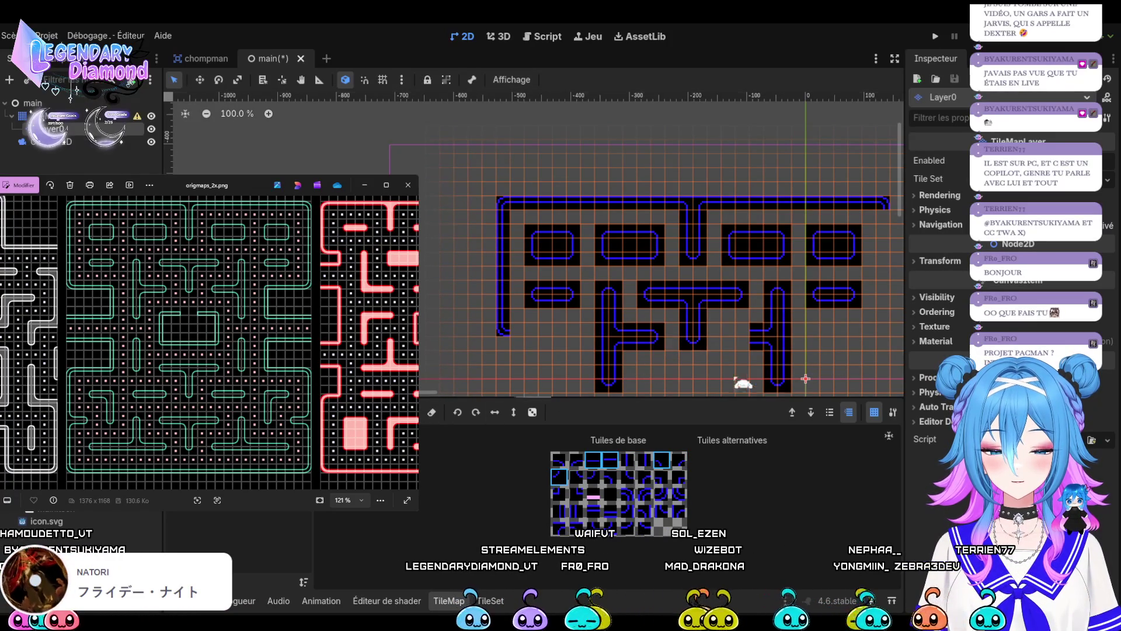
click(741, 340)
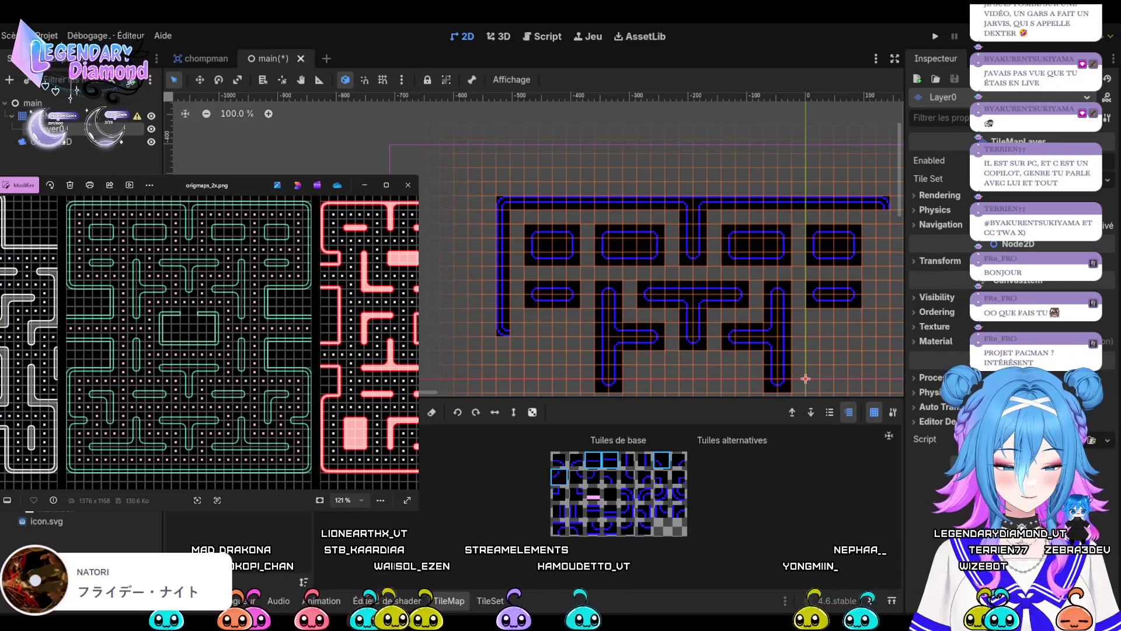
scroll(509, 199, down, 6)
scroll(509, 198, up, 5)
scroll(584, 303, up, 2)
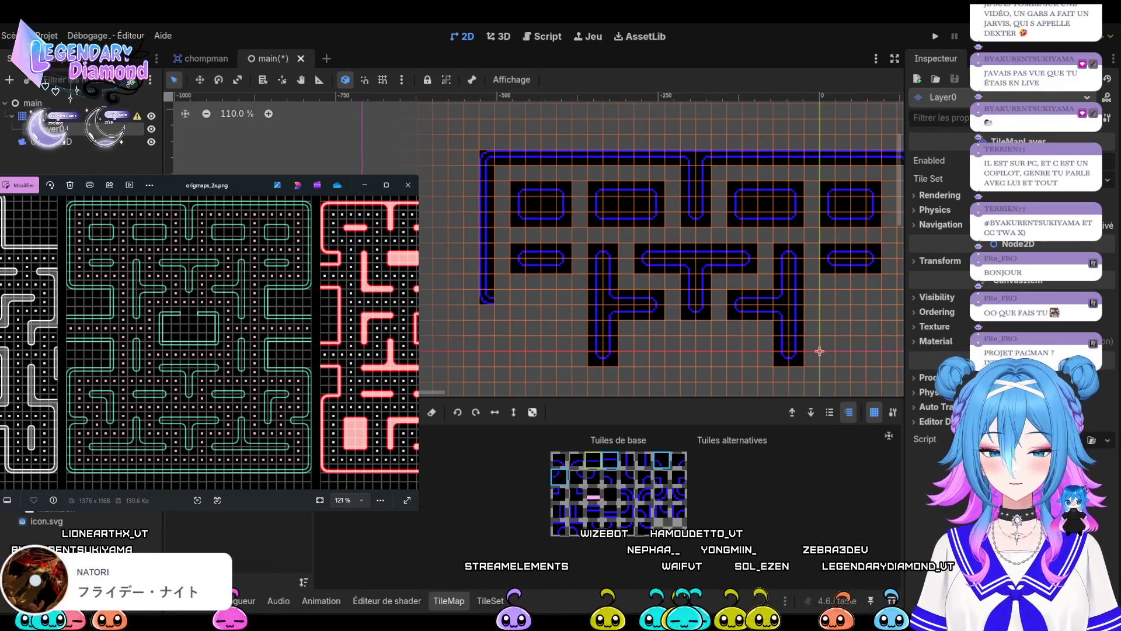
scroll(518, 300, up, 3)
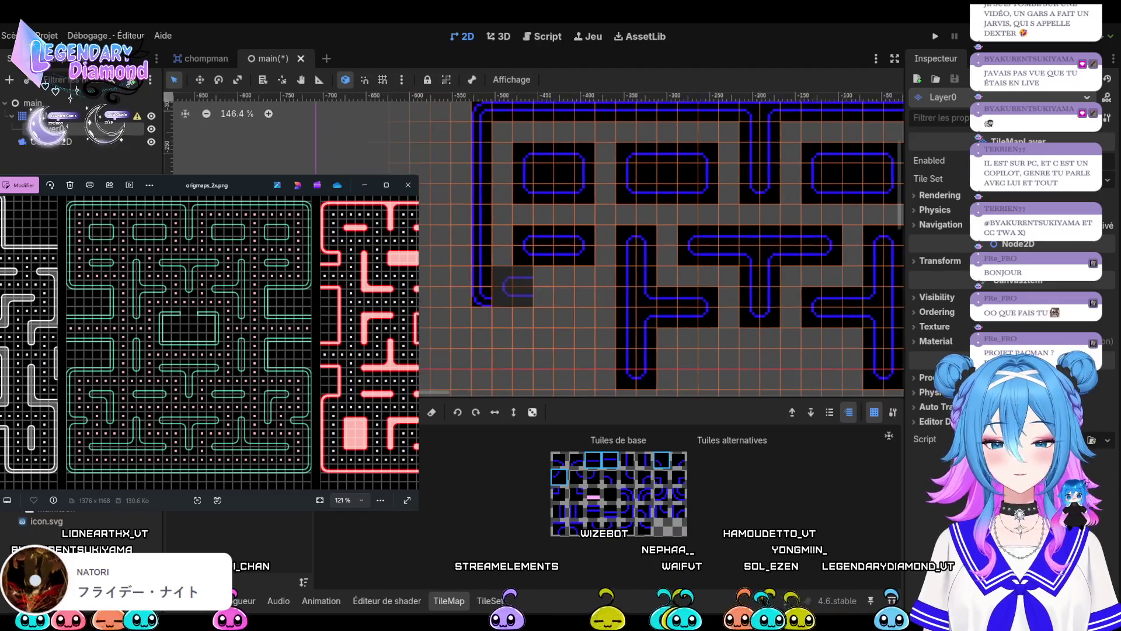
Extend the bottom-left wall rightward and finish its end with a corner tile.
click(609, 511)
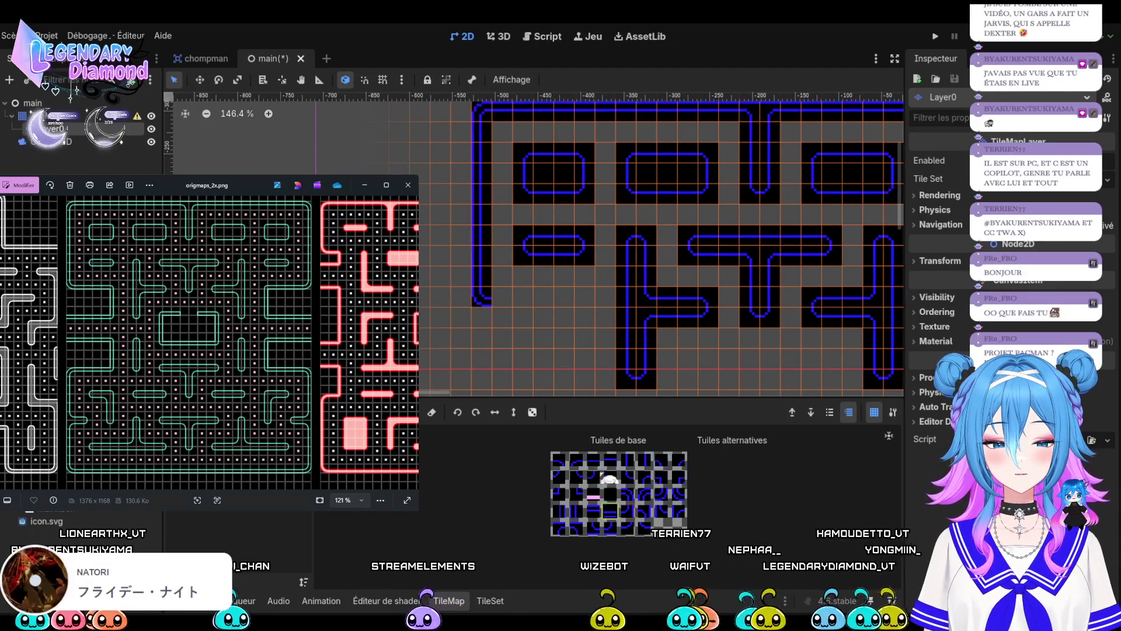
click(502, 297)
click(523, 301)
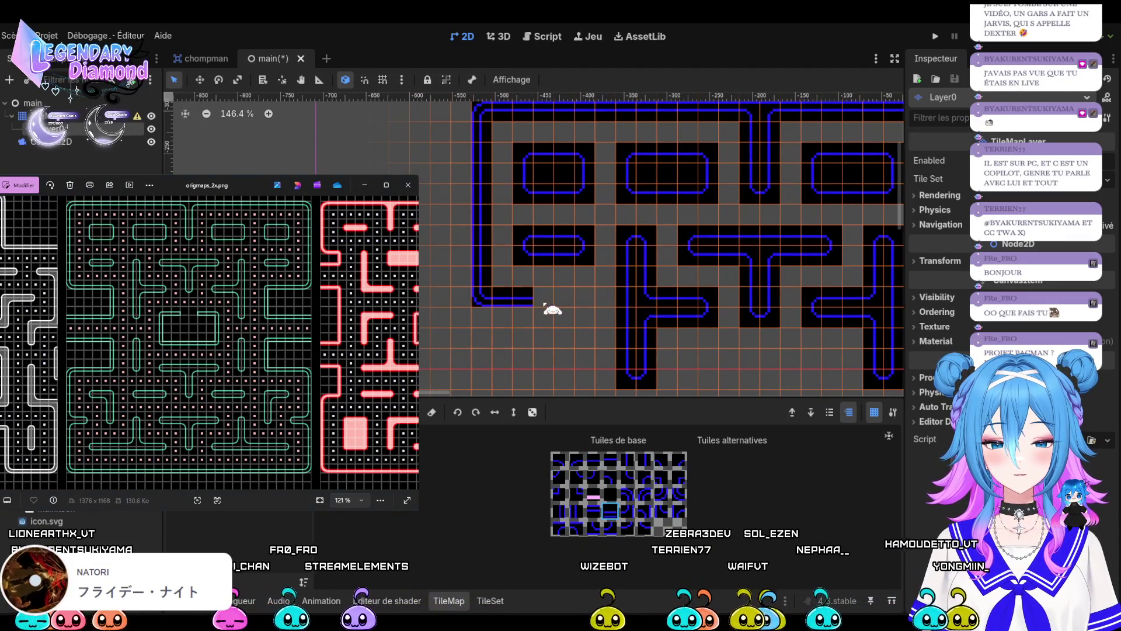
click(584, 301)
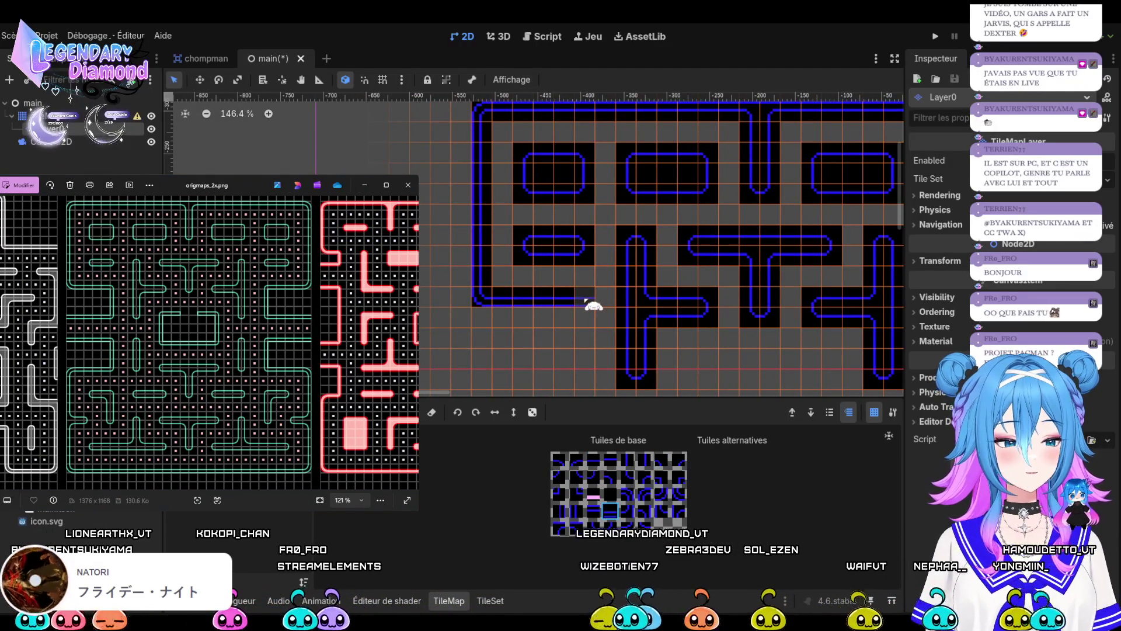
click(627, 493)
click(584, 297)
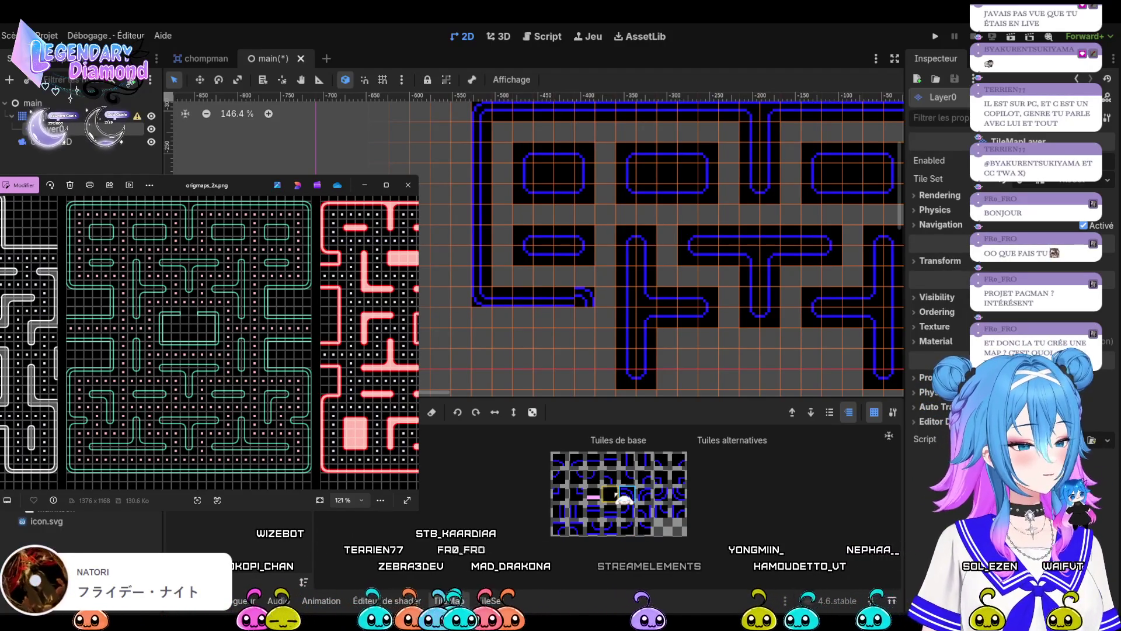
click(610, 478)
click(586, 299)
Extend the lower horizontal corridor wall three cells to the left.
click(662, 459)
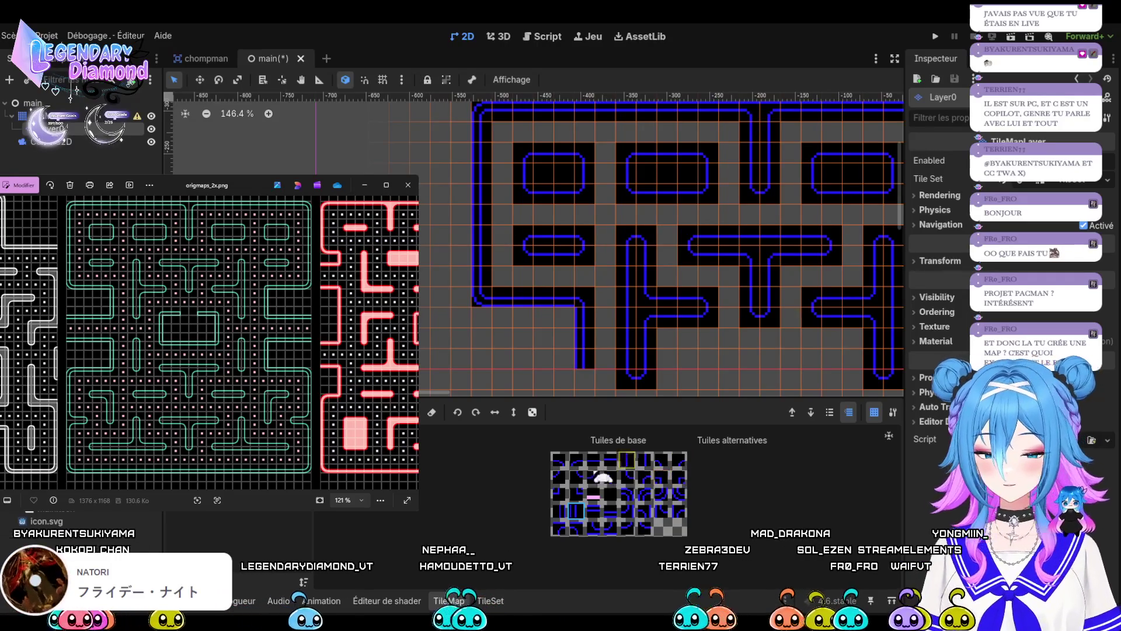
click(559, 476)
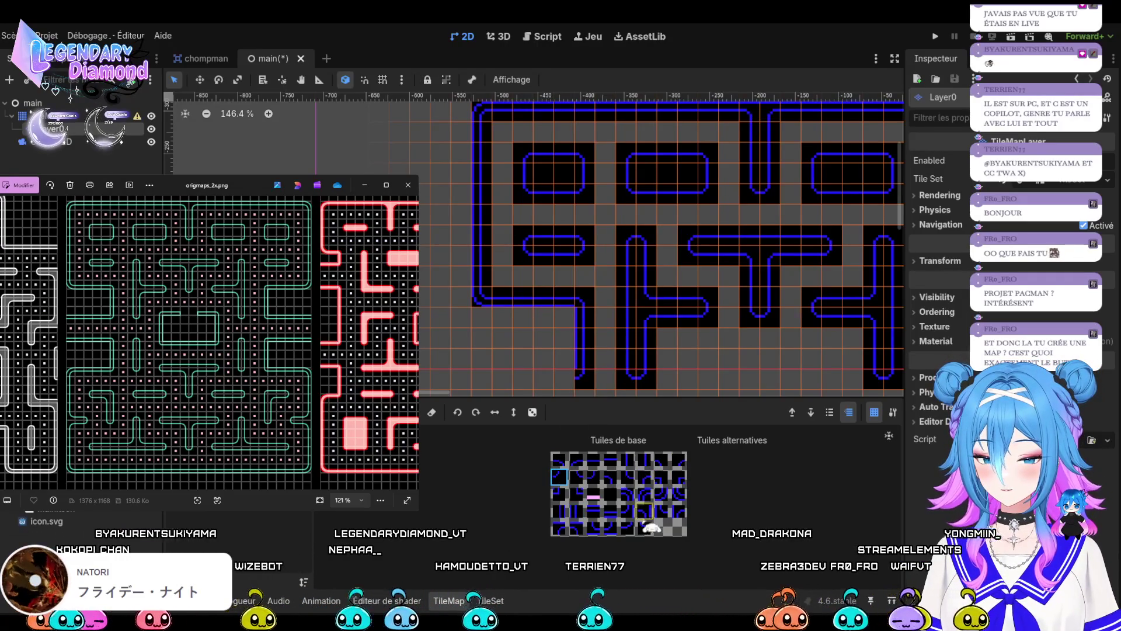
click(609, 510)
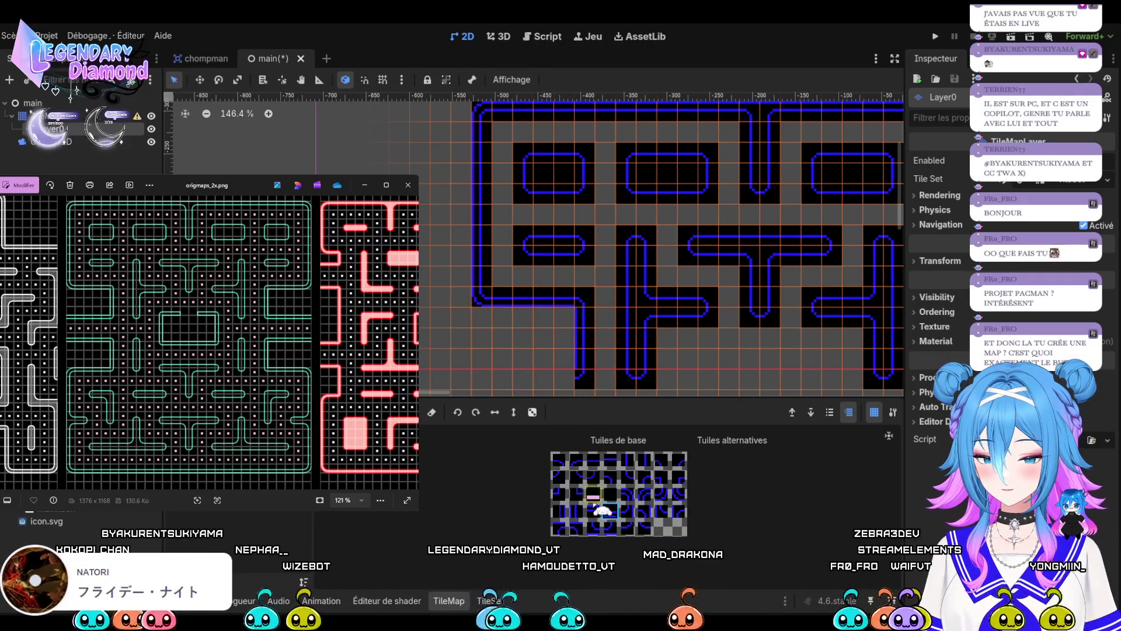
click(565, 379)
drag(546, 378, 509, 379)
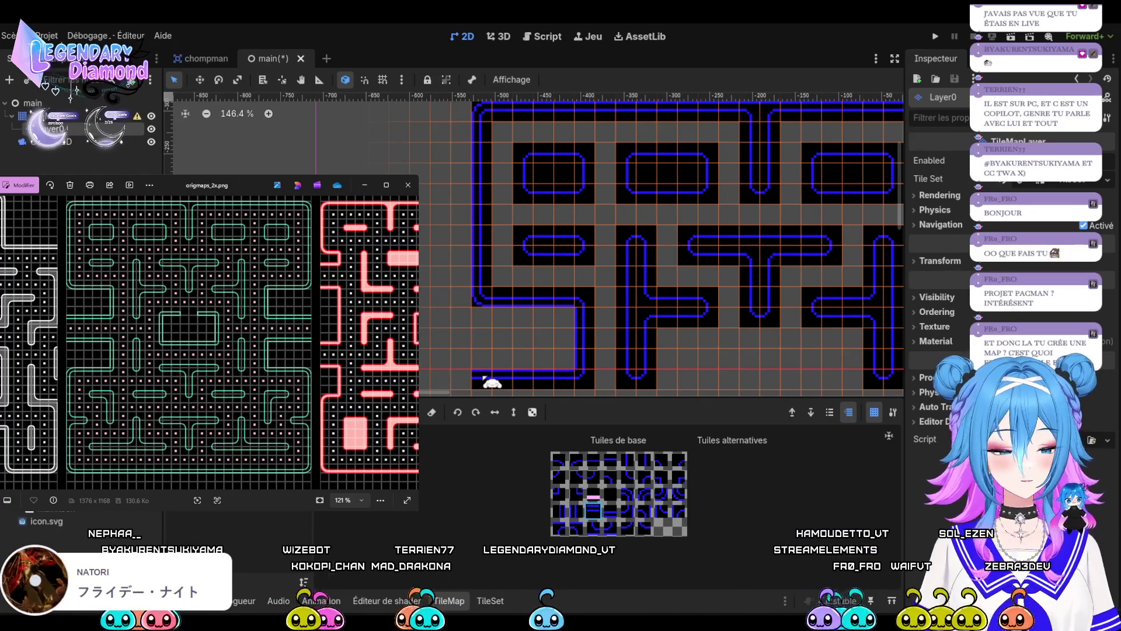
scroll(519, 291, down, 4)
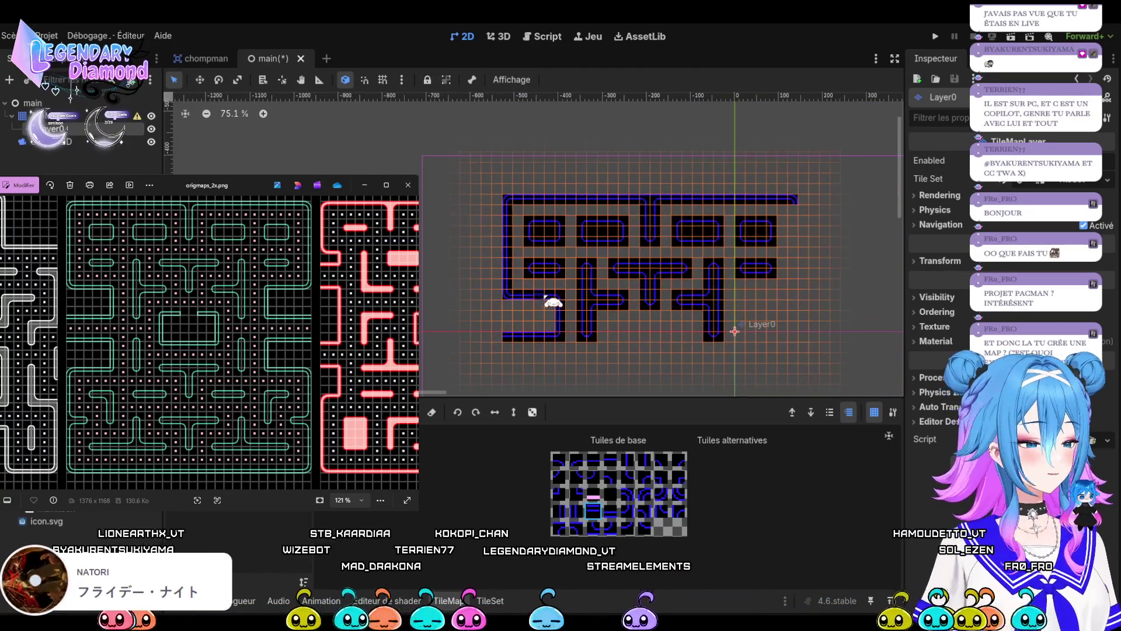
scroll(553, 301, up, 1)
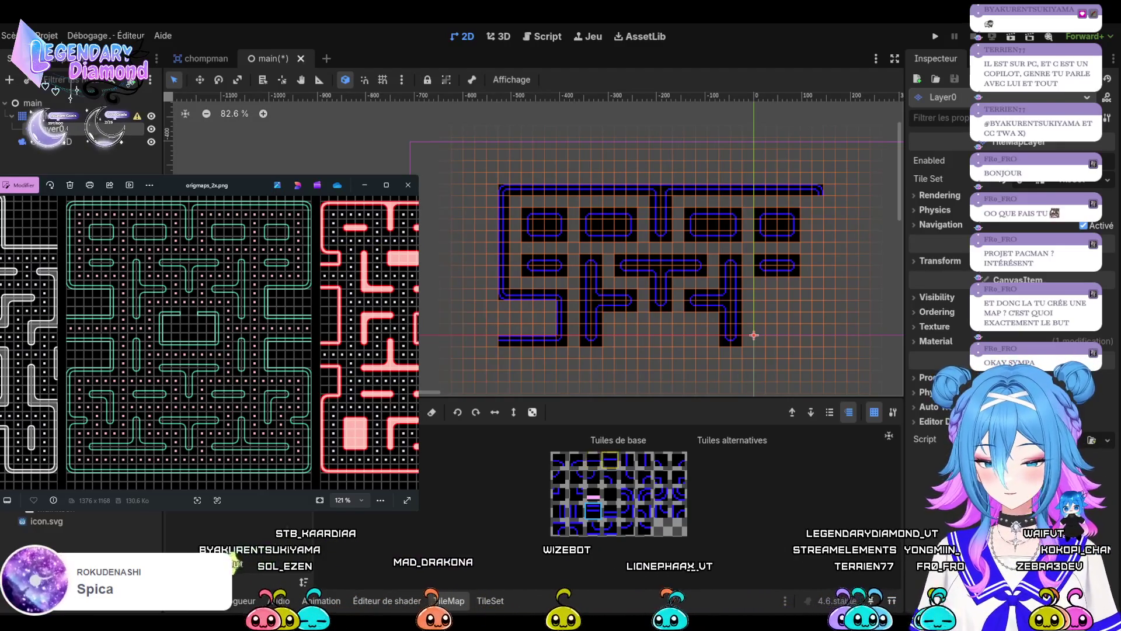
Cap the bottom-left wall with an end-cap tile and extend the left wall several cells downward.
click(610, 511)
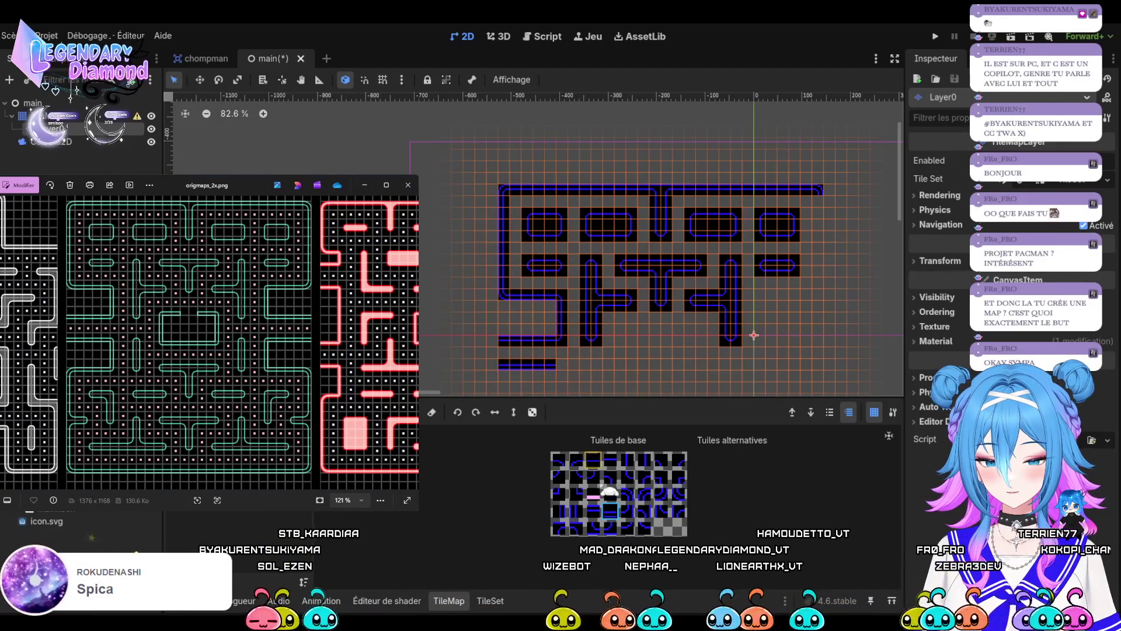
click(662, 460)
click(561, 365)
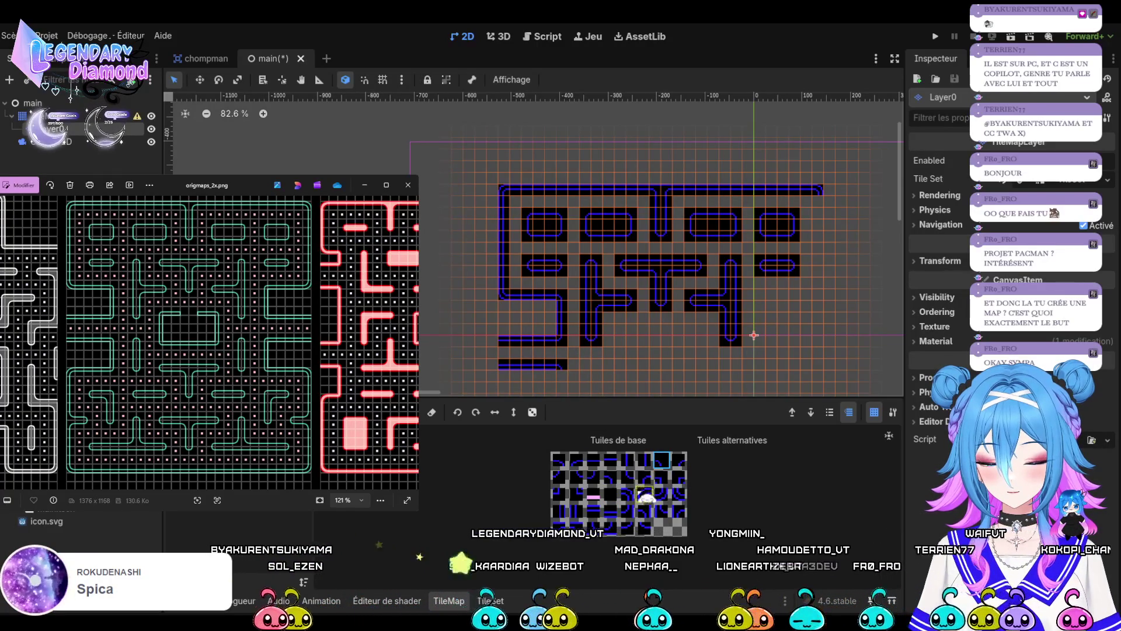
click(560, 386)
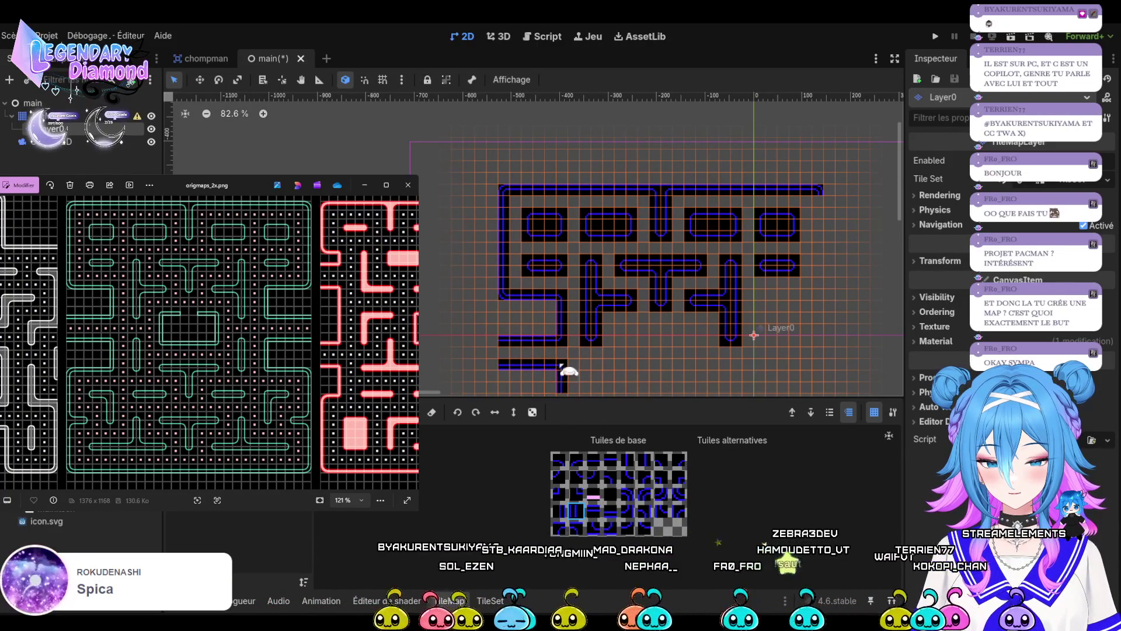
scroll(570, 225, down, 1)
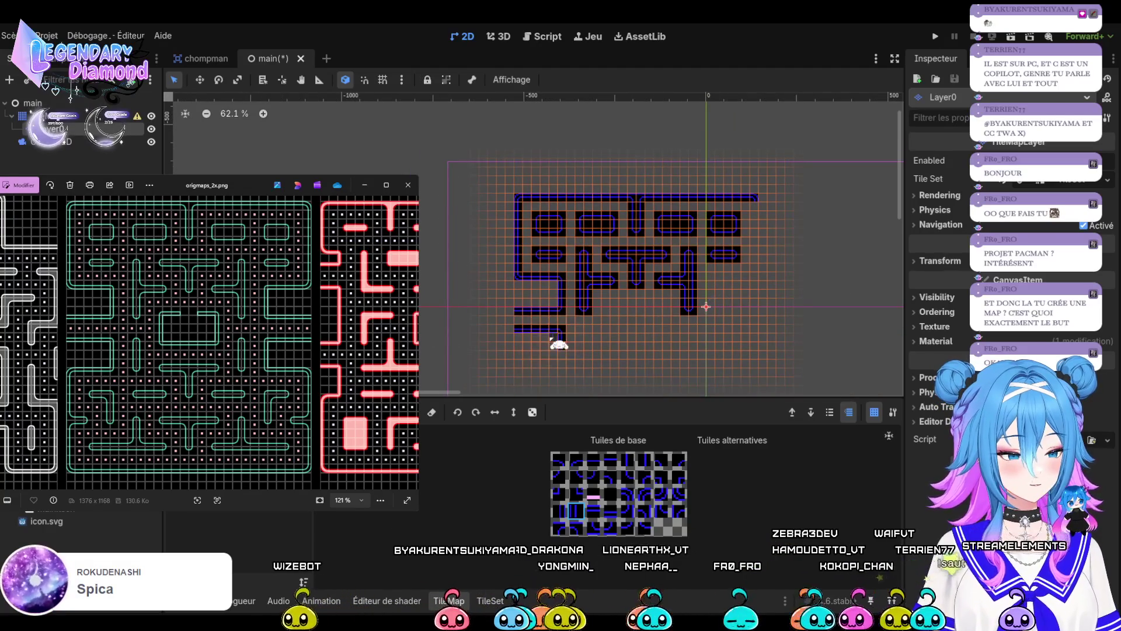
scroll(555, 343, up, 1)
scroll(563, 339, up, 1)
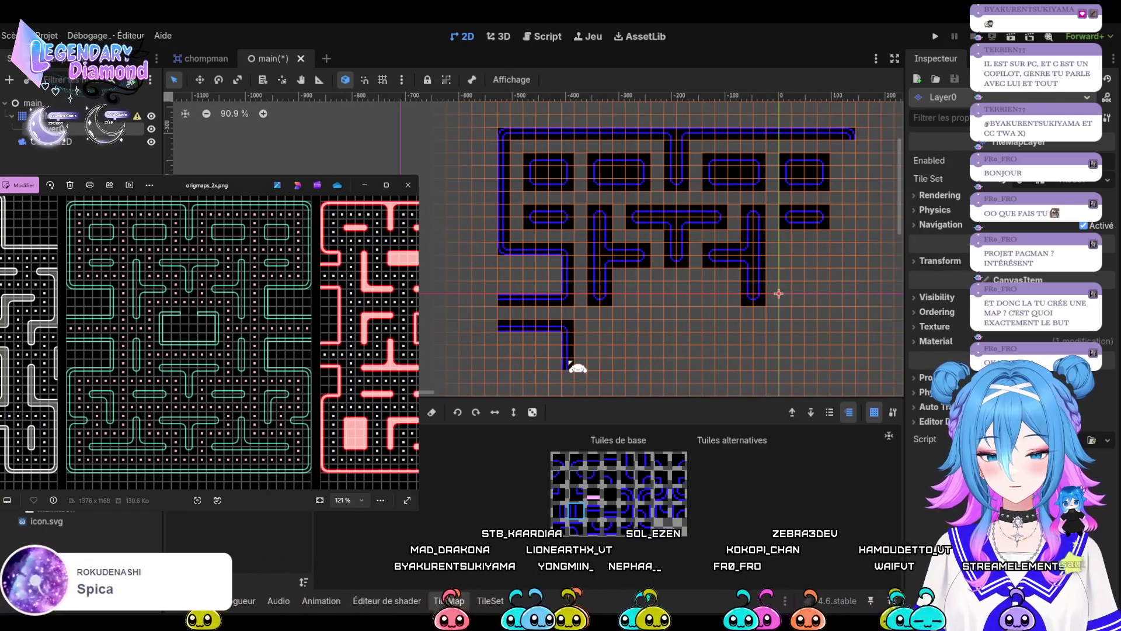
click(559, 476)
click(571, 380)
Fill the gap in the bottom-left wall with a straight wall tile.
click(592, 510)
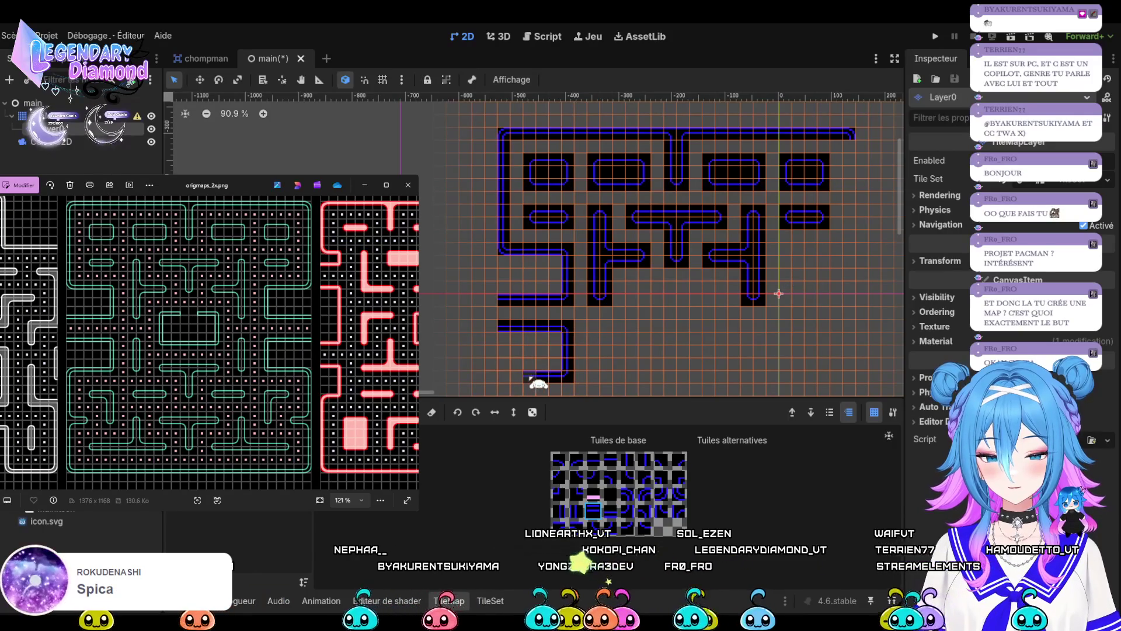
click(527, 377)
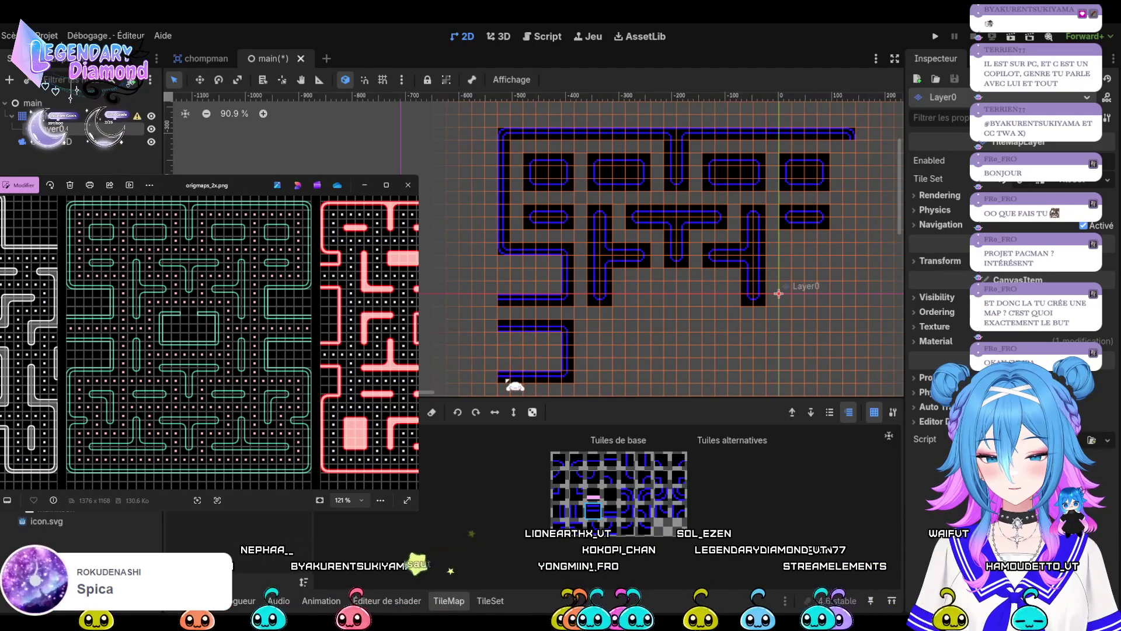
scroll(546, 150, down, 1)
scroll(543, 251, down, 1)
scroll(541, 311, down, 1)
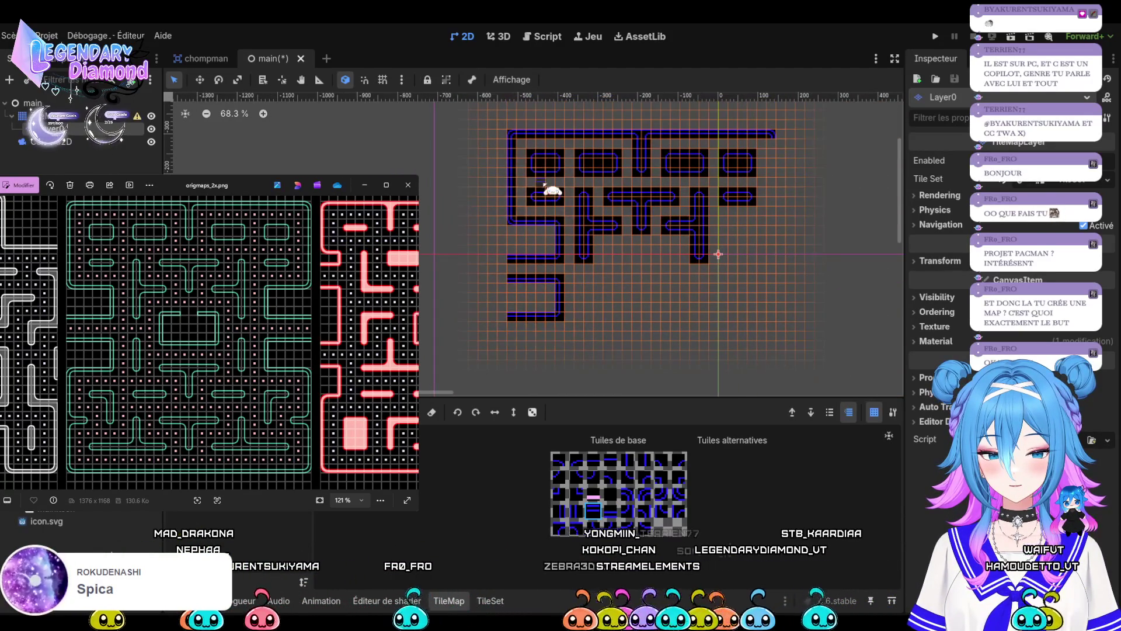
scroll(544, 186, up, 1)
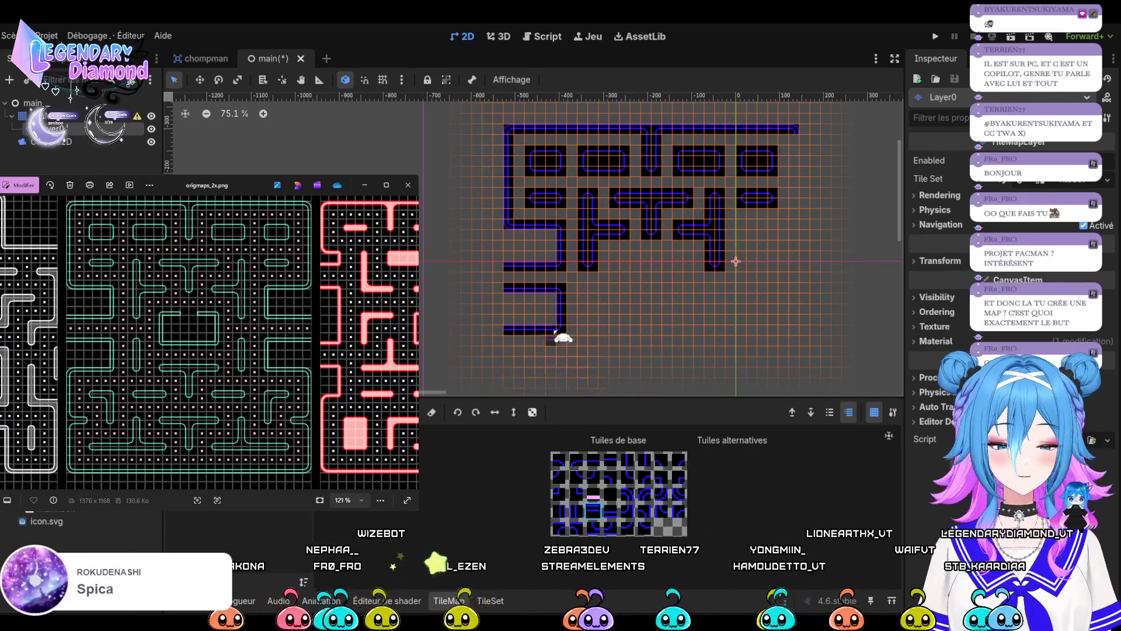
scroll(590, 192, down, 2)
scroll(581, 319, up, 4)
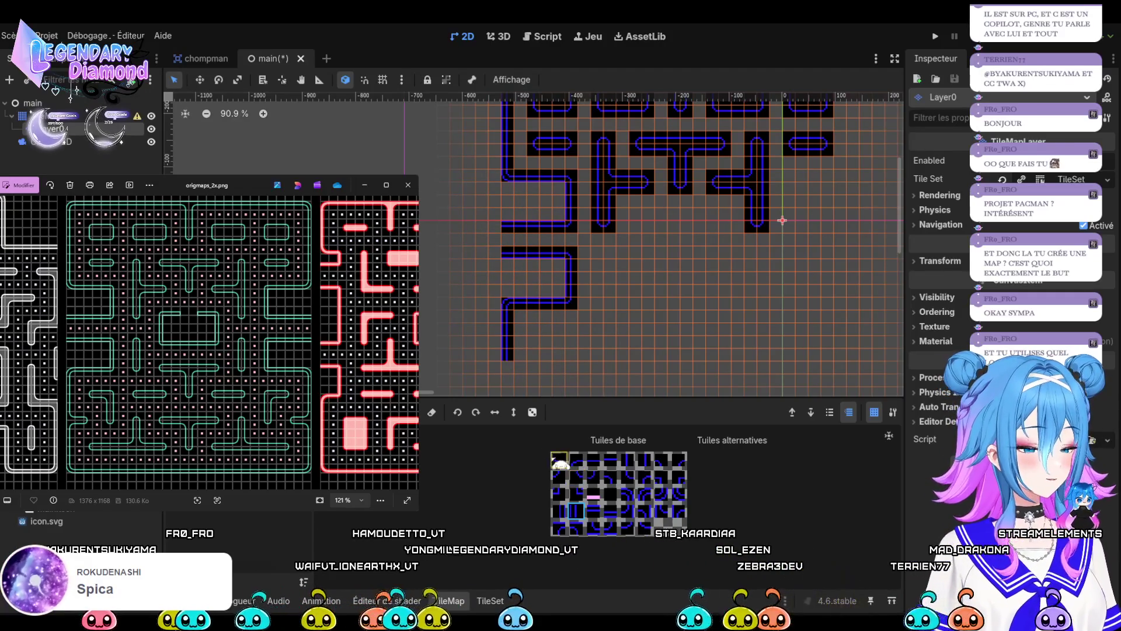
click(679, 493)
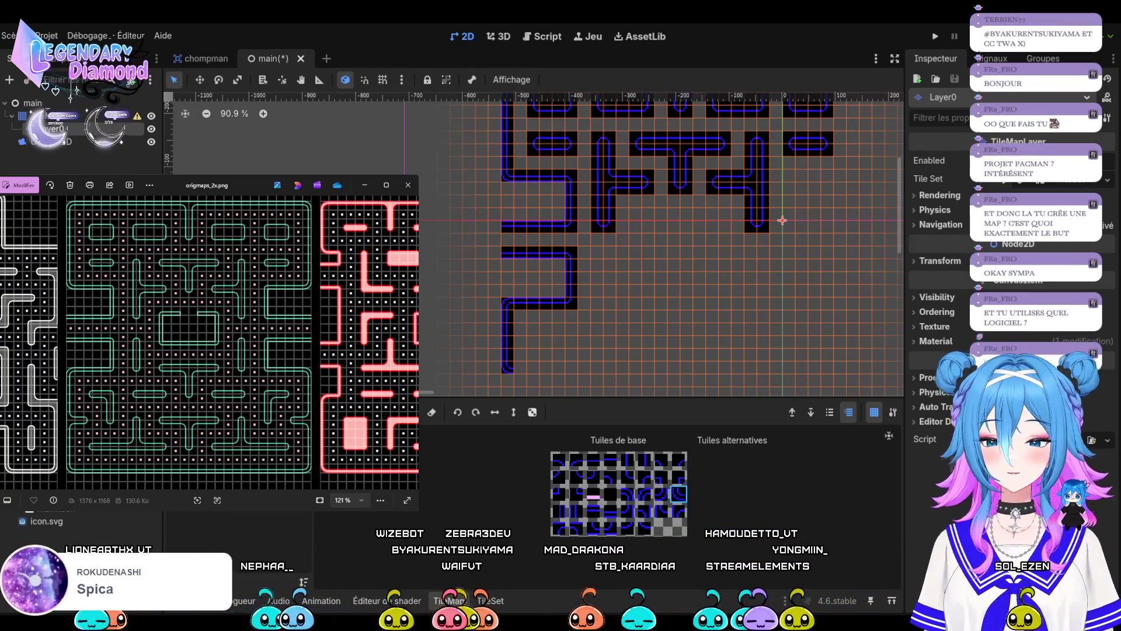
Switch to the chompman scene and open its chompman.gd script.
click(204, 59)
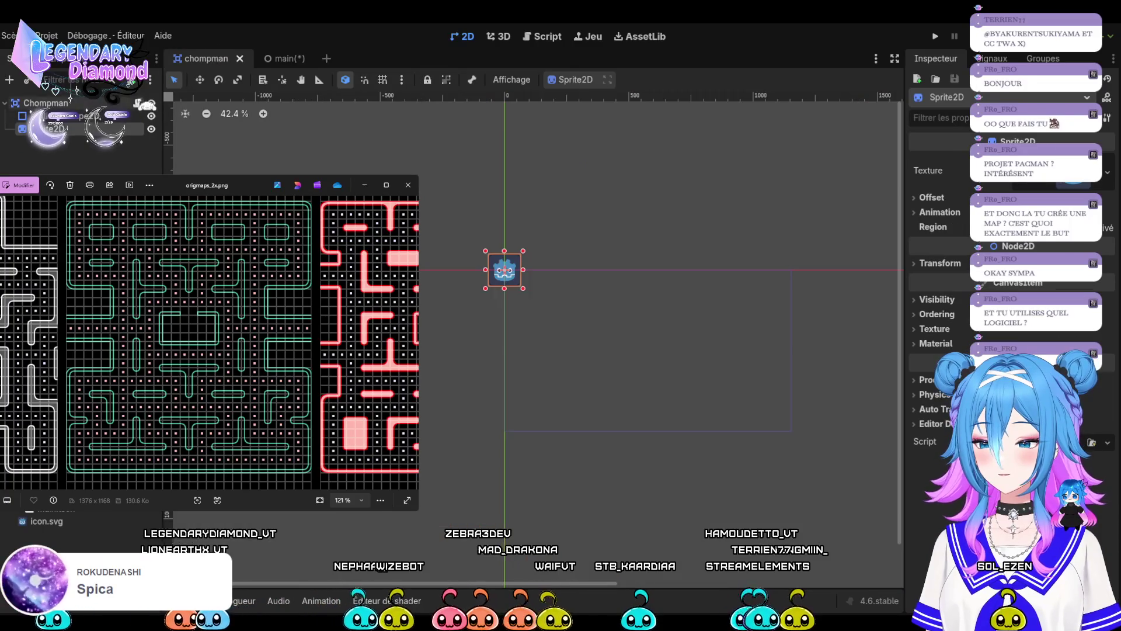
click(137, 104)
scroll(445, 281, down, 1)
scroll(445, 281, up, 1)
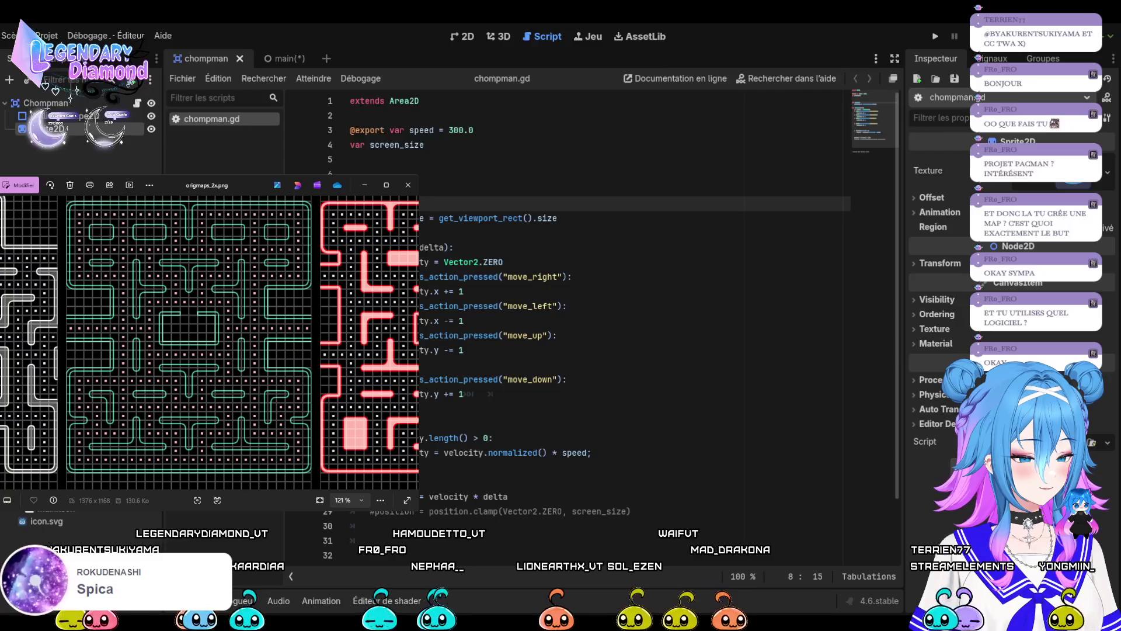
Shrink the reference maze image window and return to the main scene's maze in the 2D view.
drag(419, 175, 304, 268)
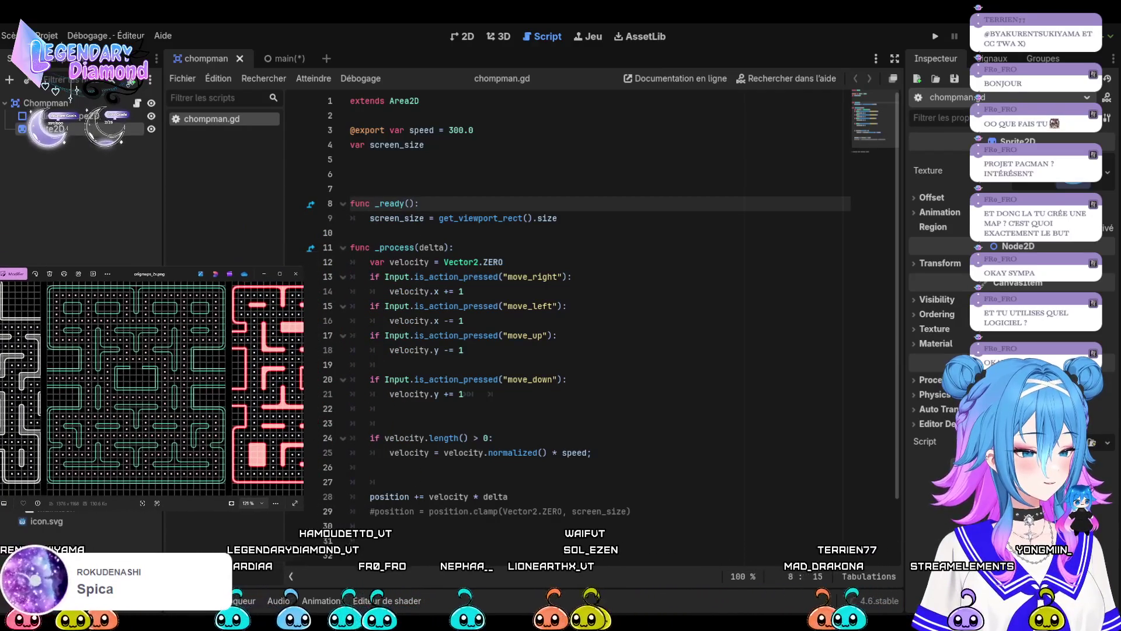
scroll(584, 316, down, 3)
scroll(584, 316, up, 3)
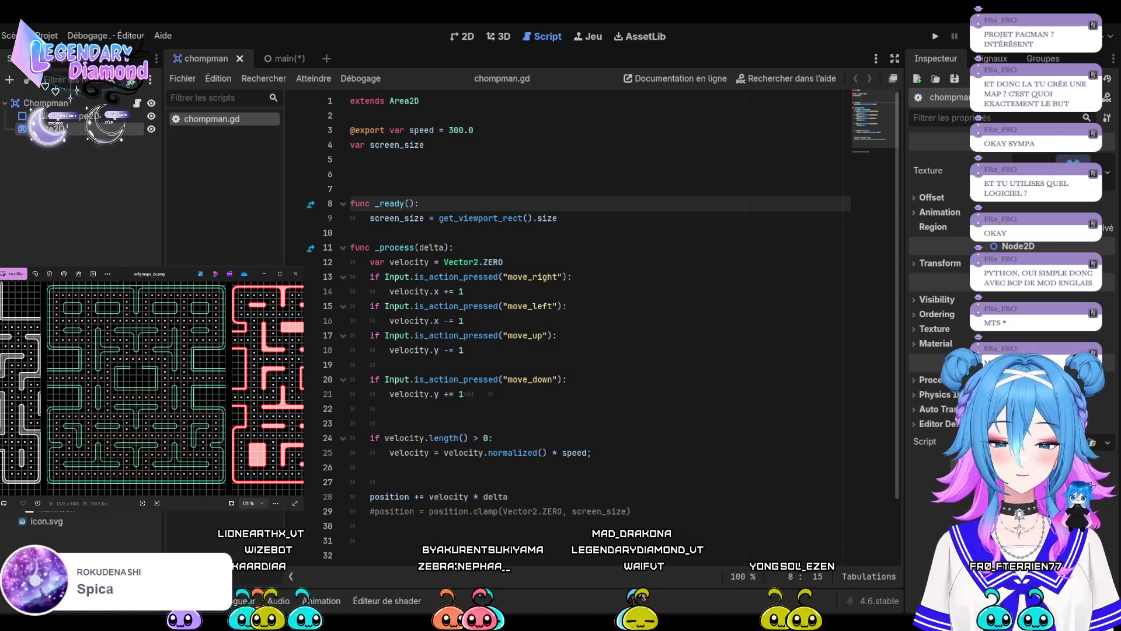
click(295, 63)
click(478, 36)
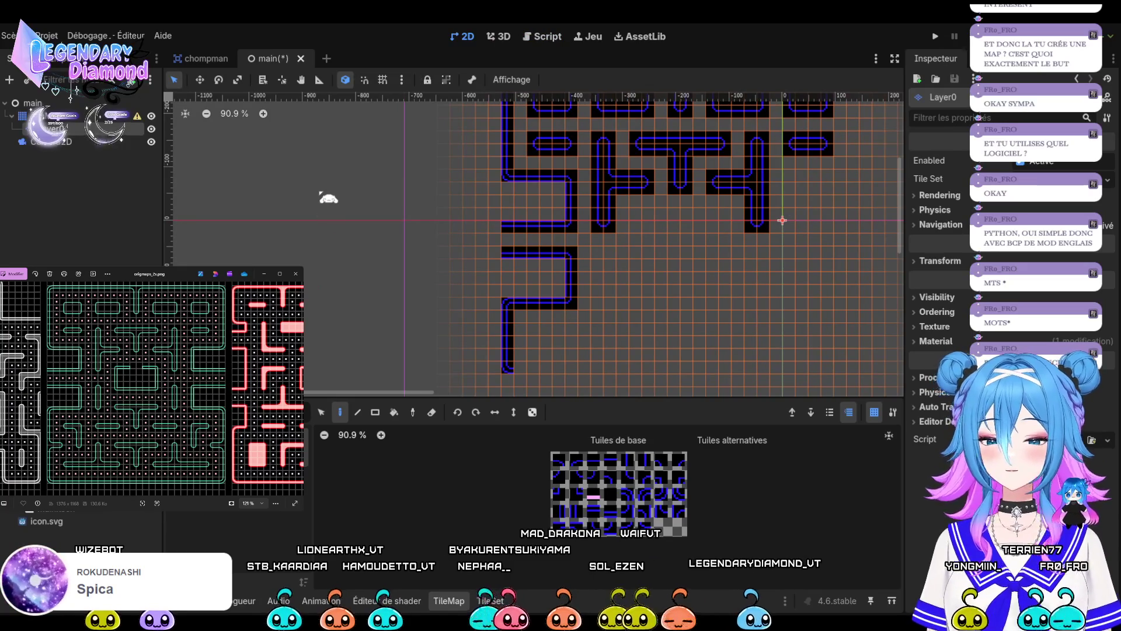
Save the main scene and try several wall tiles from the TileSet palette.
key(ctrl+s)
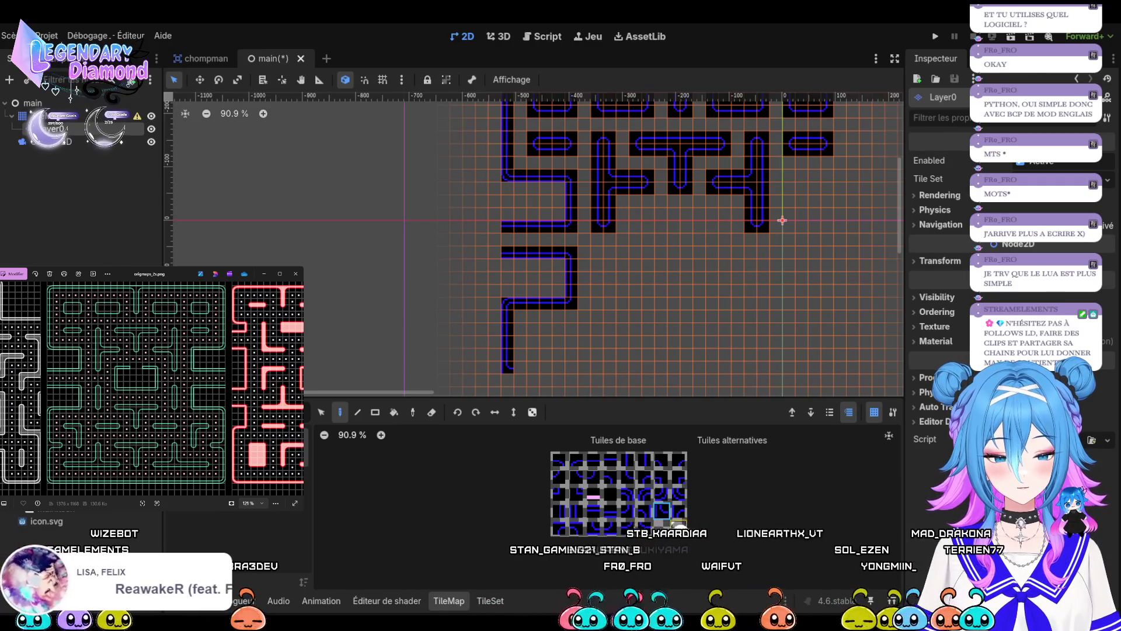
click(679, 511)
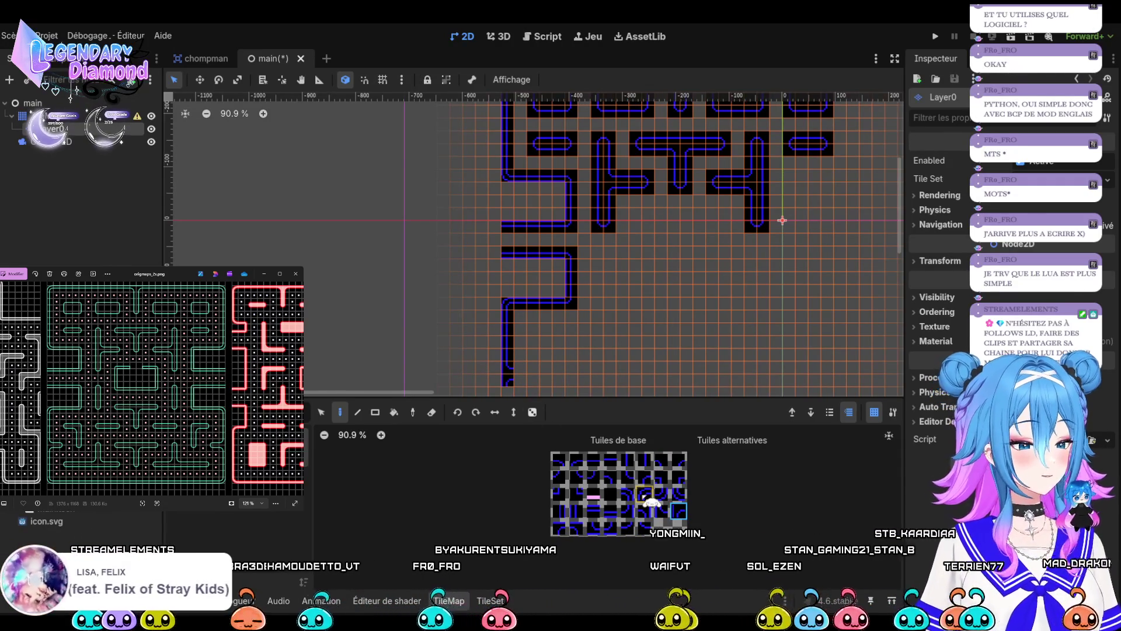
click(594, 463)
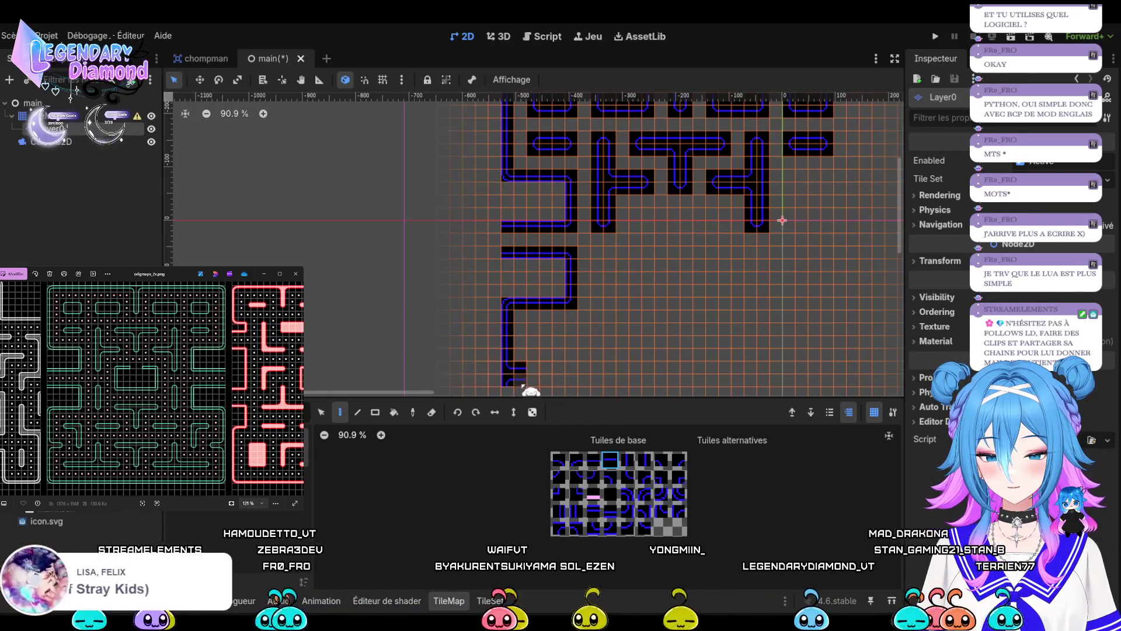
click(663, 462)
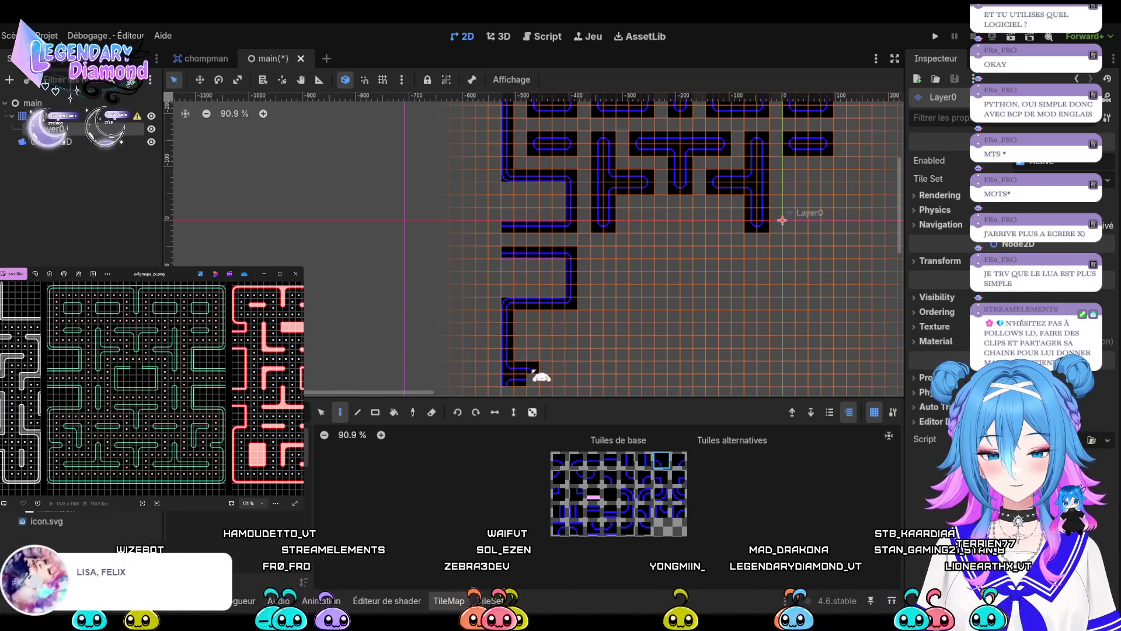
click(560, 478)
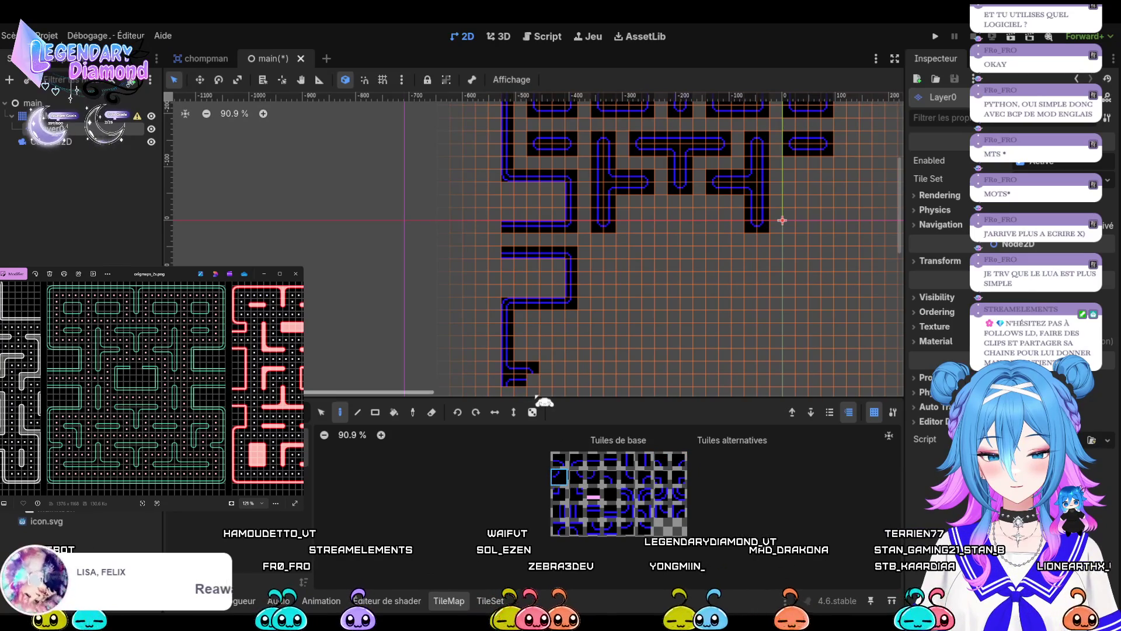
scroll(622, 162, down, 5)
scroll(626, 163, up, 5)
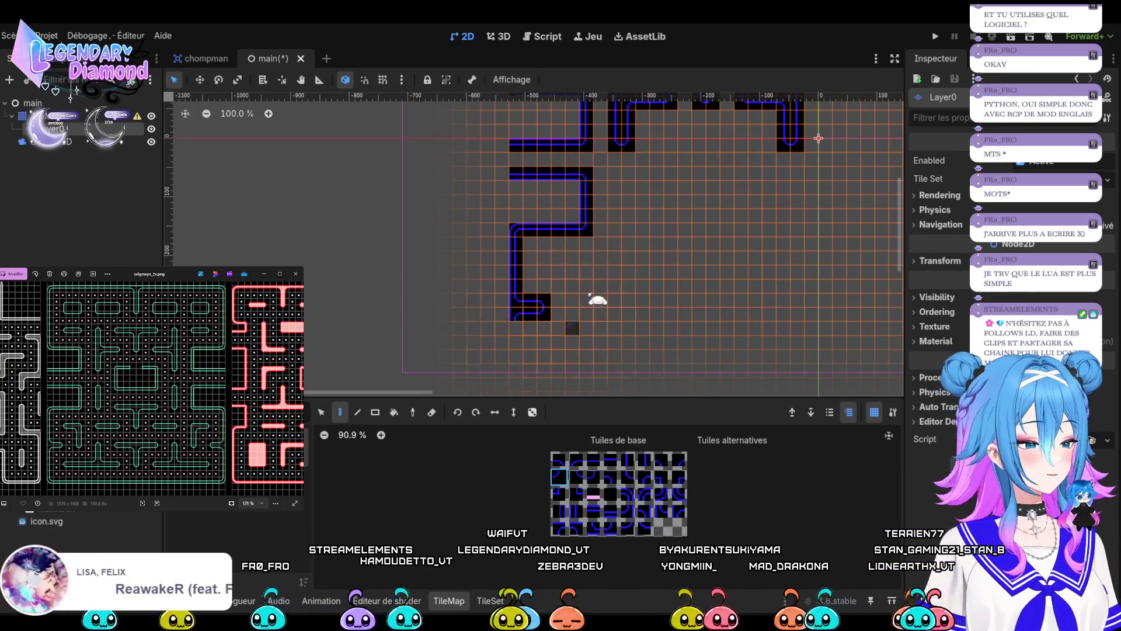
scroll(586, 271, down, 10)
scroll(587, 296, up, 6)
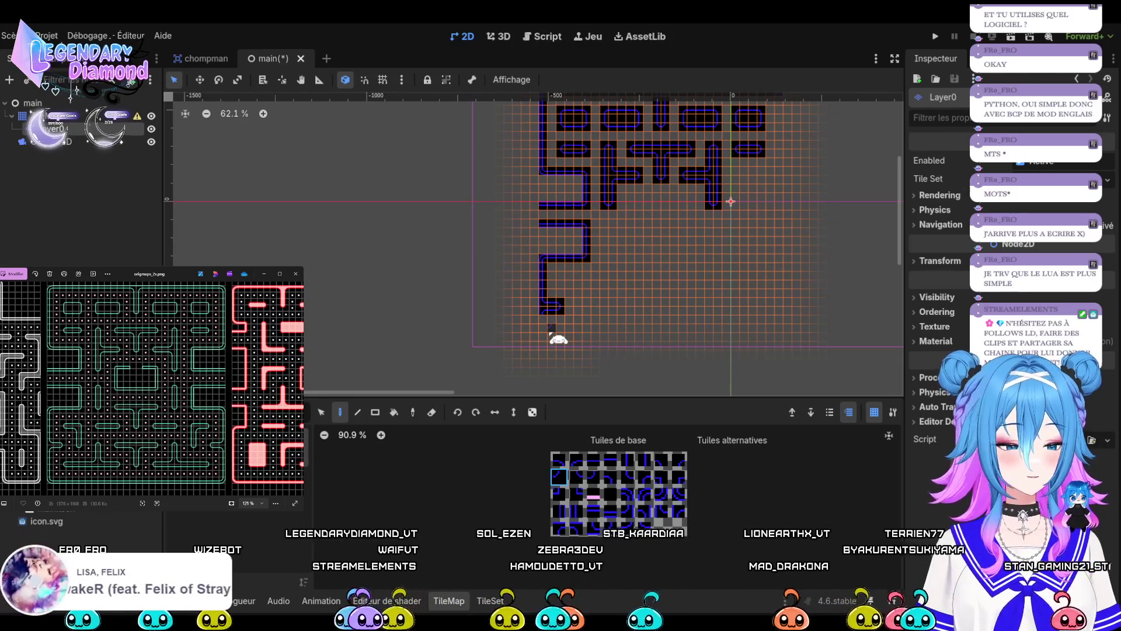
scroll(565, 336, down, 3)
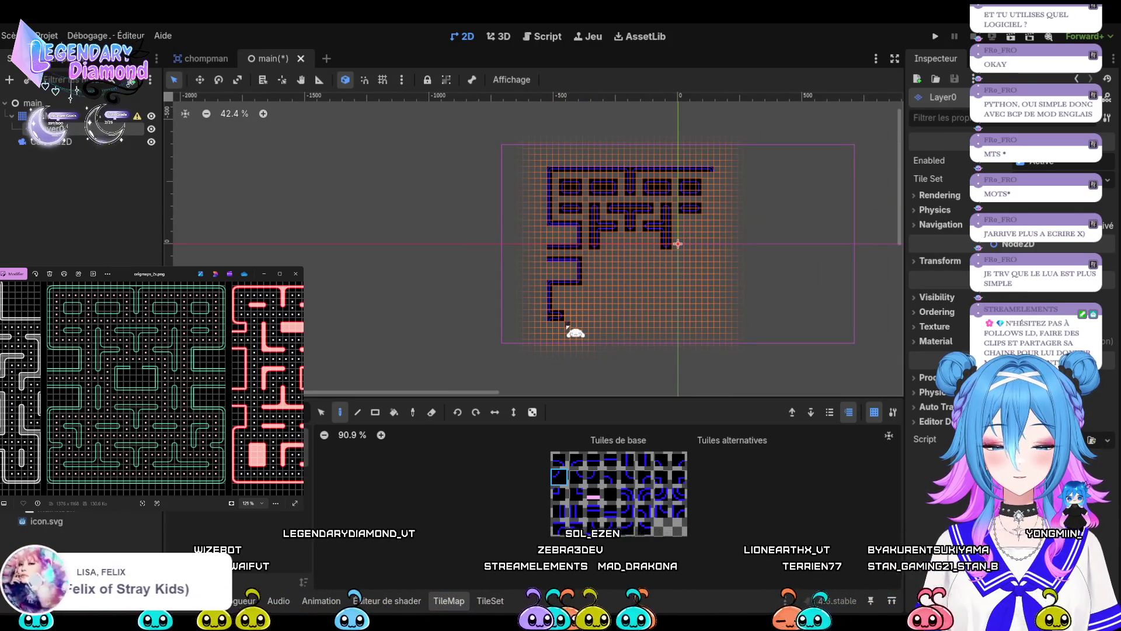
scroll(567, 328, up, 4)
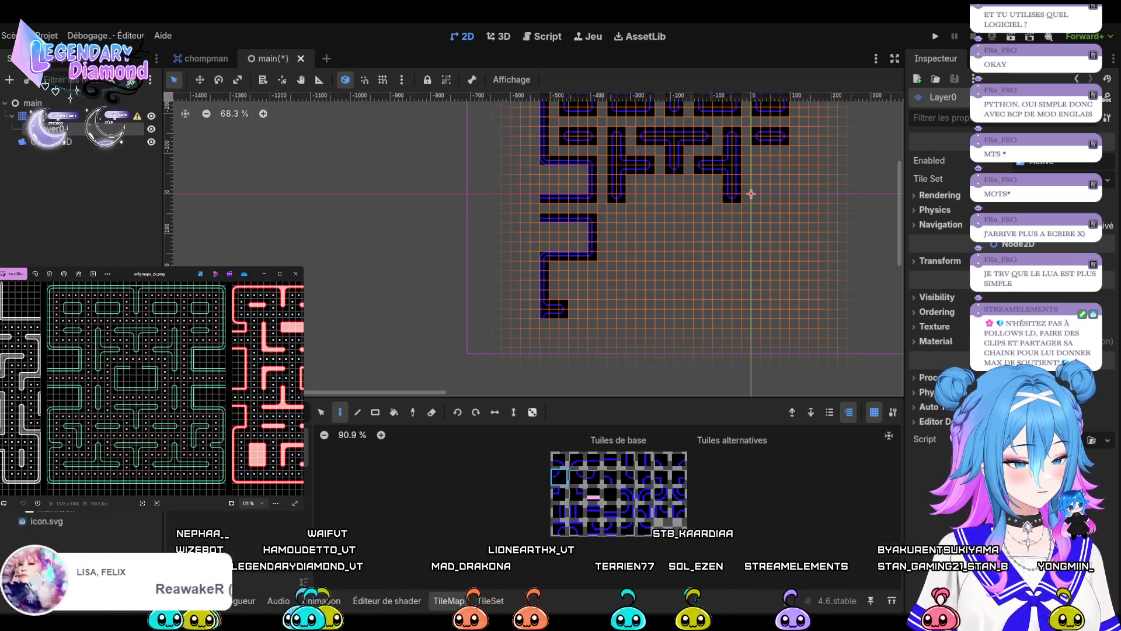
Paint the long straight bottom wall row, redoing it further right and extending it one tile.
click(577, 511)
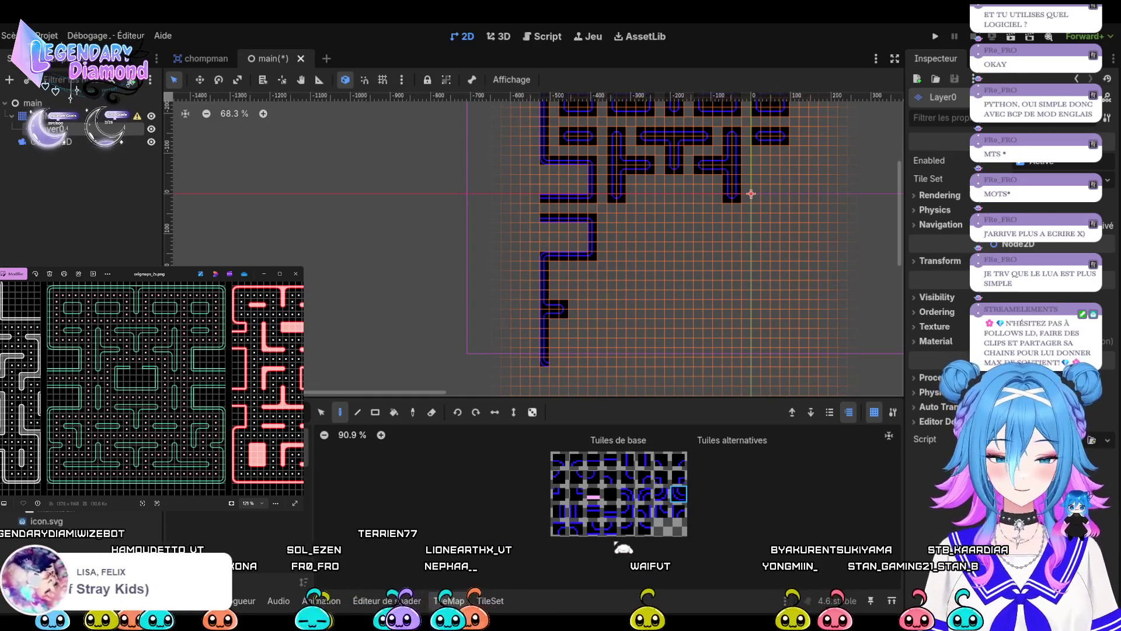
scroll(567, 380, down, 2)
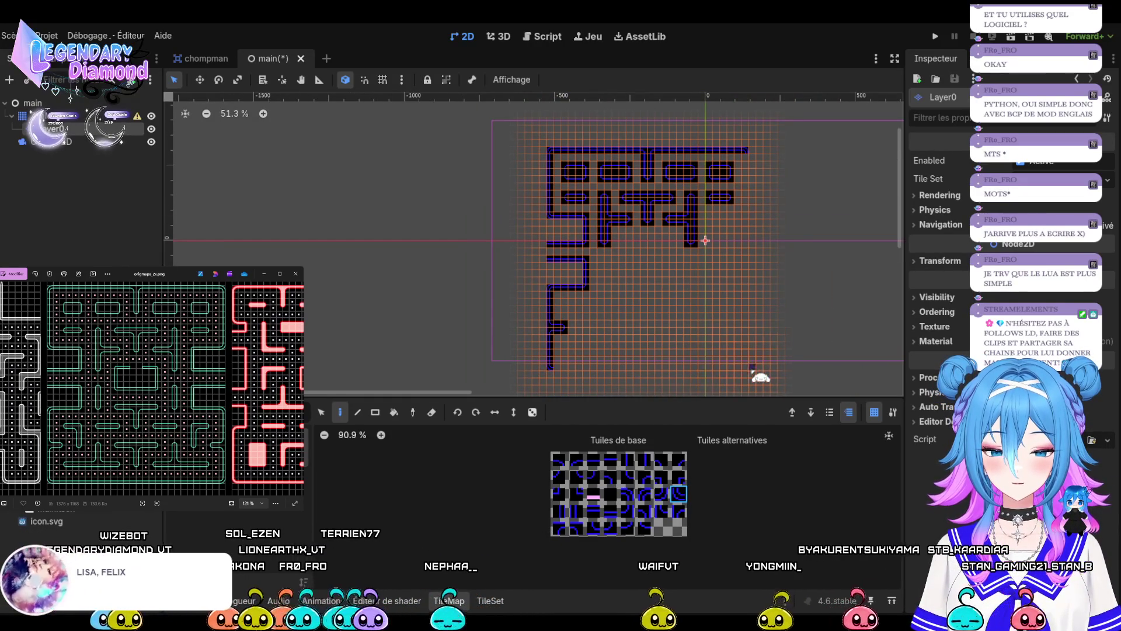
click(610, 511)
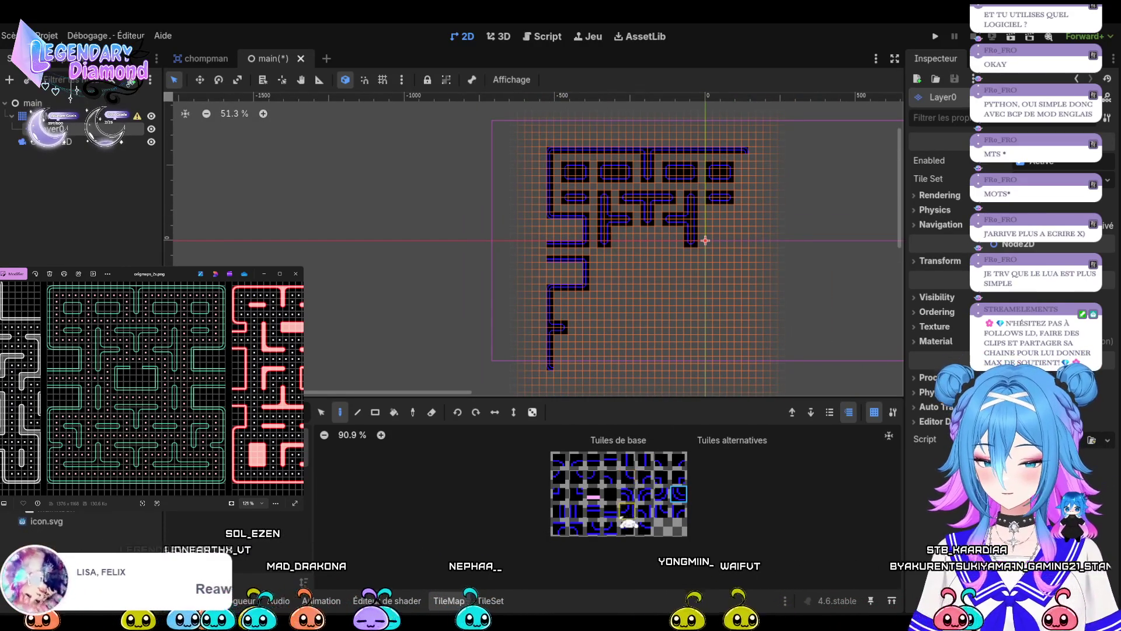
drag(565, 374, 663, 368)
key(ctrl+z)
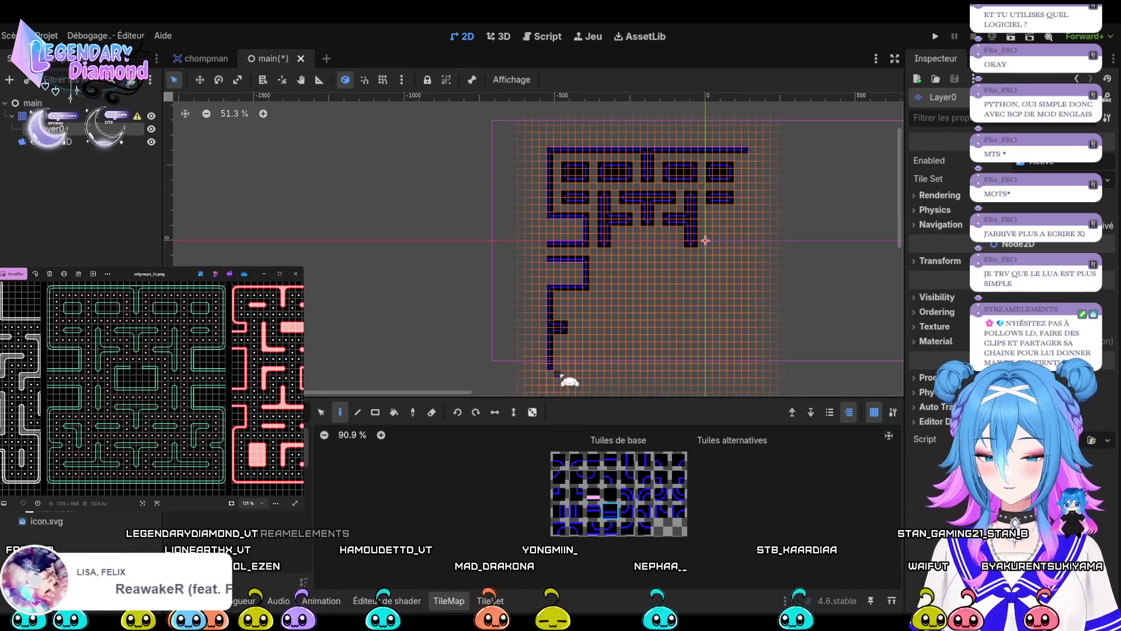
drag(575, 375, 732, 378)
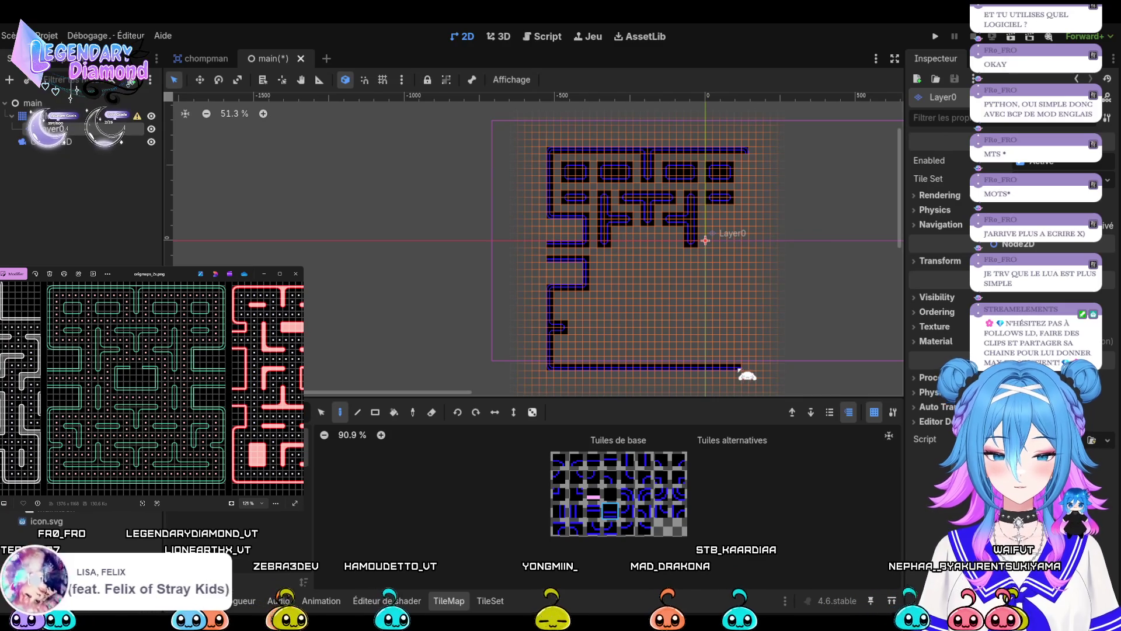
drag(740, 372, 747, 370)
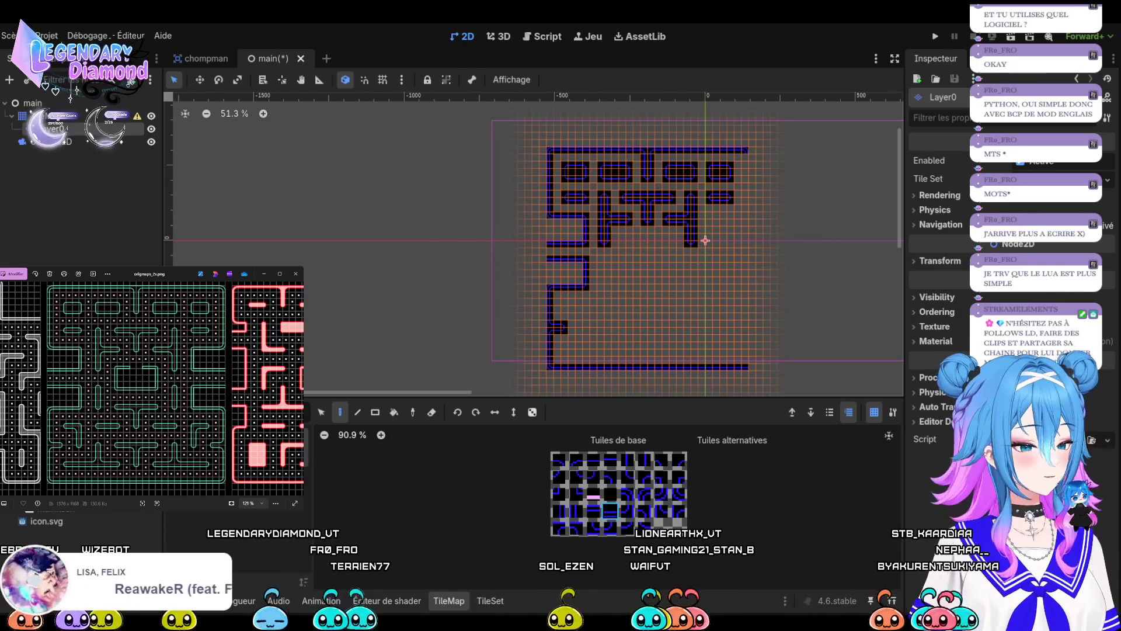
Place a rounded curve tile in the gap with two vertical wall tiles beneath it.
scroll(637, 267, up, 5)
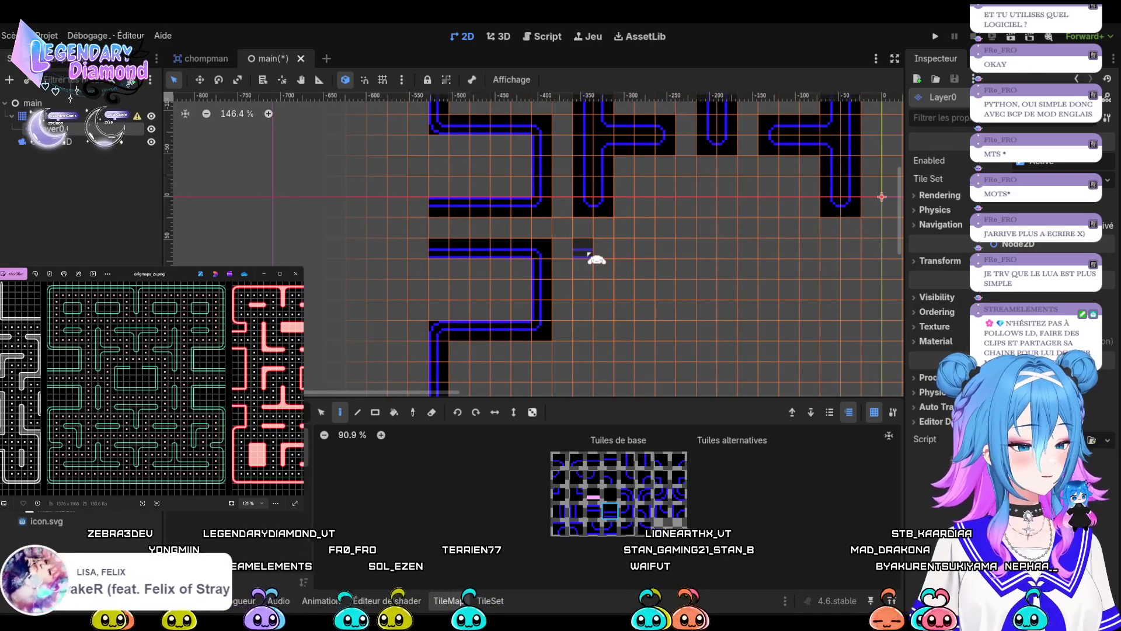
click(678, 459)
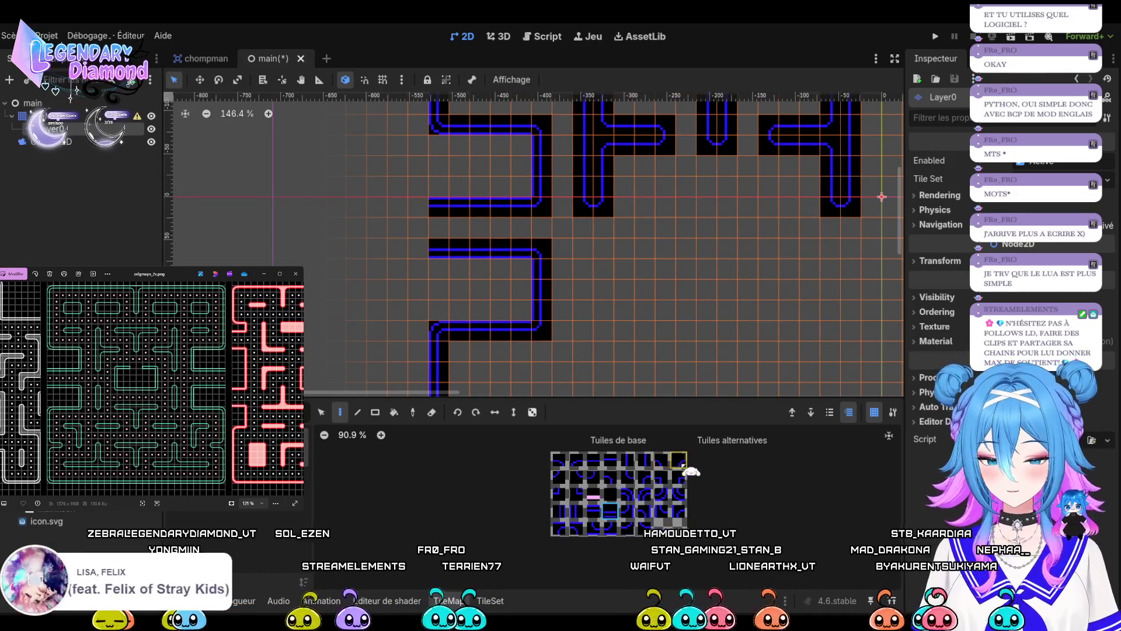
click(589, 249)
click(662, 460)
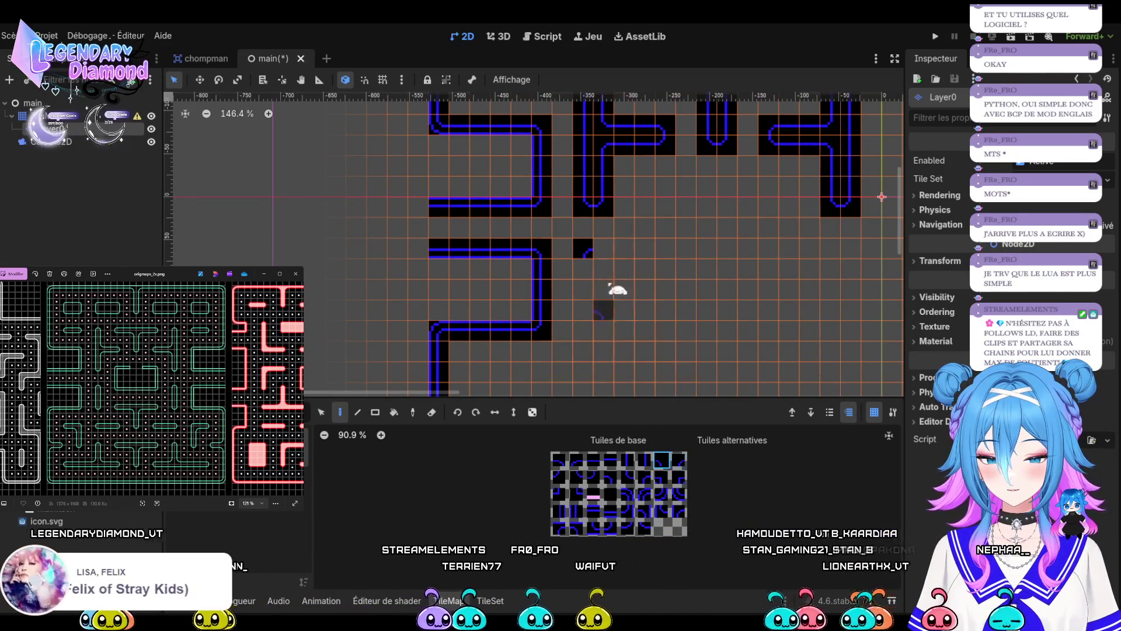
click(626, 460)
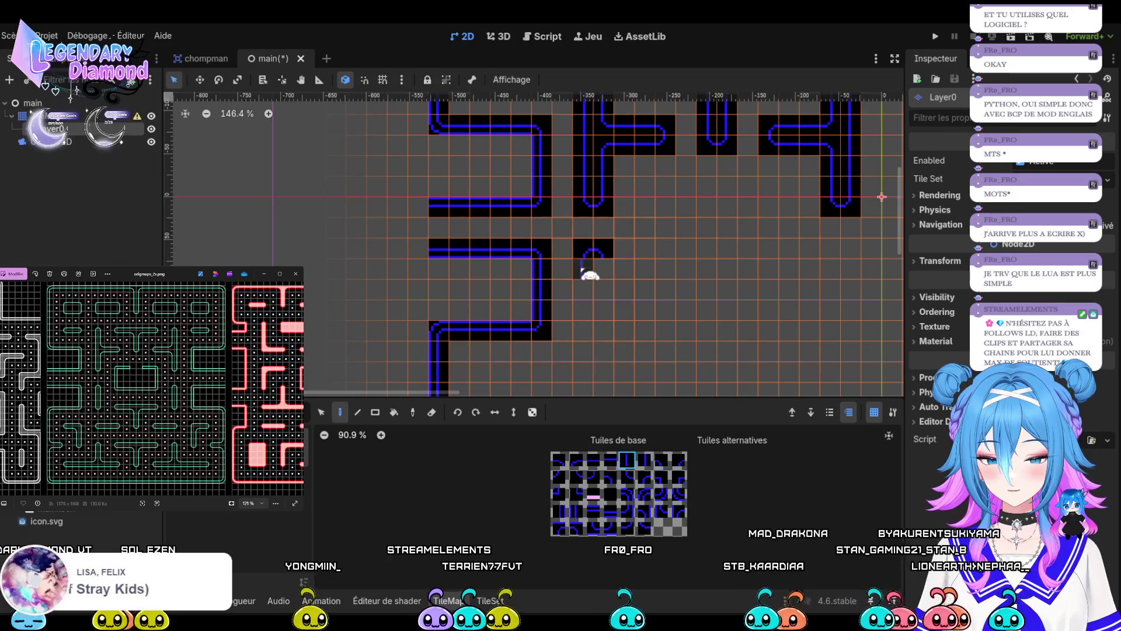
click(597, 275)
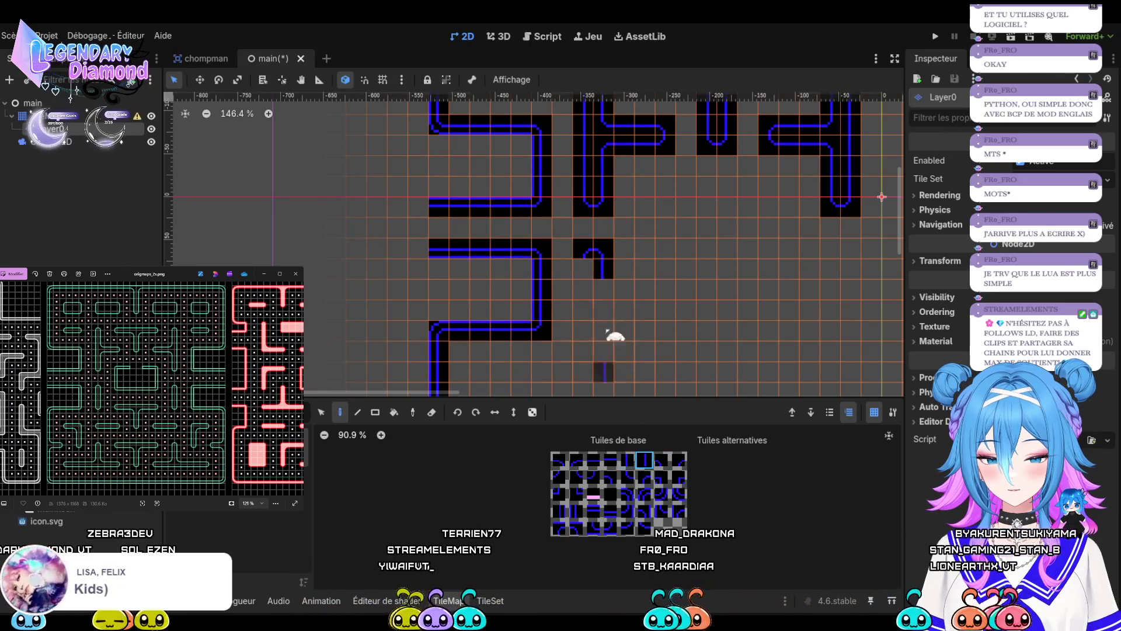
click(596, 302)
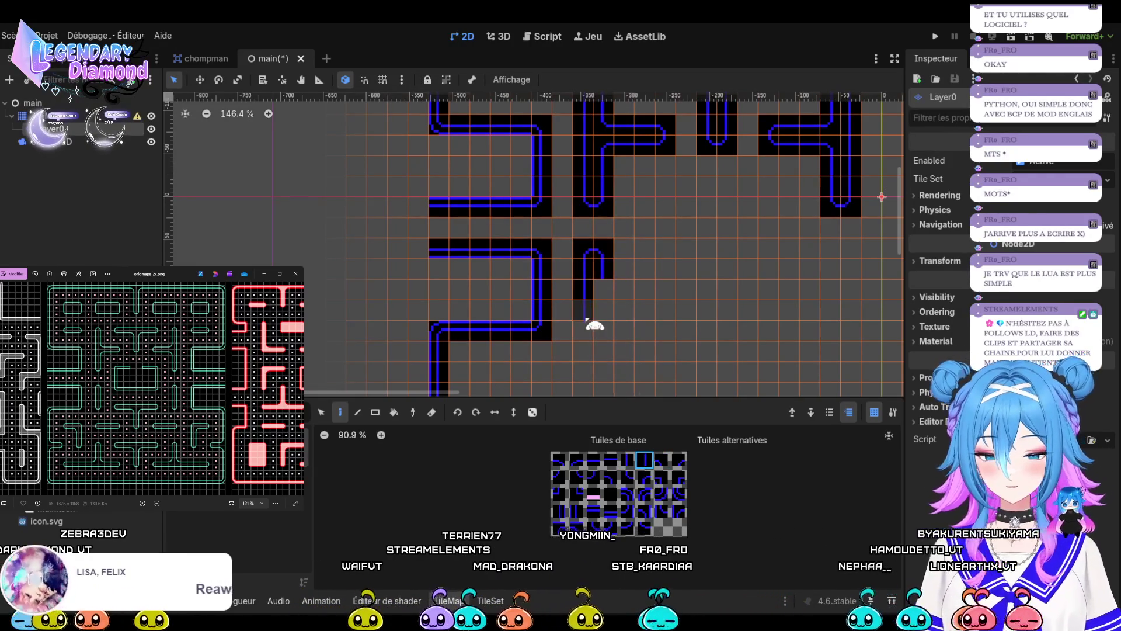
click(627, 460)
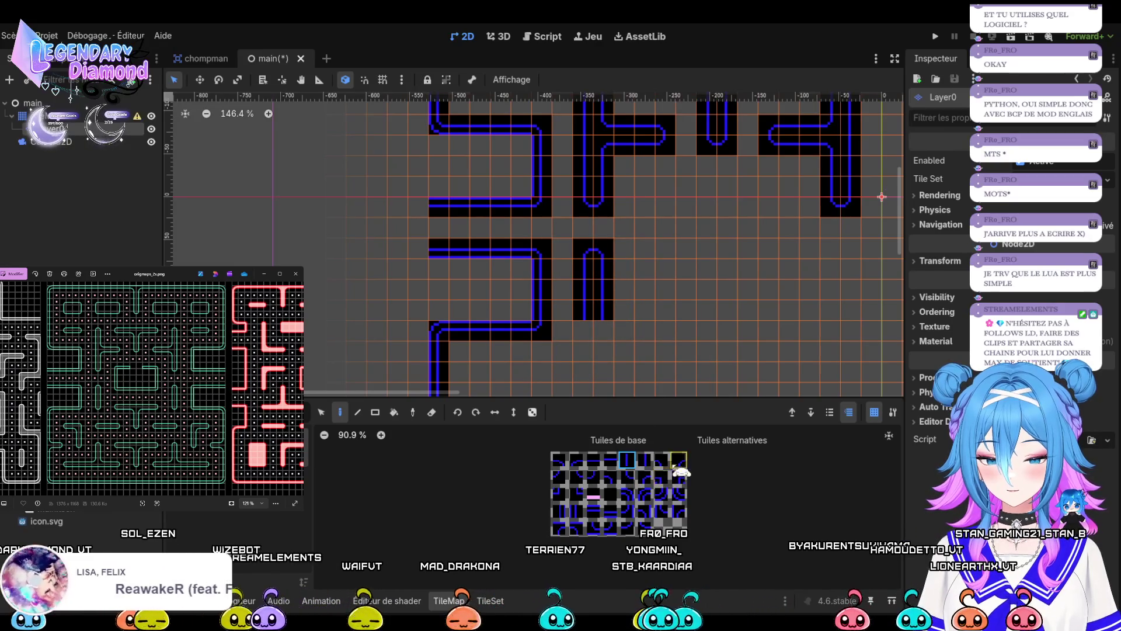
click(560, 467)
Place the bottom end-cap tile under the vertical wall to close the pill.
click(603, 330)
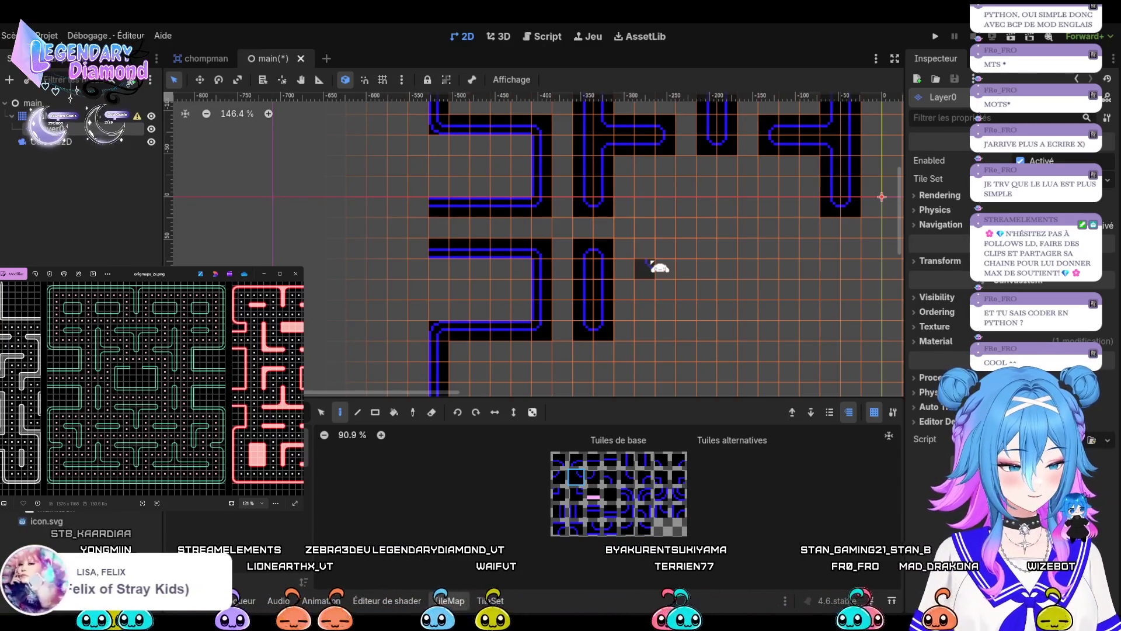
Paint the ghost-house side wall three tiles up, topped by a corner and a horizontal tile.
click(647, 268)
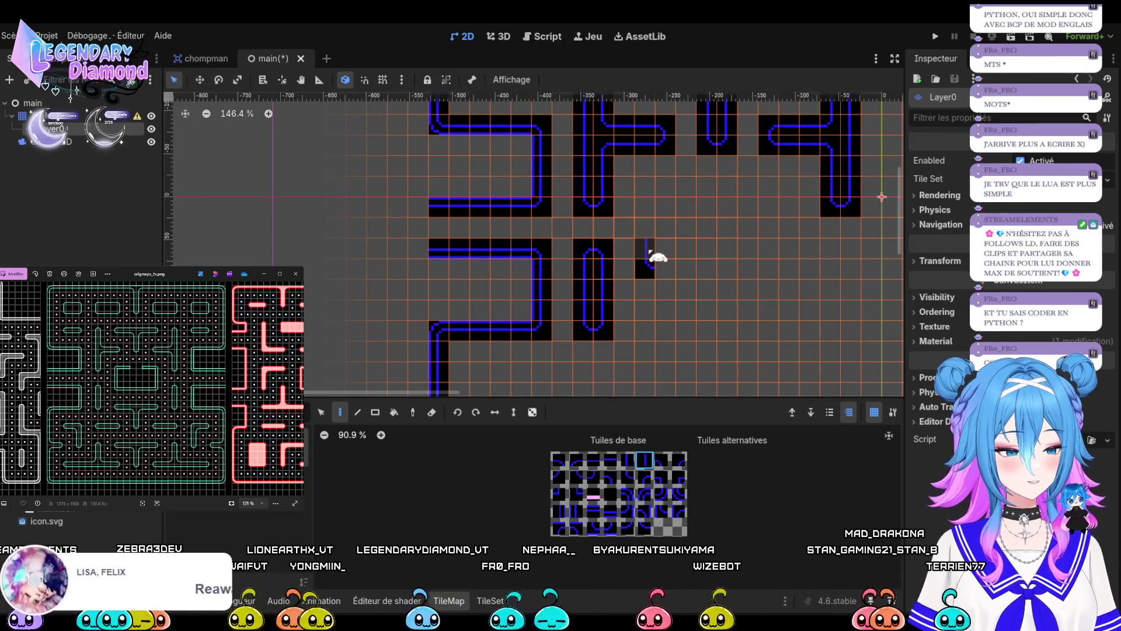
click(559, 510)
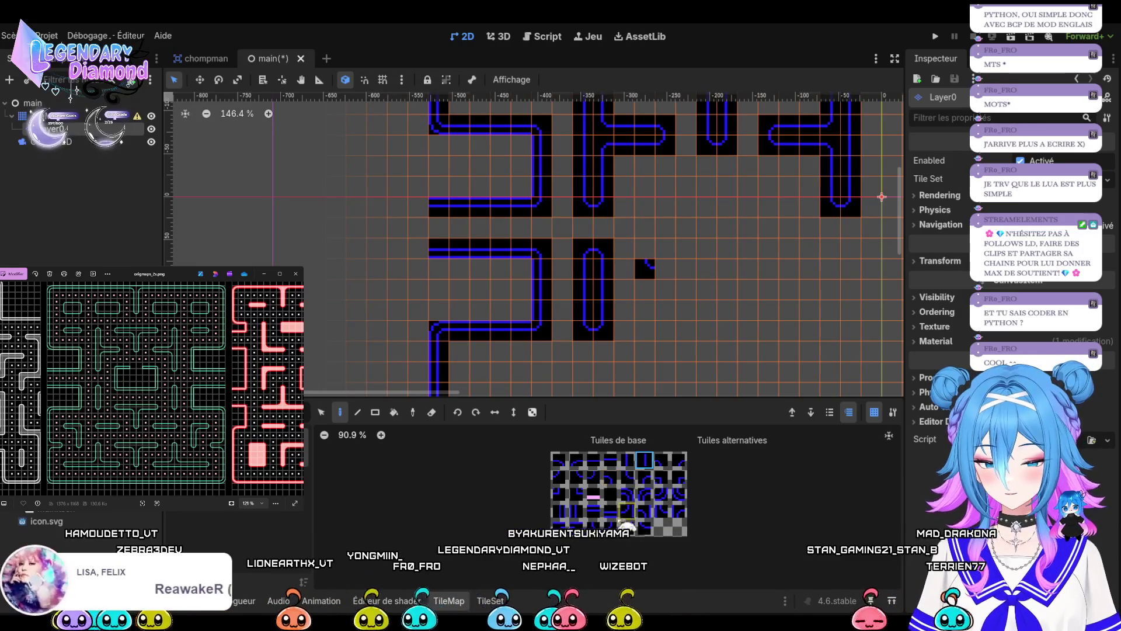
click(656, 250)
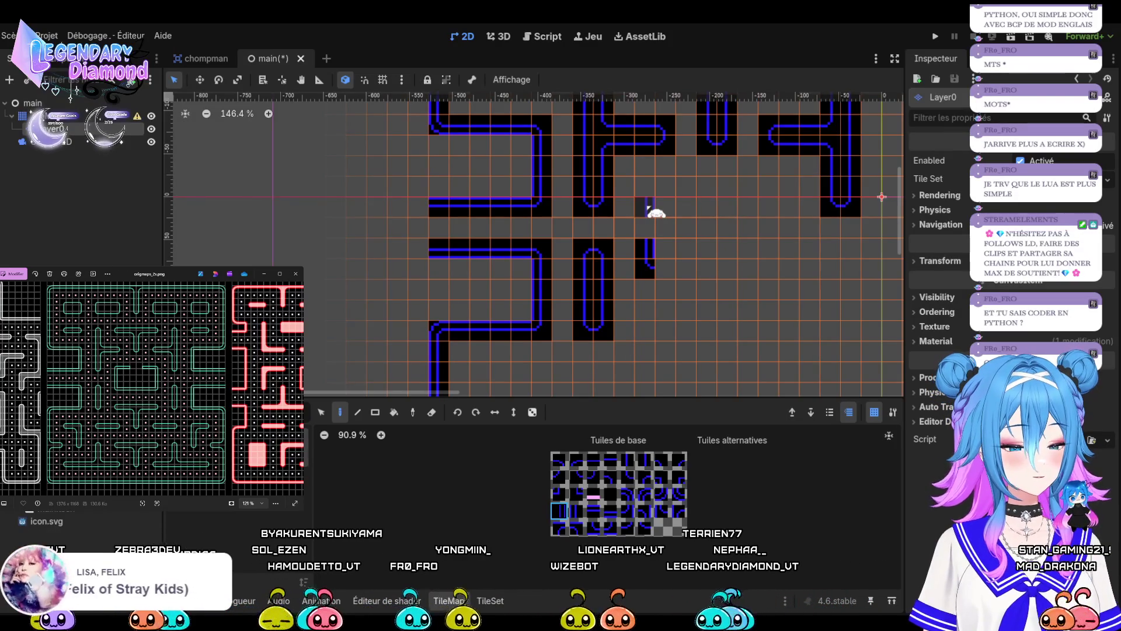
click(654, 211)
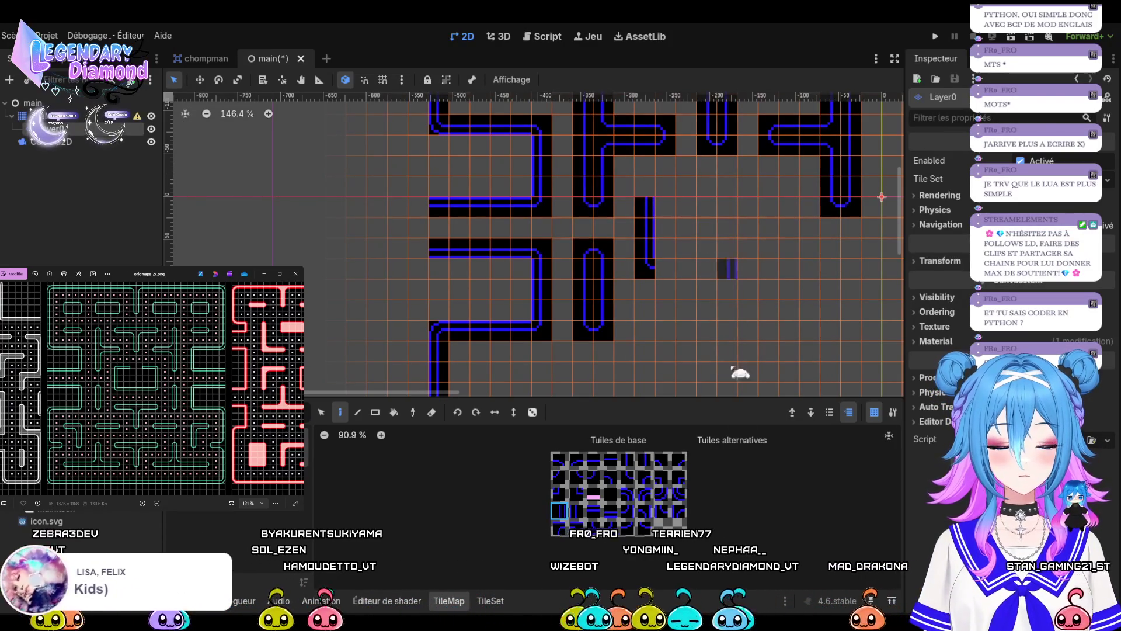
click(678, 460)
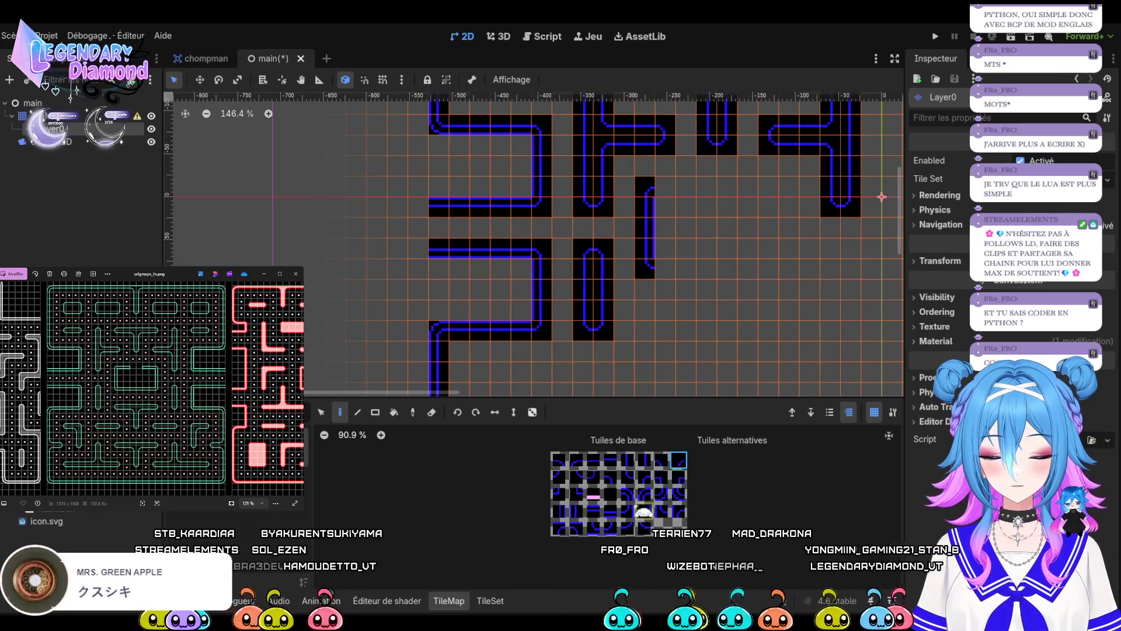
click(593, 512)
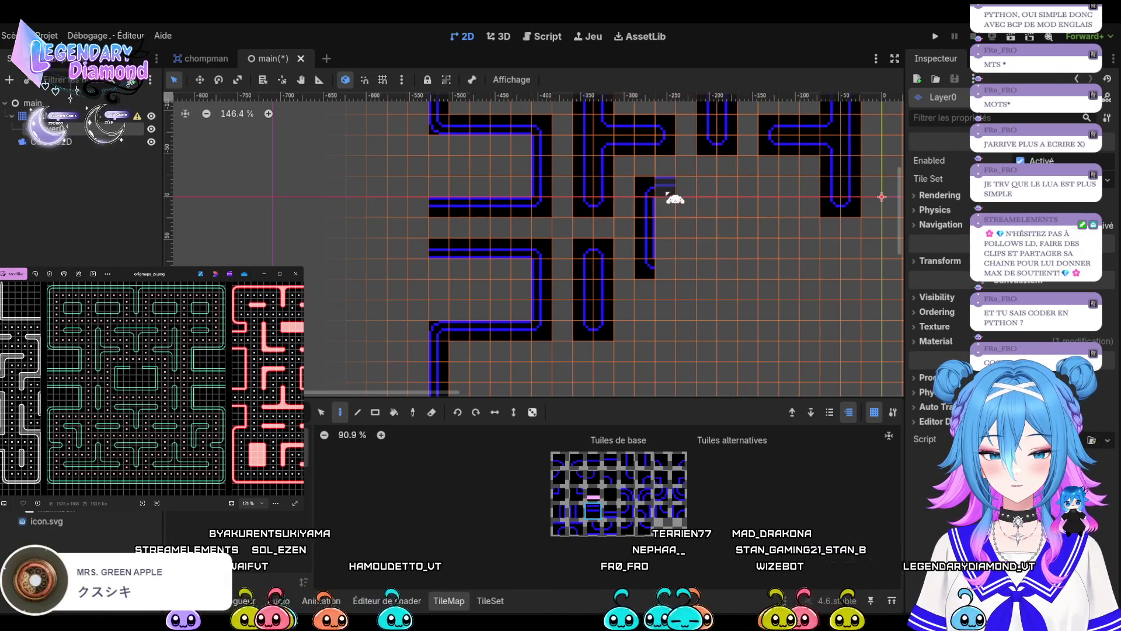
click(609, 510)
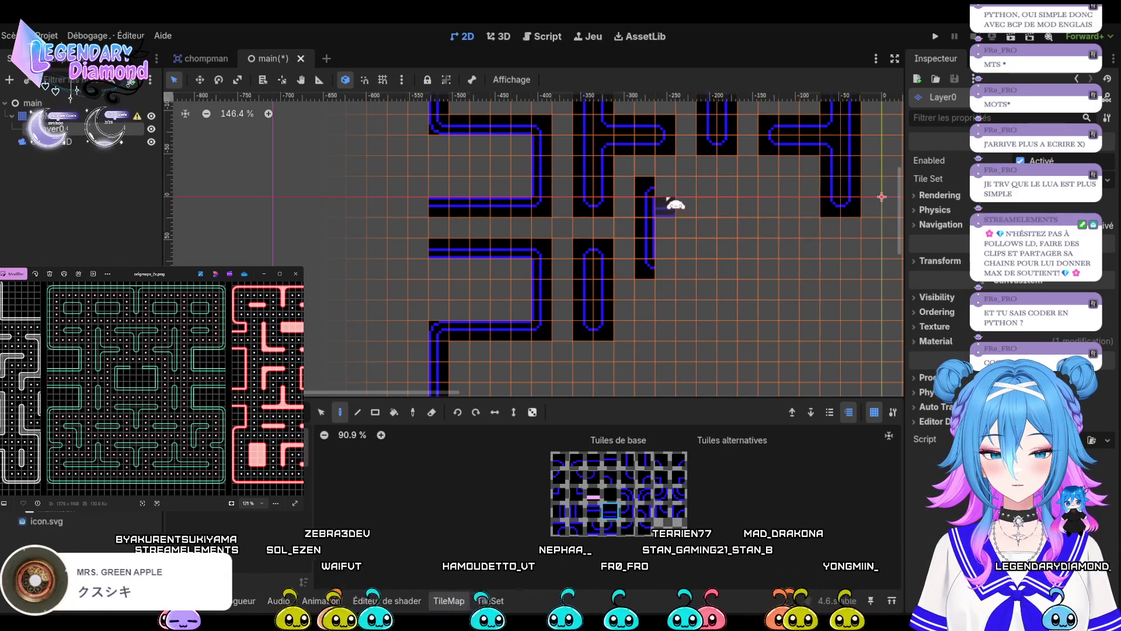
click(667, 193)
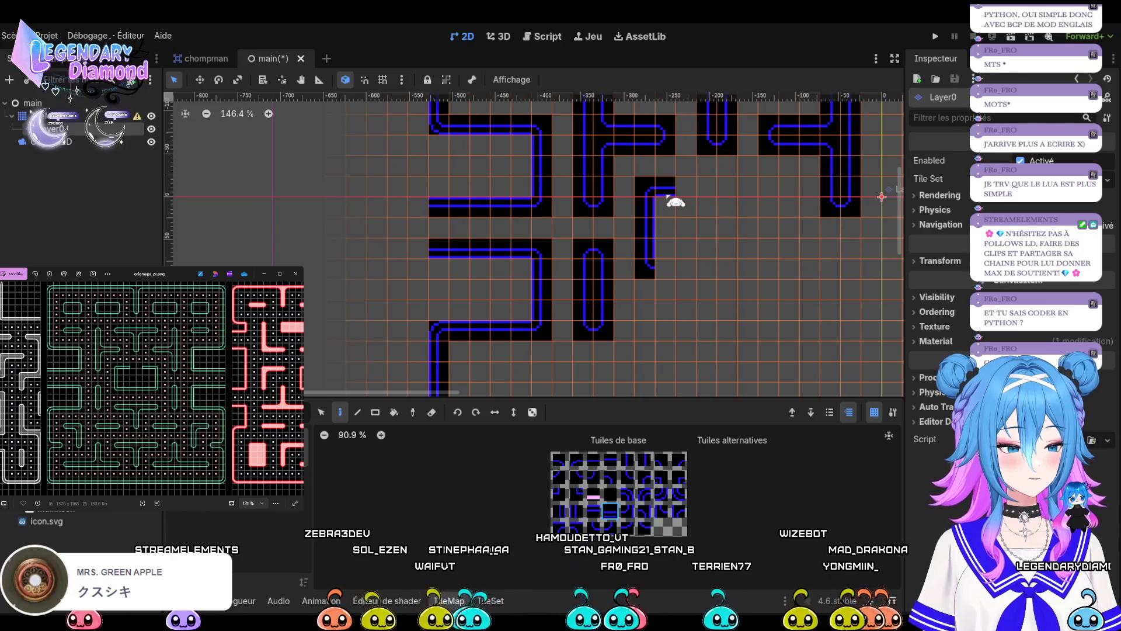
click(688, 201)
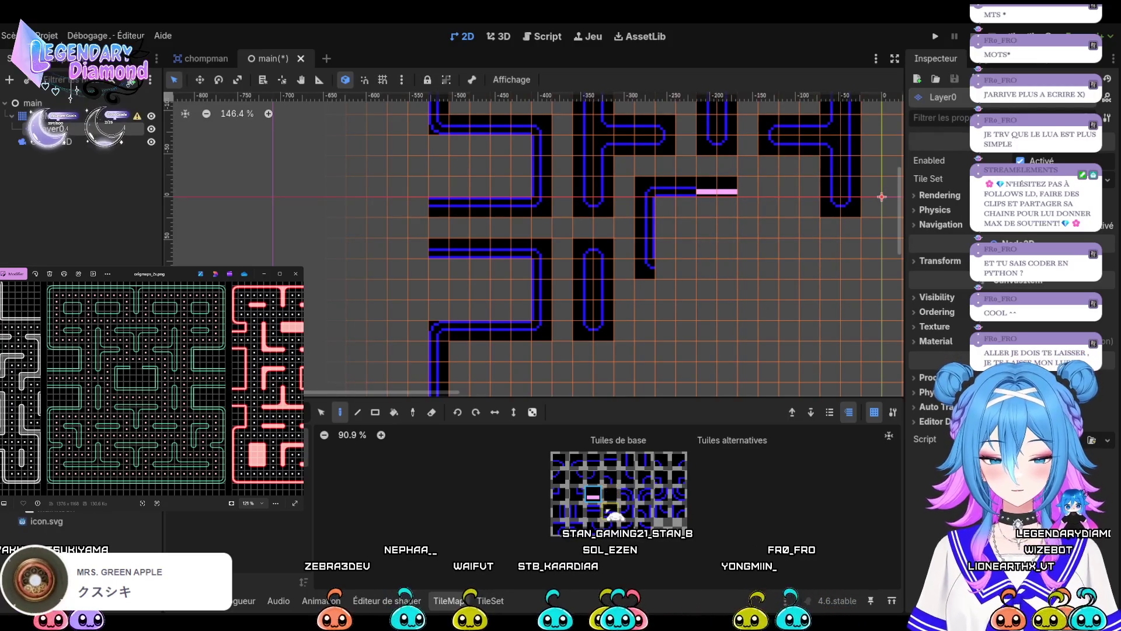
Add a side-wall tile below, then paint the bottom corner and horizontal edge rightward.
click(671, 272)
click(593, 510)
drag(671, 275, 726, 276)
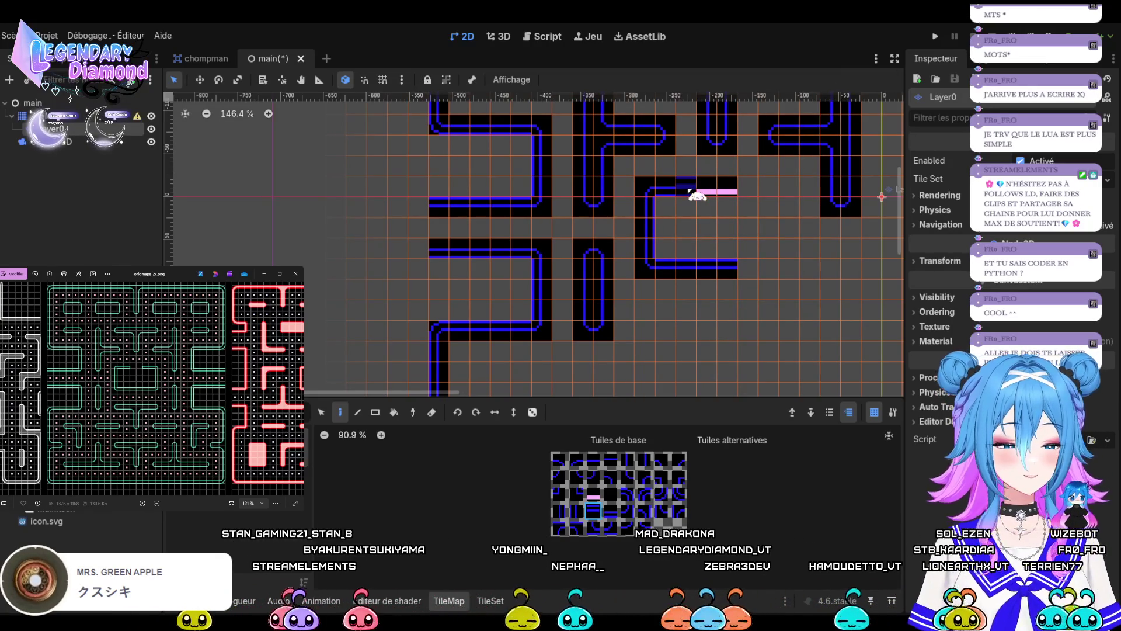
scroll(695, 194, down, 3)
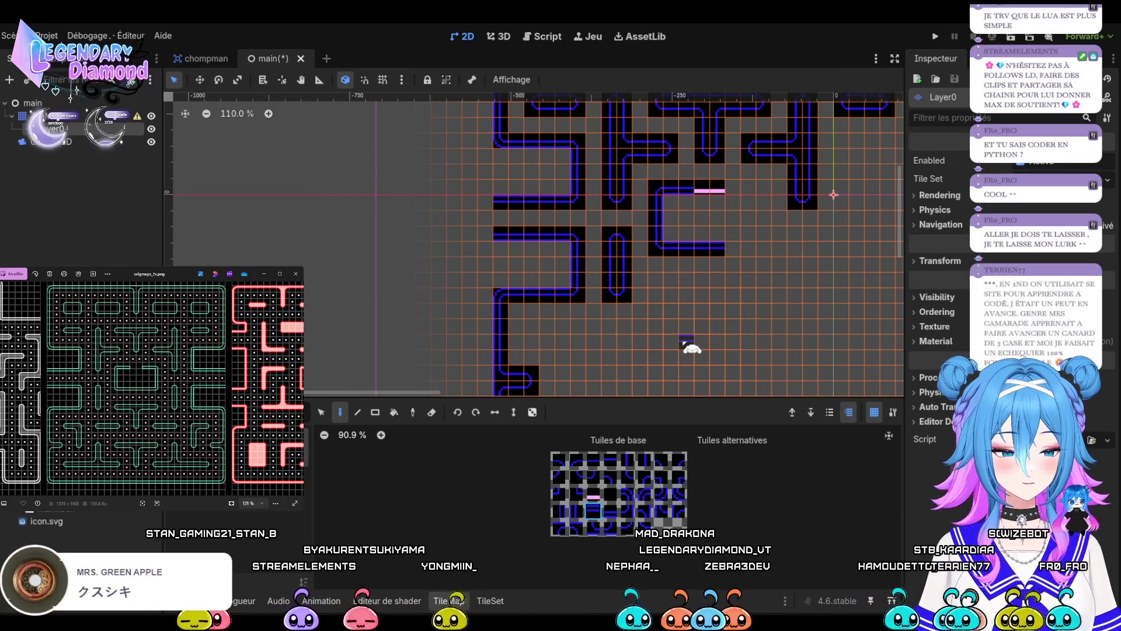
scroll(685, 341, up, 3)
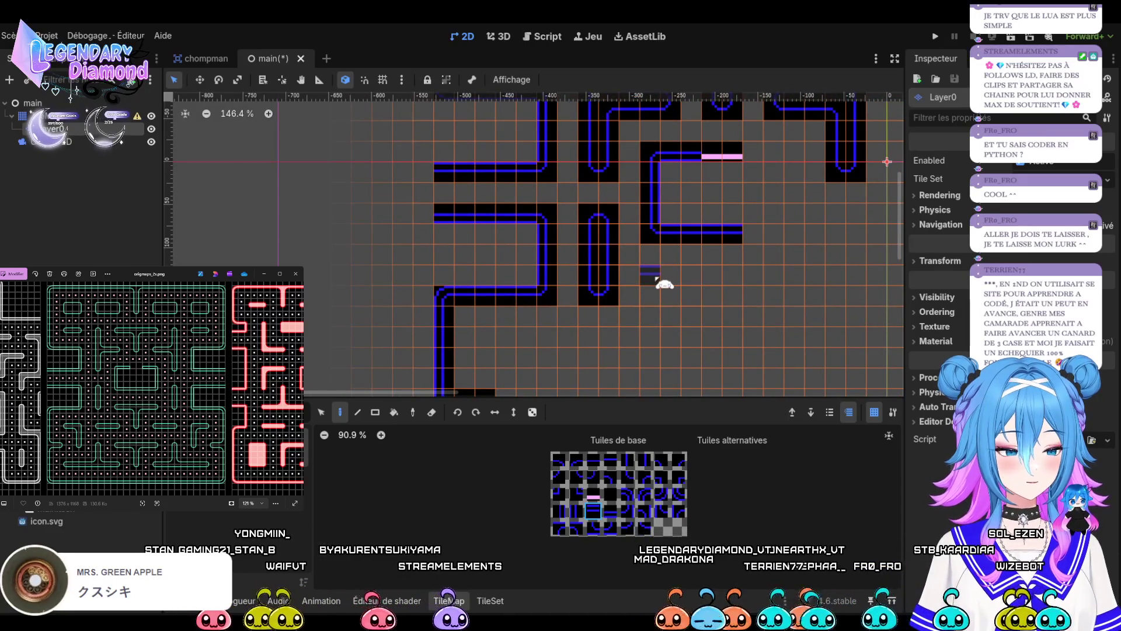
Place a corner tile below the ghost house and run a horizontal wall three tiles right.
click(678, 461)
click(651, 276)
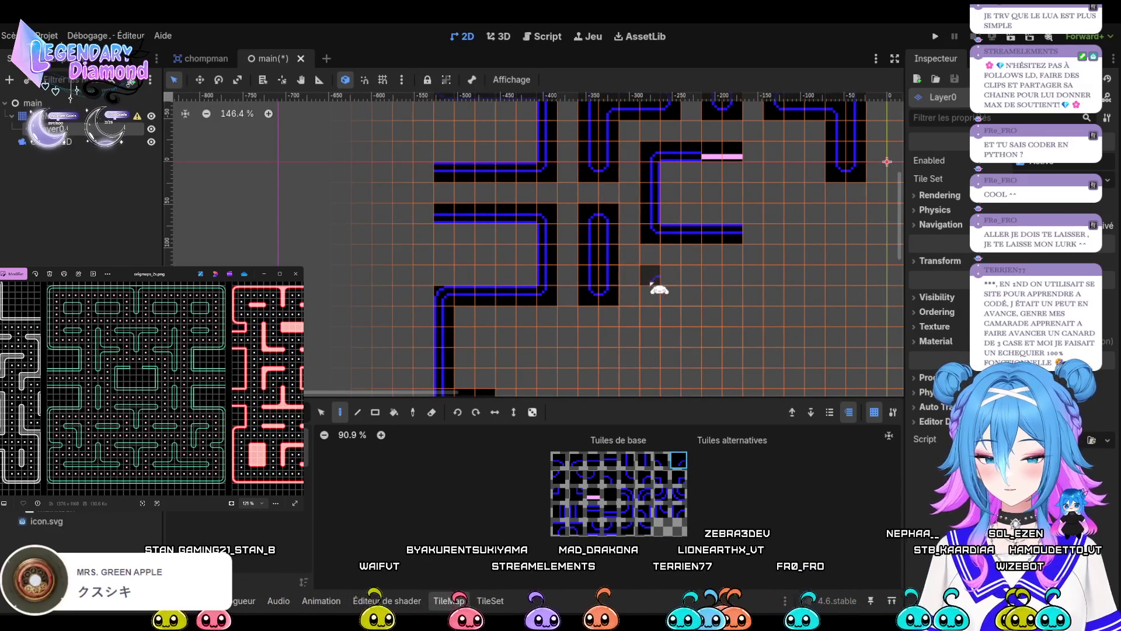
click(593, 460)
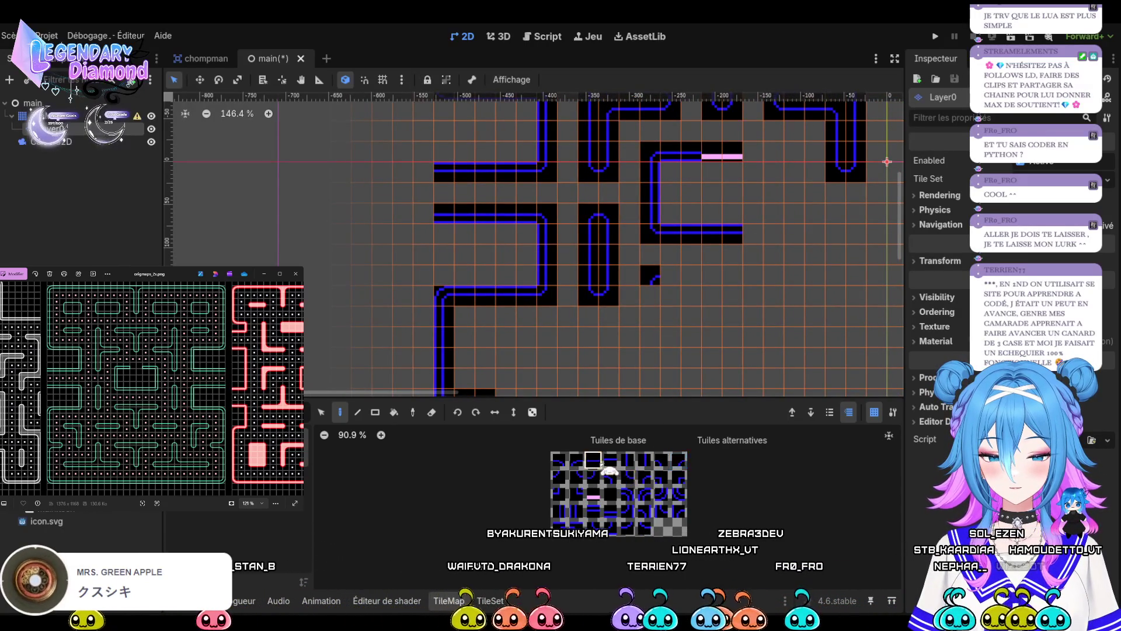
click(670, 276)
drag(680, 286, 733, 286)
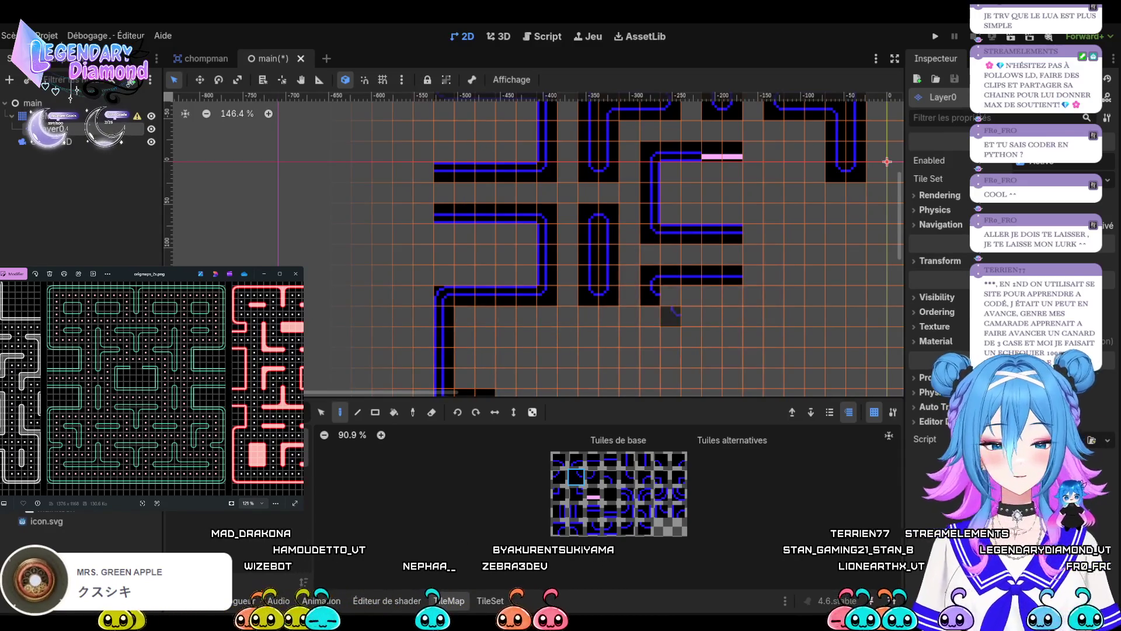
click(610, 459)
Paint the lower edge rightward and add a vertical wall tile below its right end.
click(651, 295)
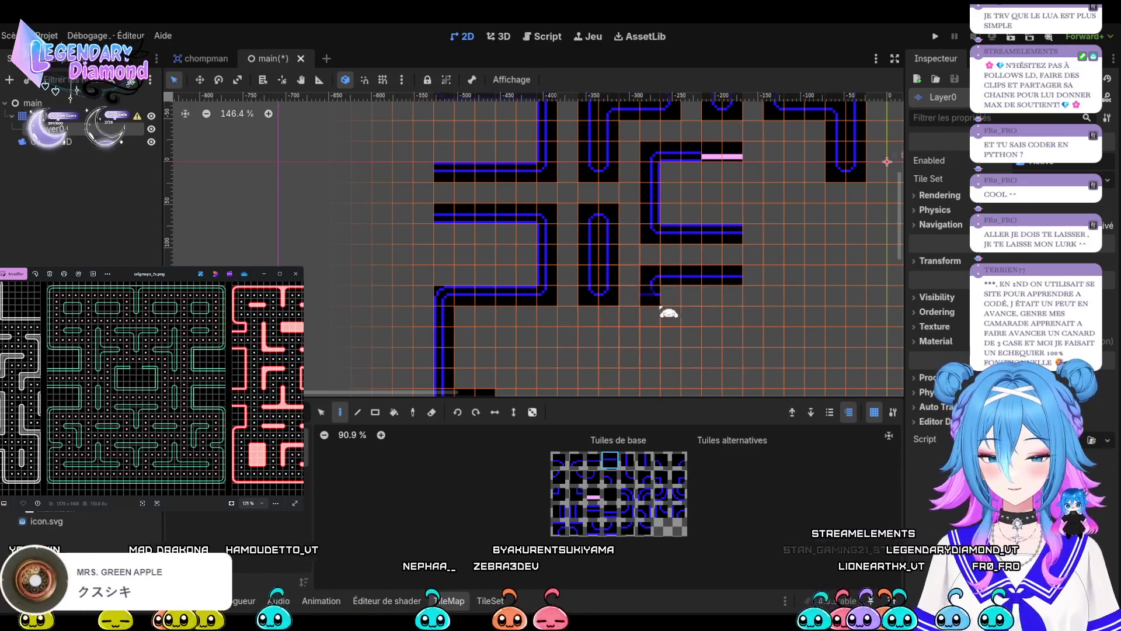
drag(673, 302, 712, 302)
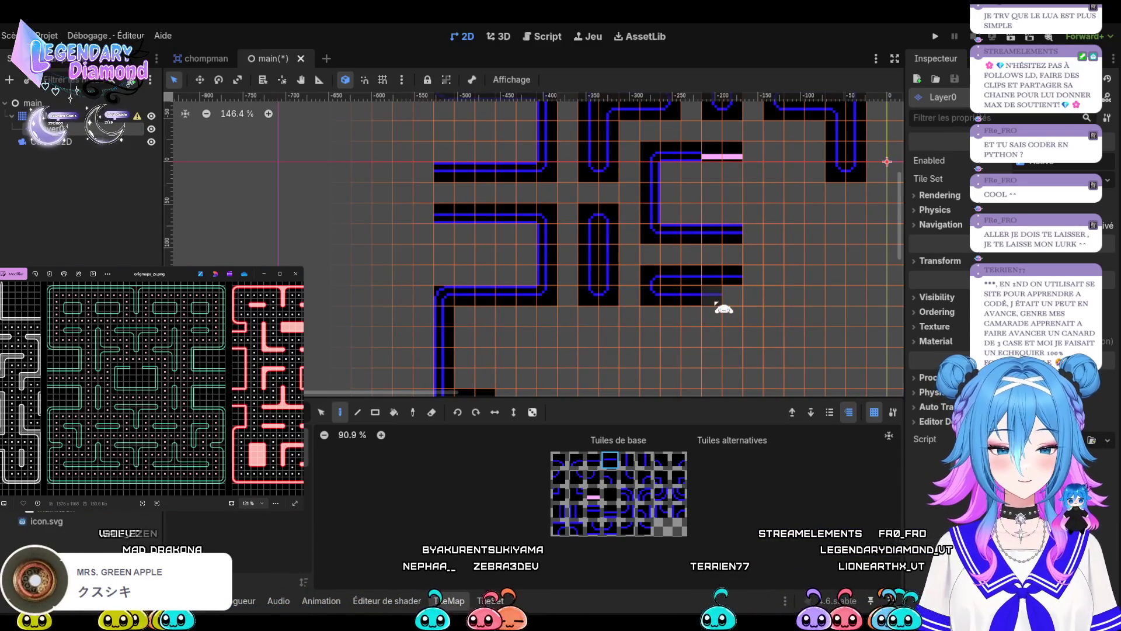
click(662, 460)
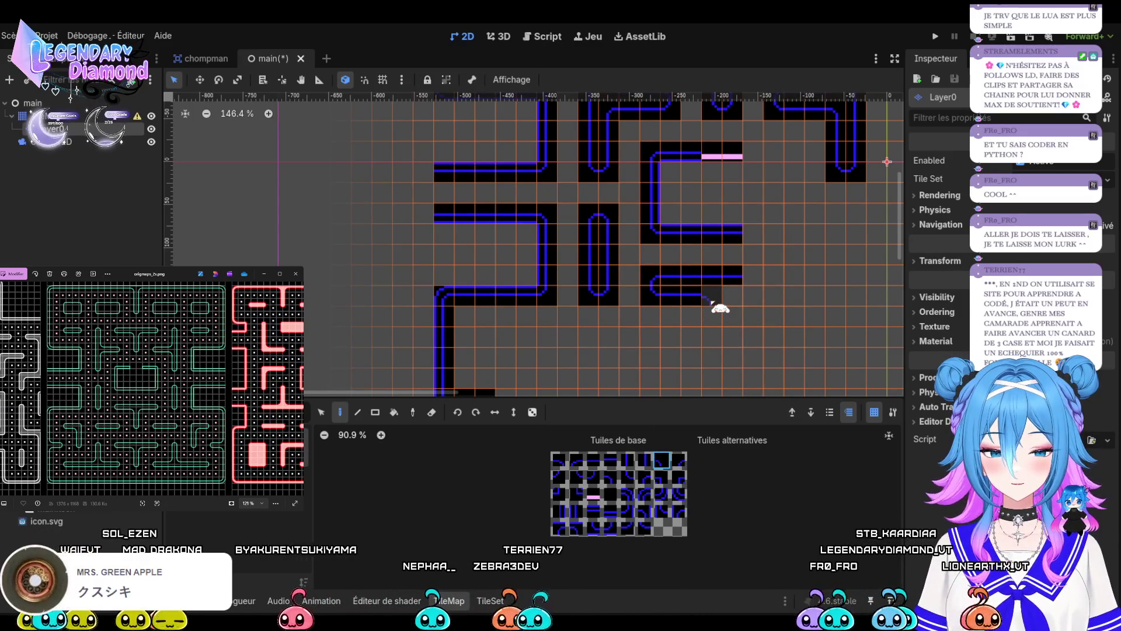
click(610, 478)
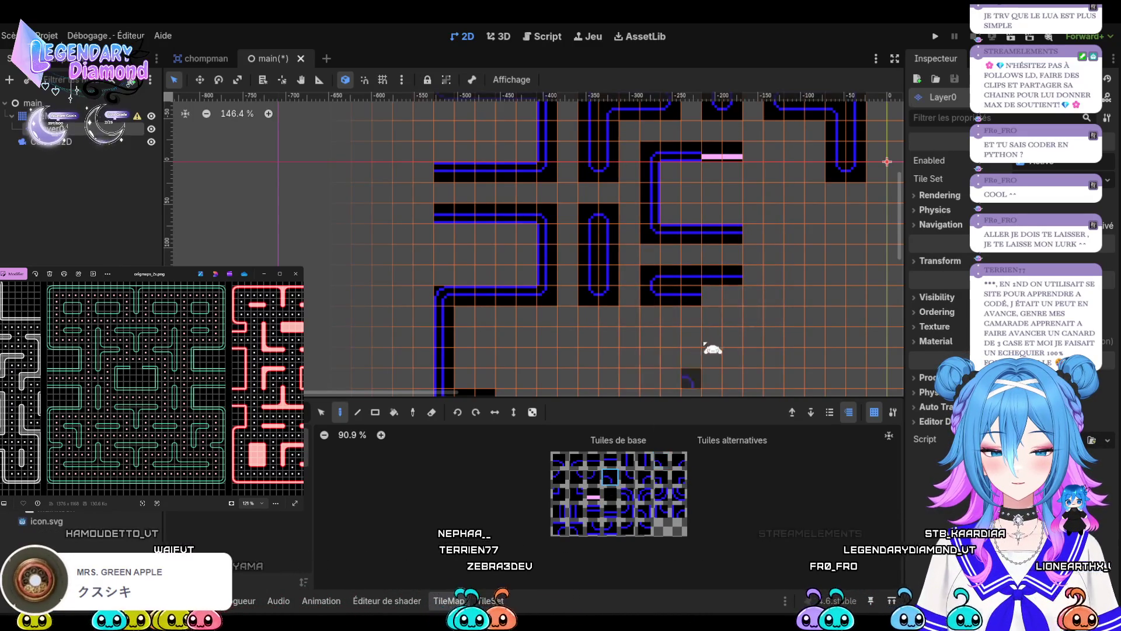
click(644, 459)
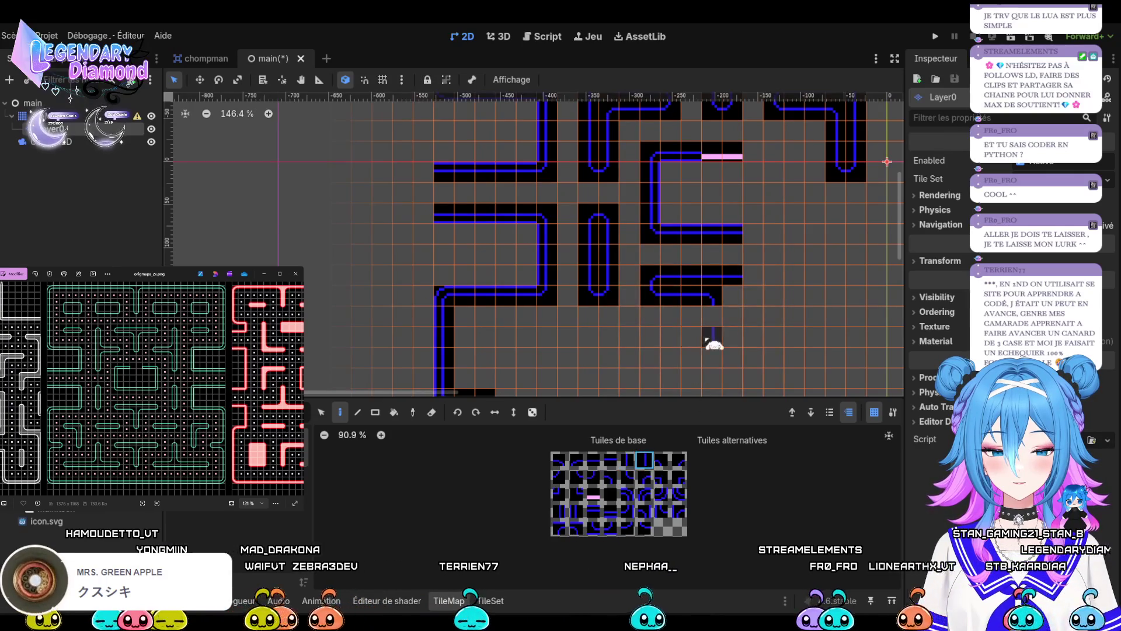
click(709, 326)
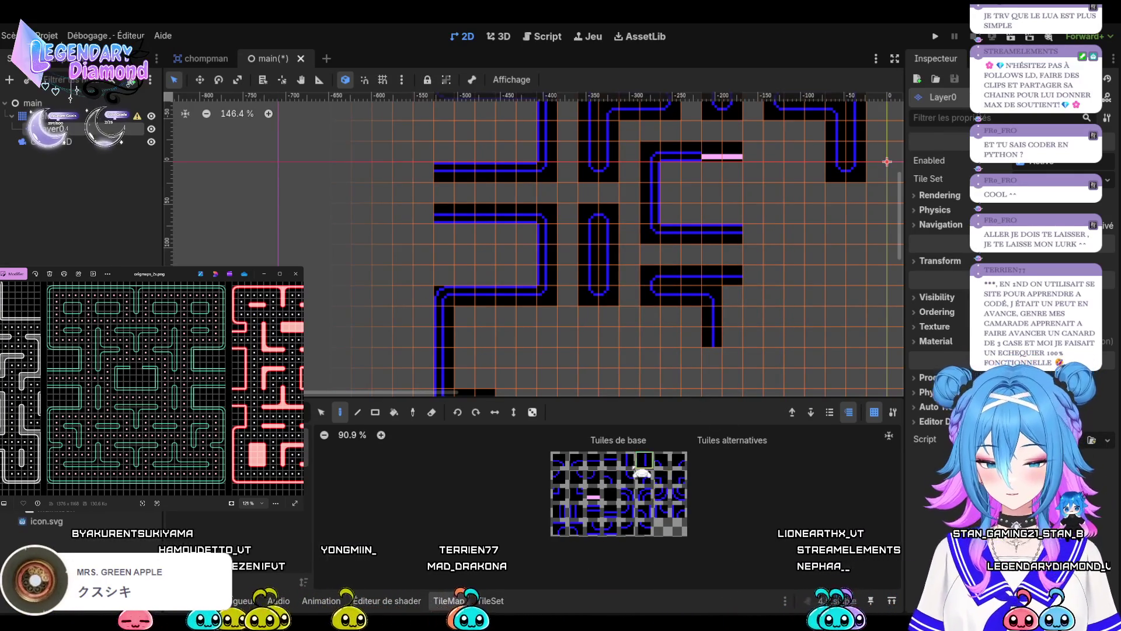
click(576, 478)
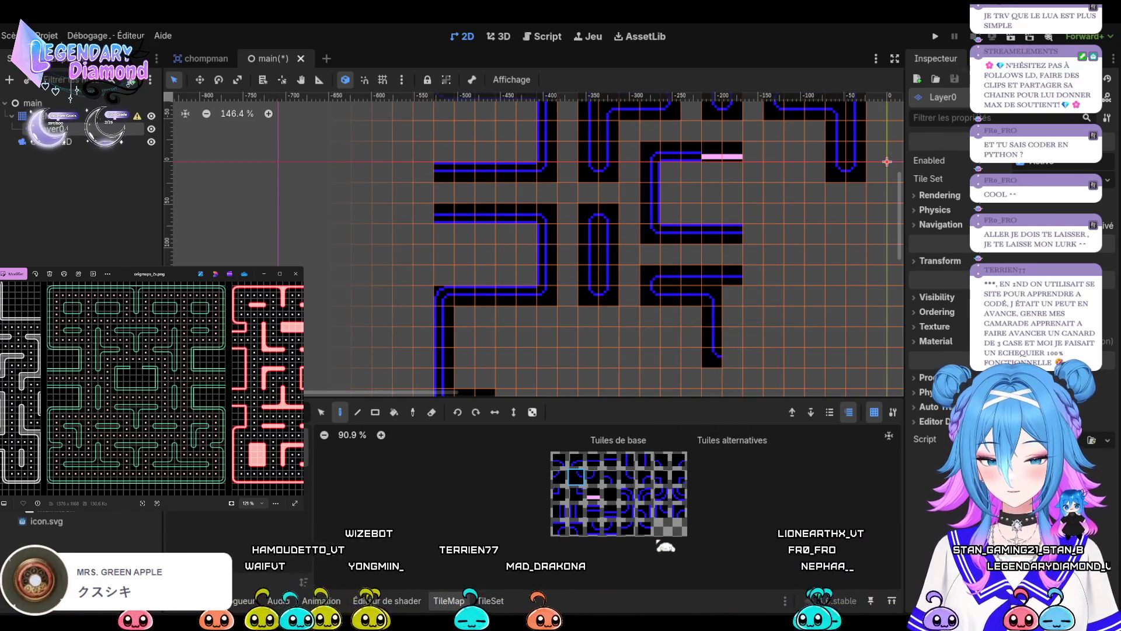
Paint curved tiles to complete a new vertical wall piece below the ghost house.
scroll(706, 243, down, 3)
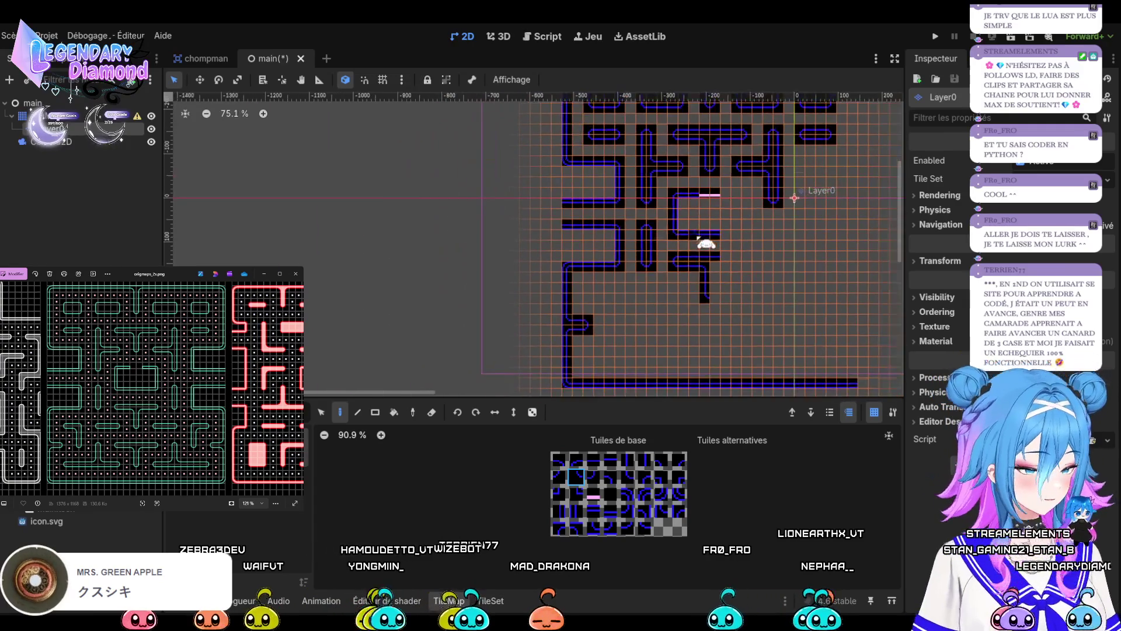
scroll(707, 307, up, 2)
scroll(707, 321, down, 2)
scroll(707, 336, up, 2)
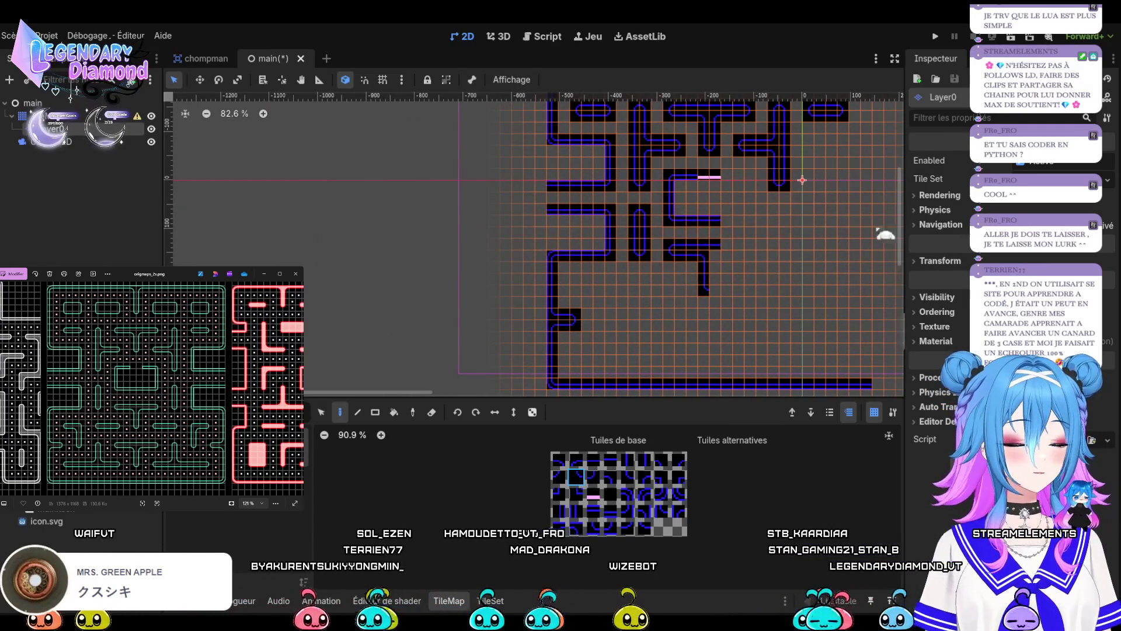
scroll(695, 299, up, 4)
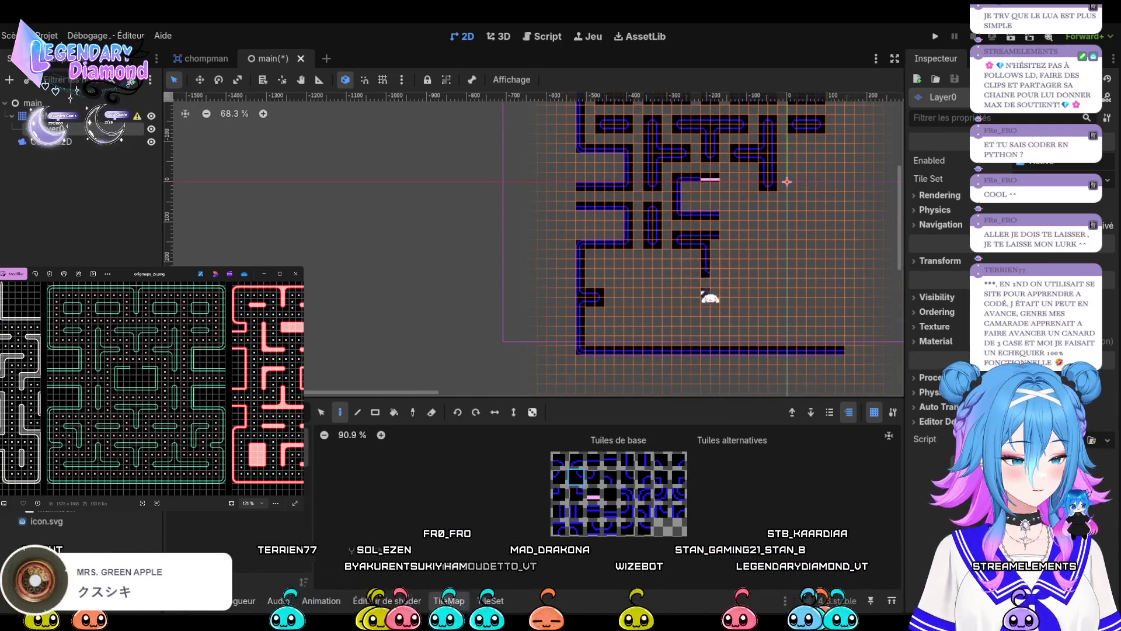
scroll(682, 289, up, 1)
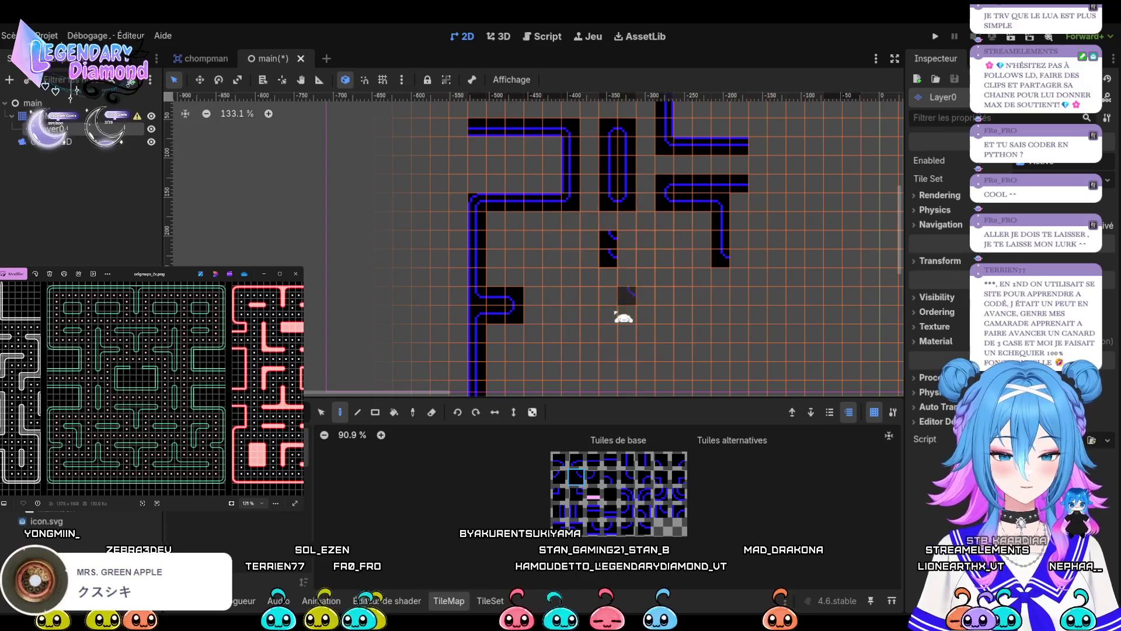
ctrl+click(619, 324)
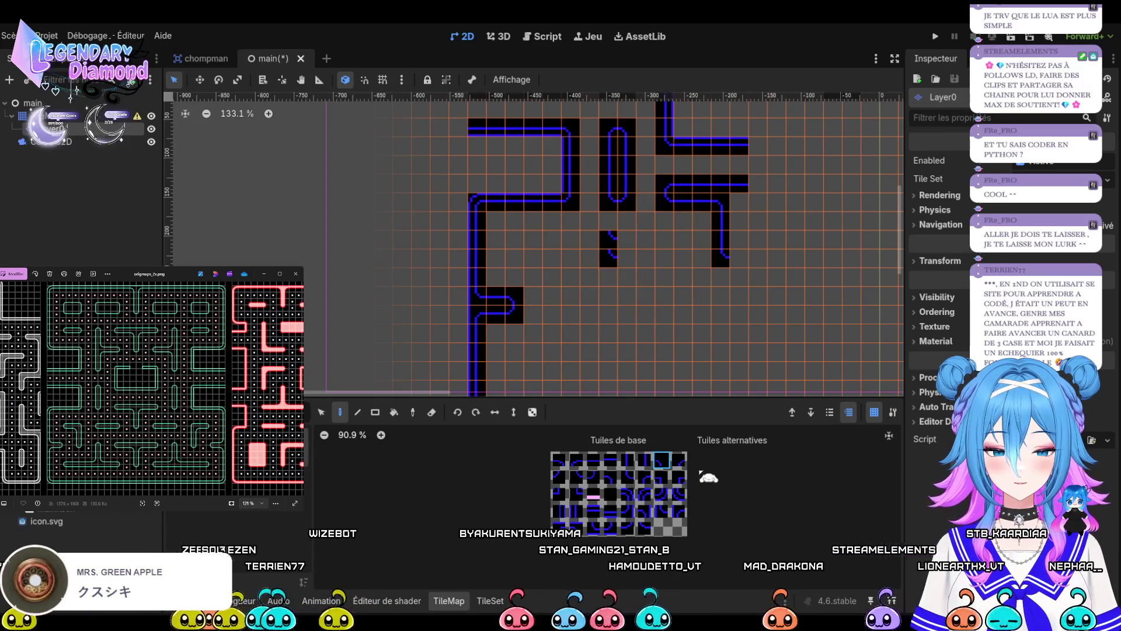
click(615, 250)
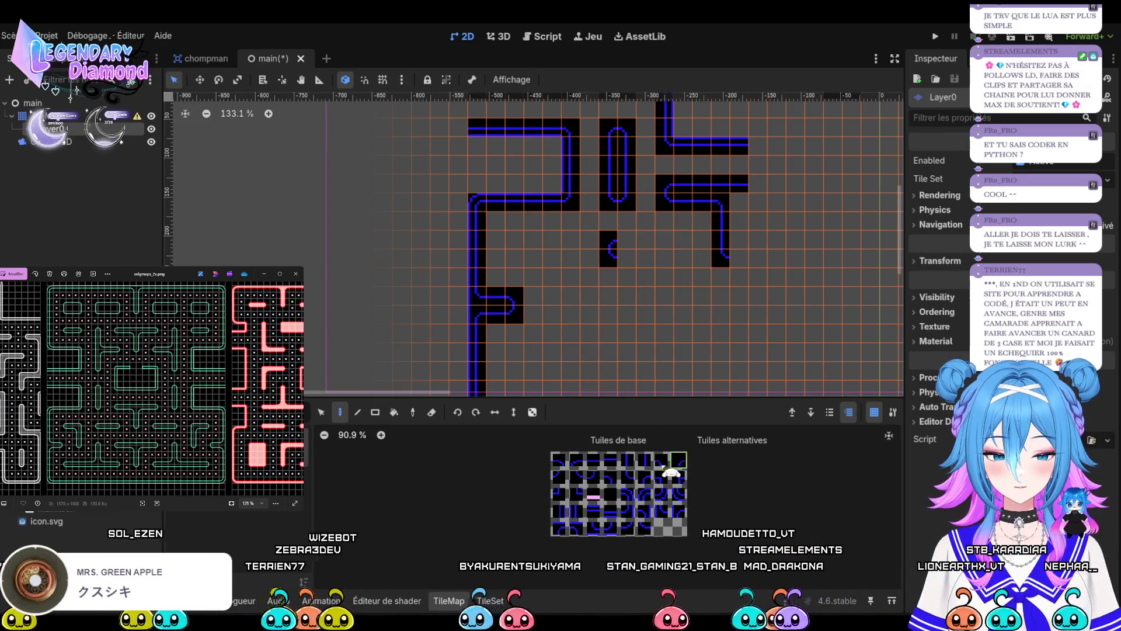
ctrl+click(684, 243)
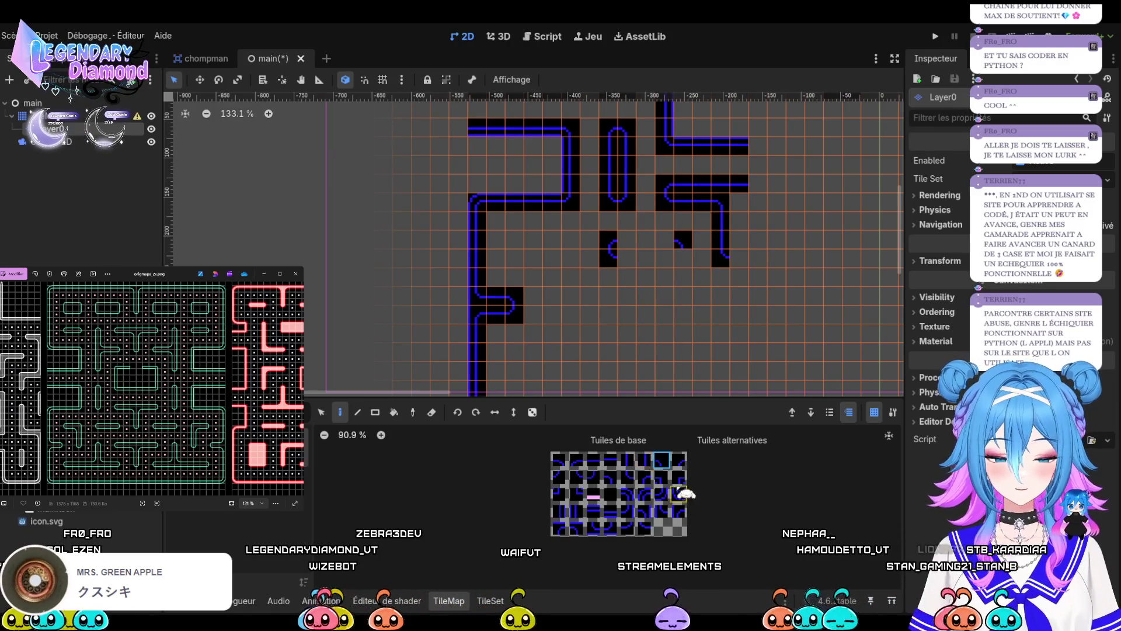
click(682, 257)
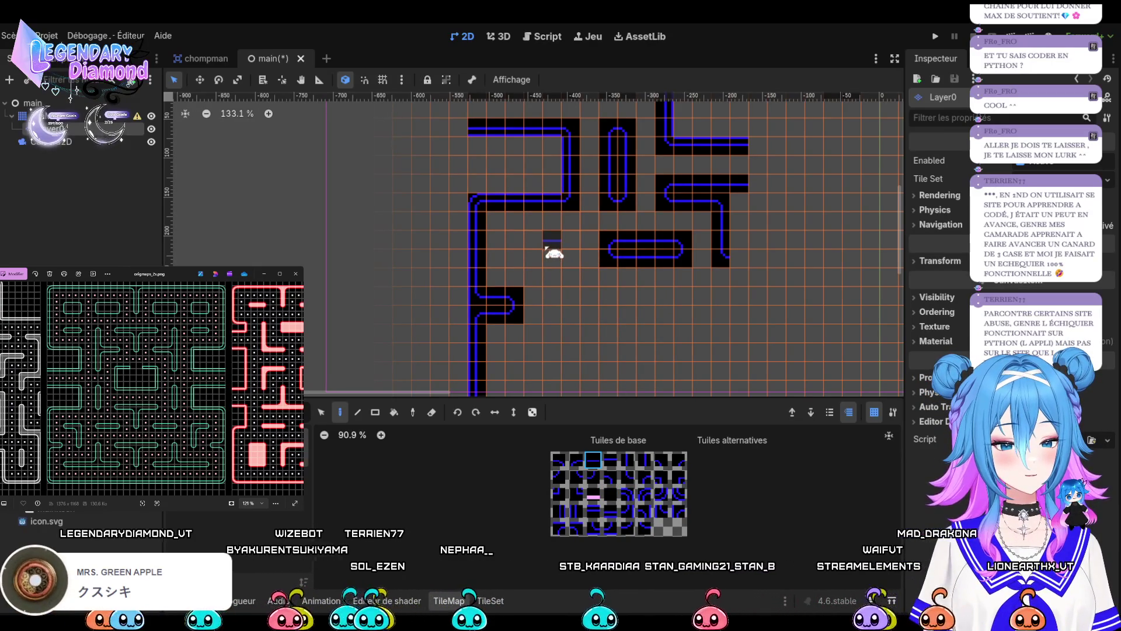
Paint a loop-shaped wall running downward and cap its bottom with a rounded end.
click(551, 238)
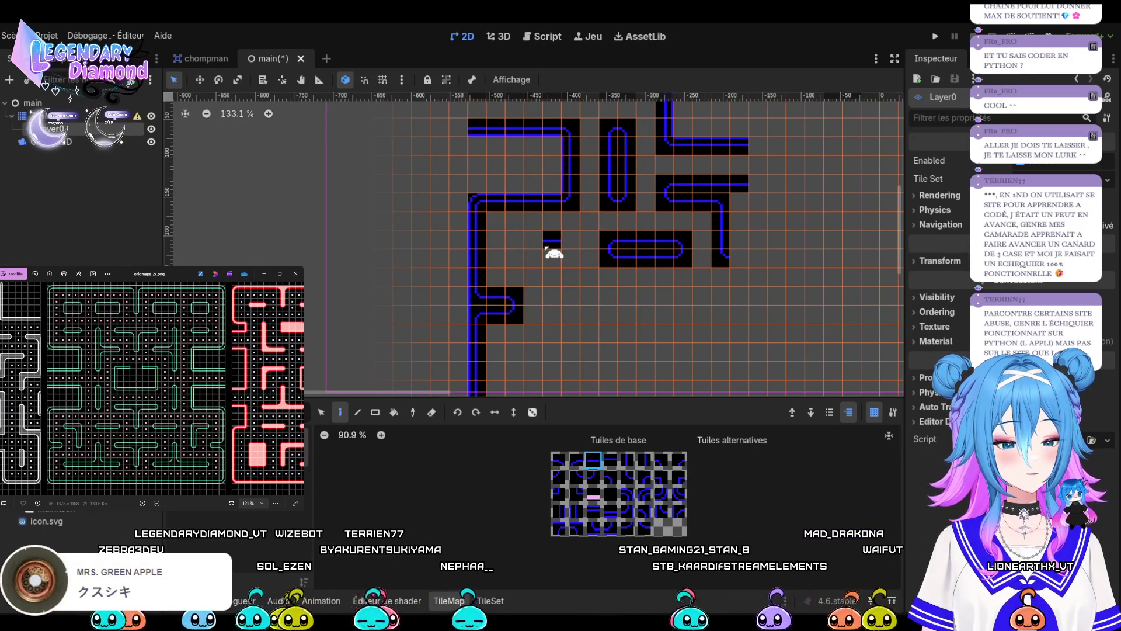
drag(571, 250, 576, 292)
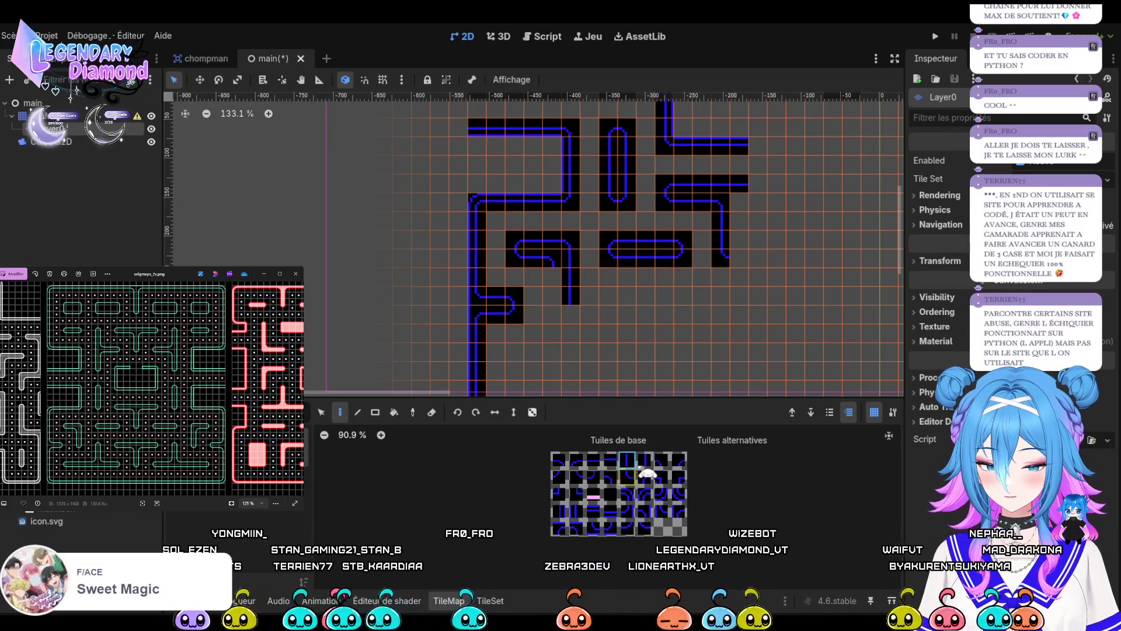
drag(552, 275, 563, 300)
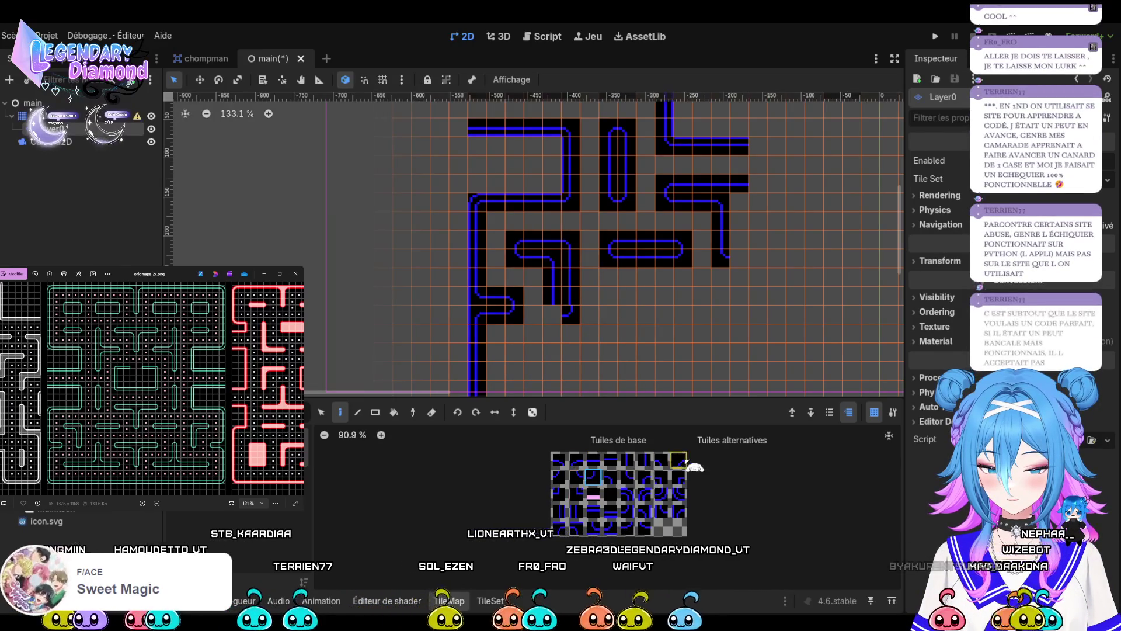
click(559, 476)
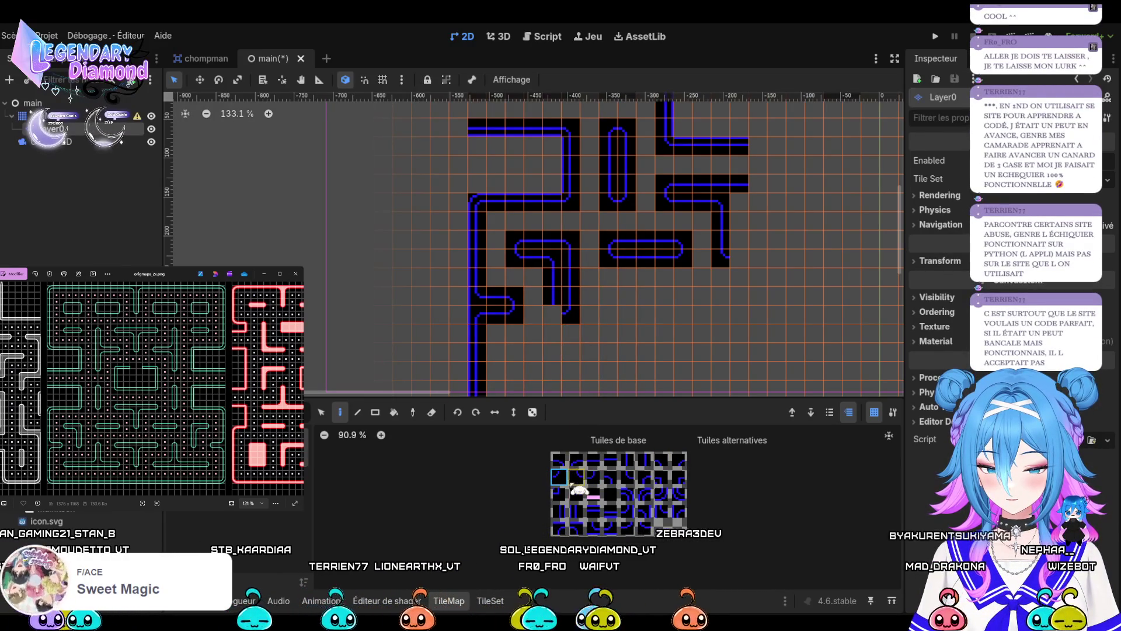
click(576, 476)
click(562, 315)
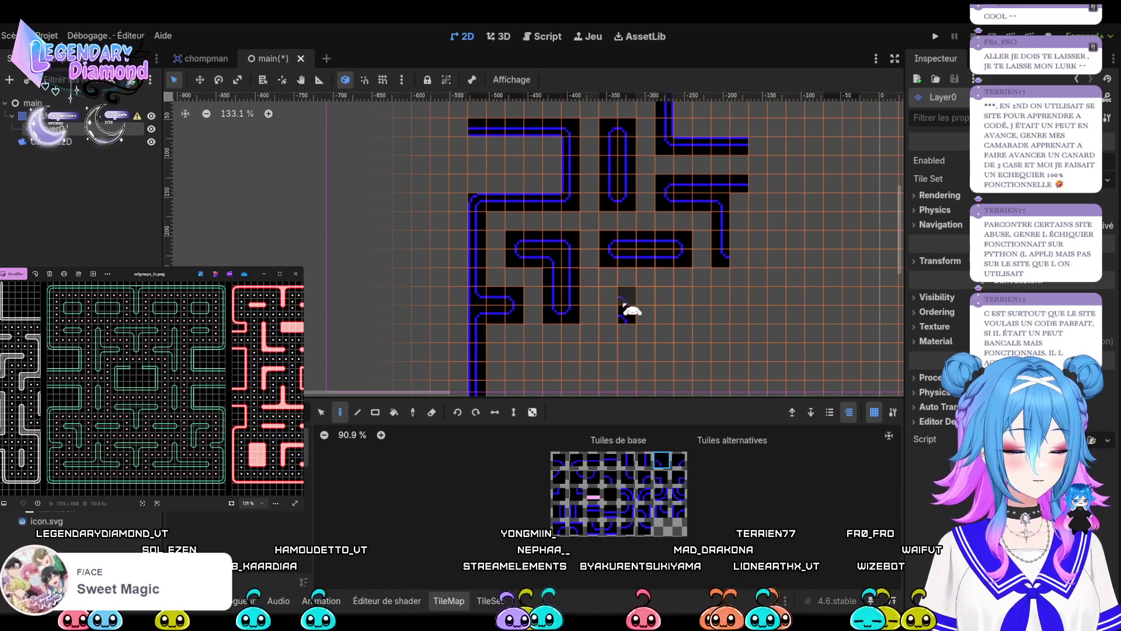
Build the hooked lower wall with curved tiles, extending it down and curving its bottom-left.
click(678, 459)
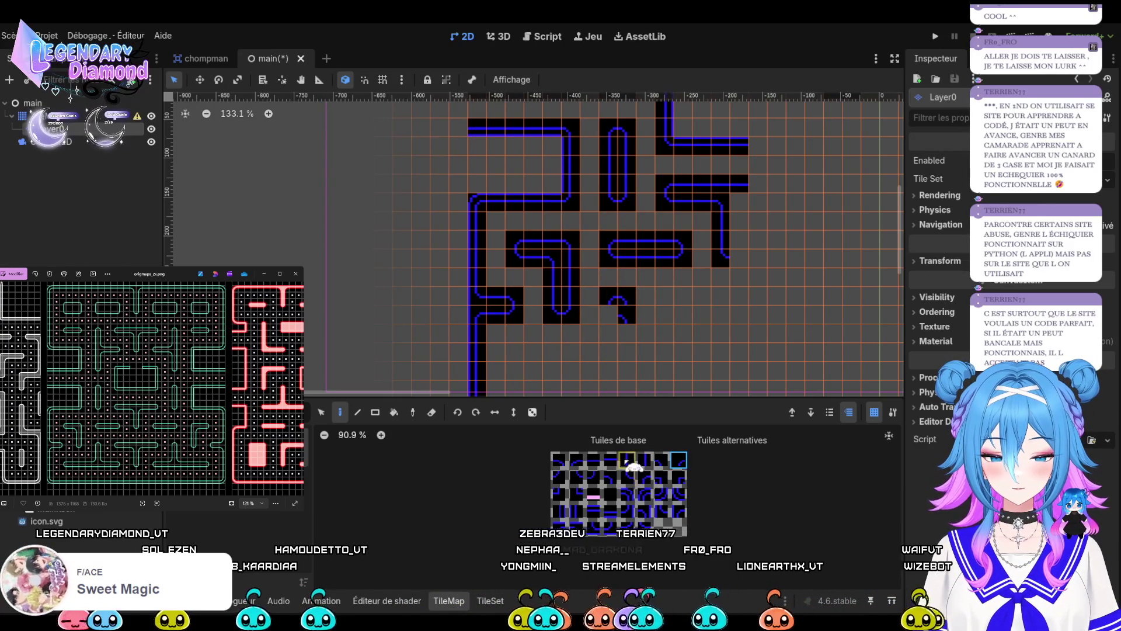
click(619, 322)
click(626, 344)
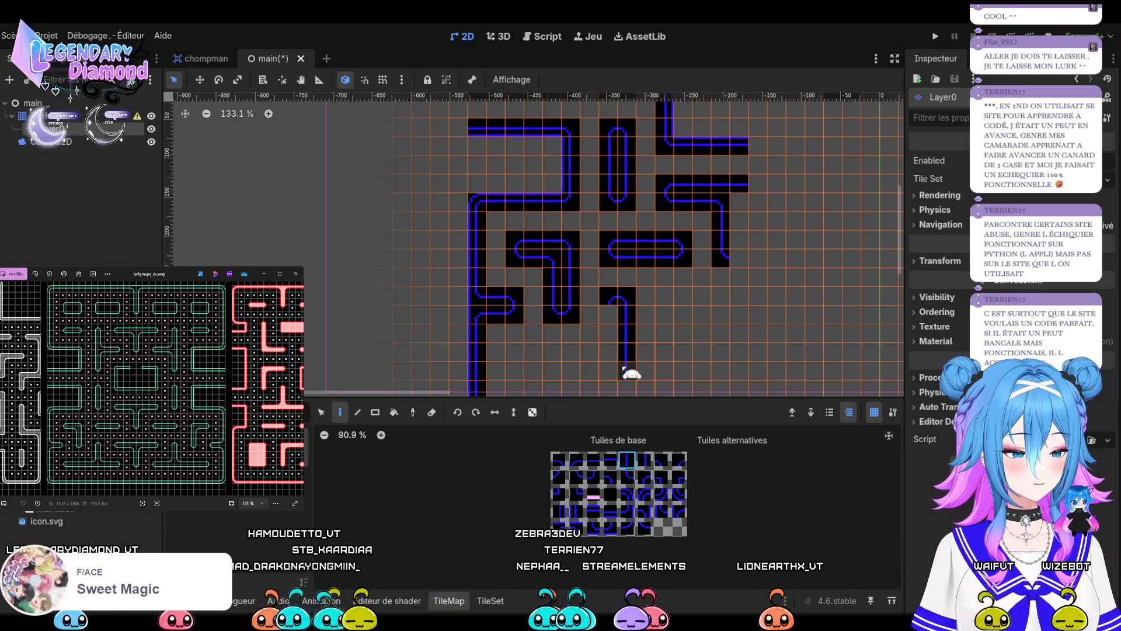
click(627, 476)
click(626, 351)
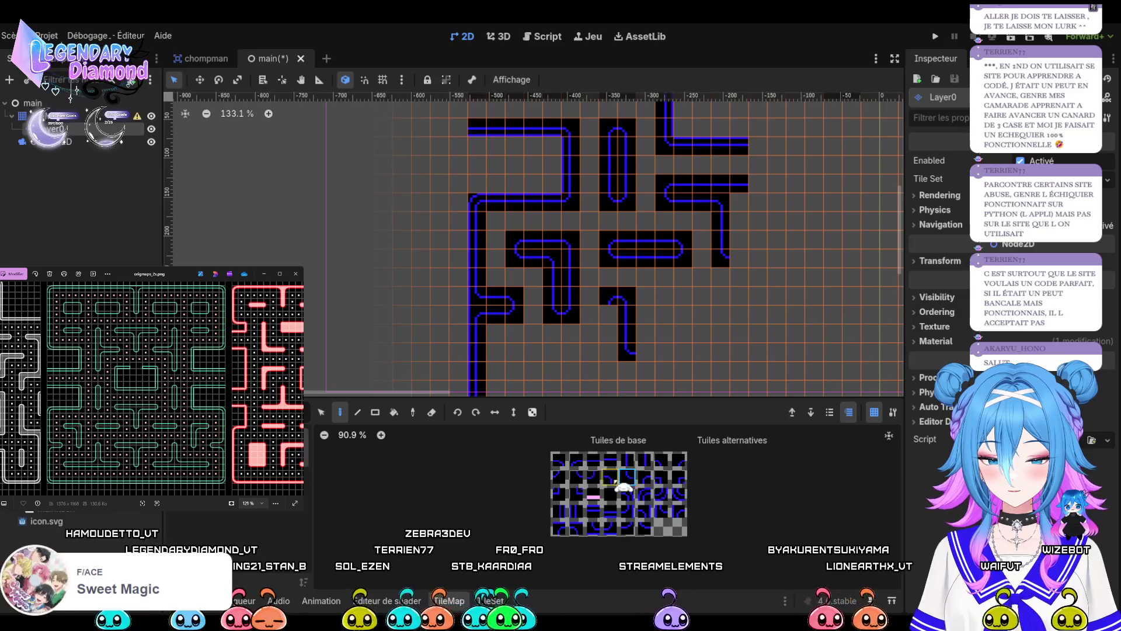
click(593, 476)
click(609, 351)
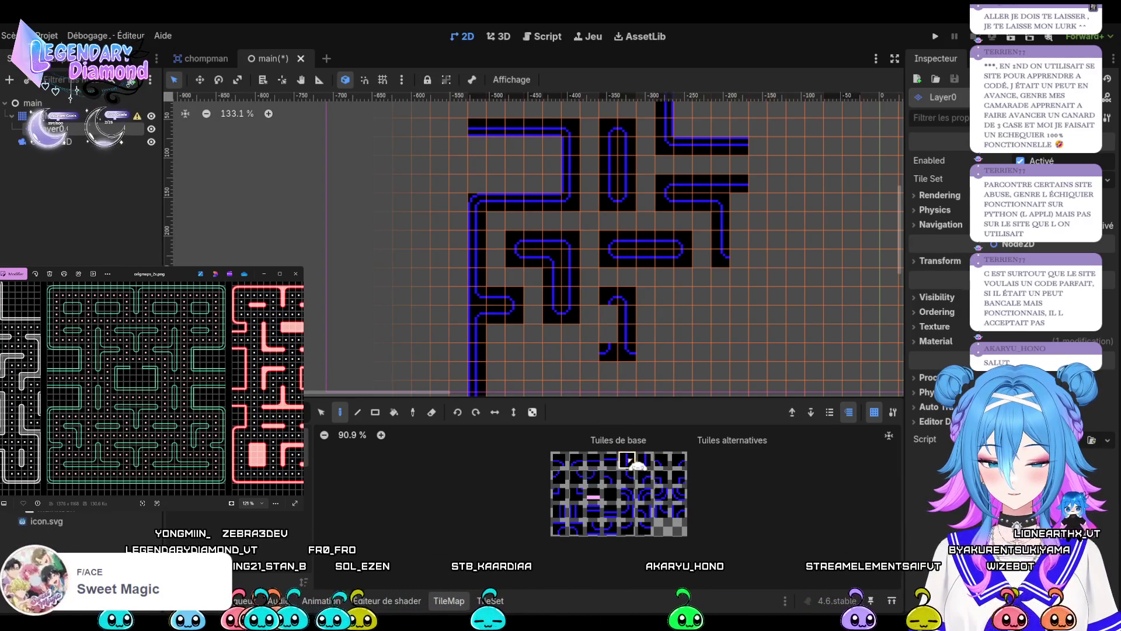
click(628, 461)
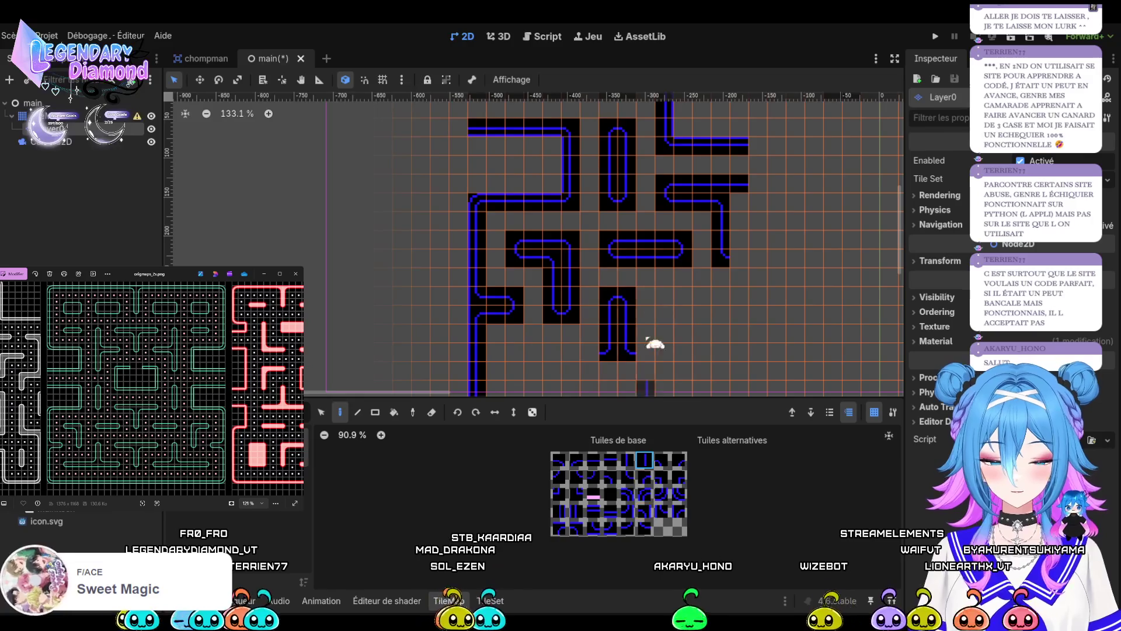
scroll(675, 251, down, 5)
scroll(655, 317, left, 3)
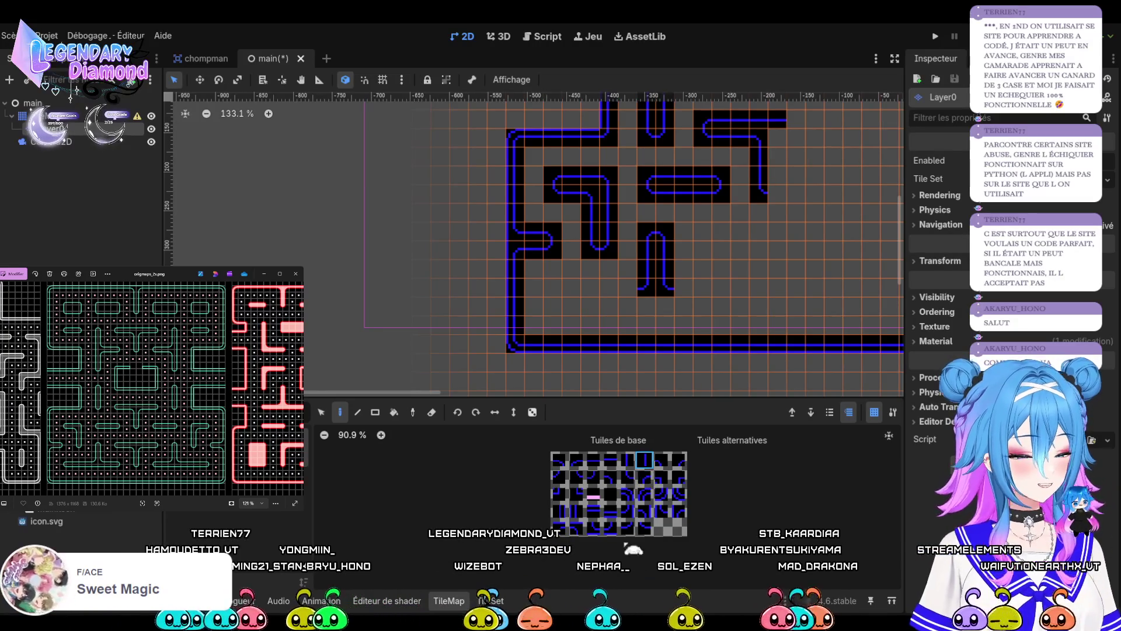
Paint two horizontal wall tiles running left from the bottom of the lower vertical wall.
click(609, 460)
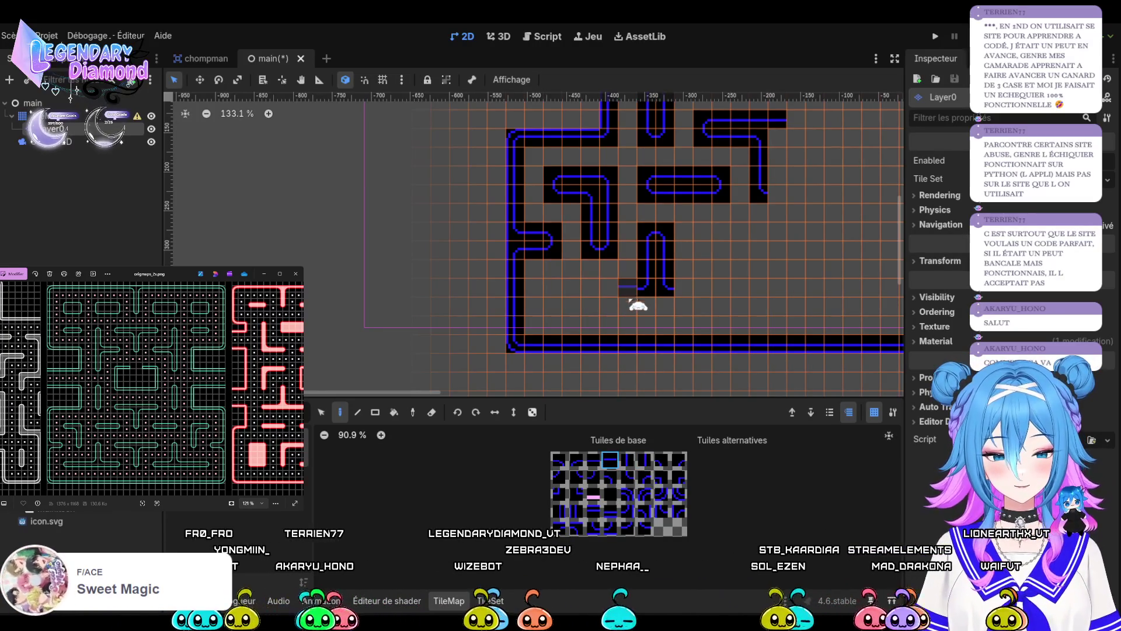
click(630, 287)
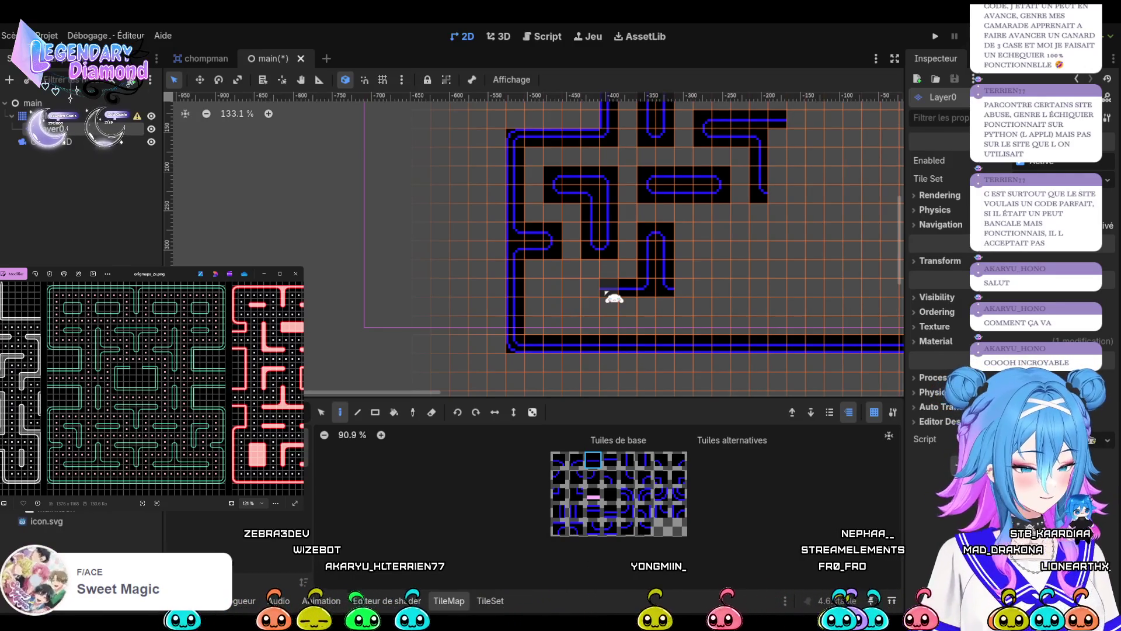
click(608, 287)
Extend the lower horizontal wall further left and cap its left end with a corner tile.
click(576, 292)
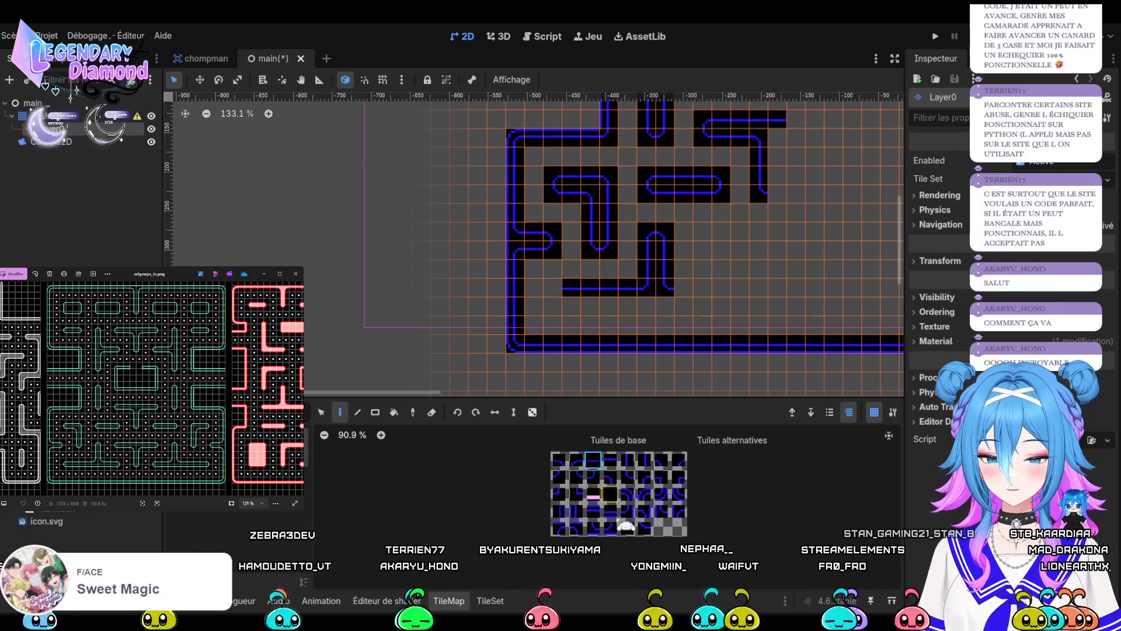
click(645, 476)
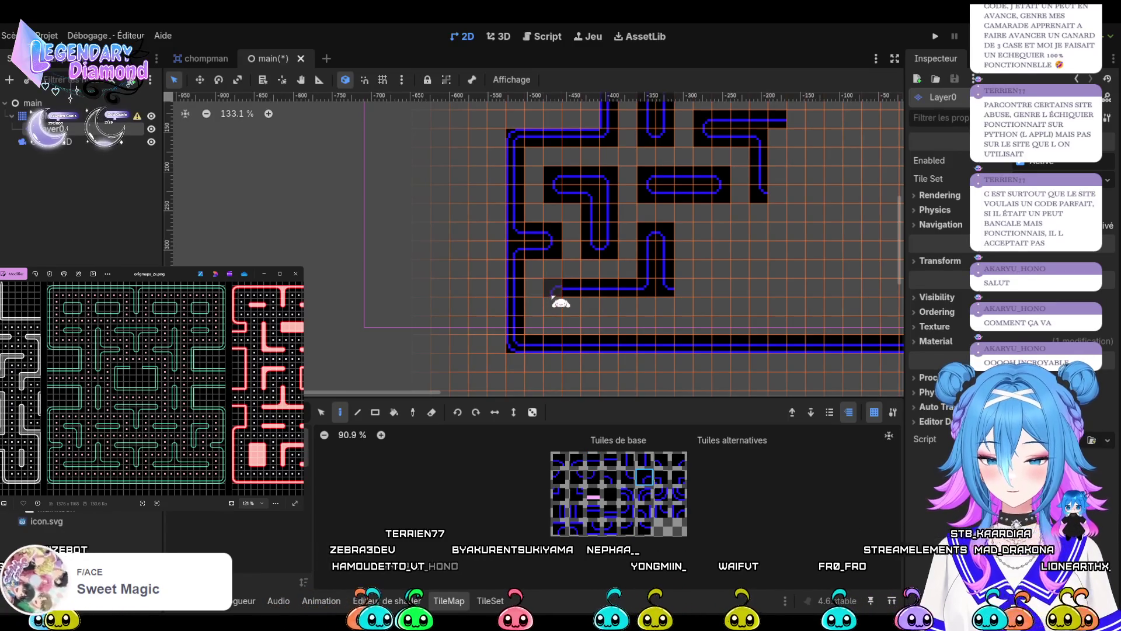
click(679, 459)
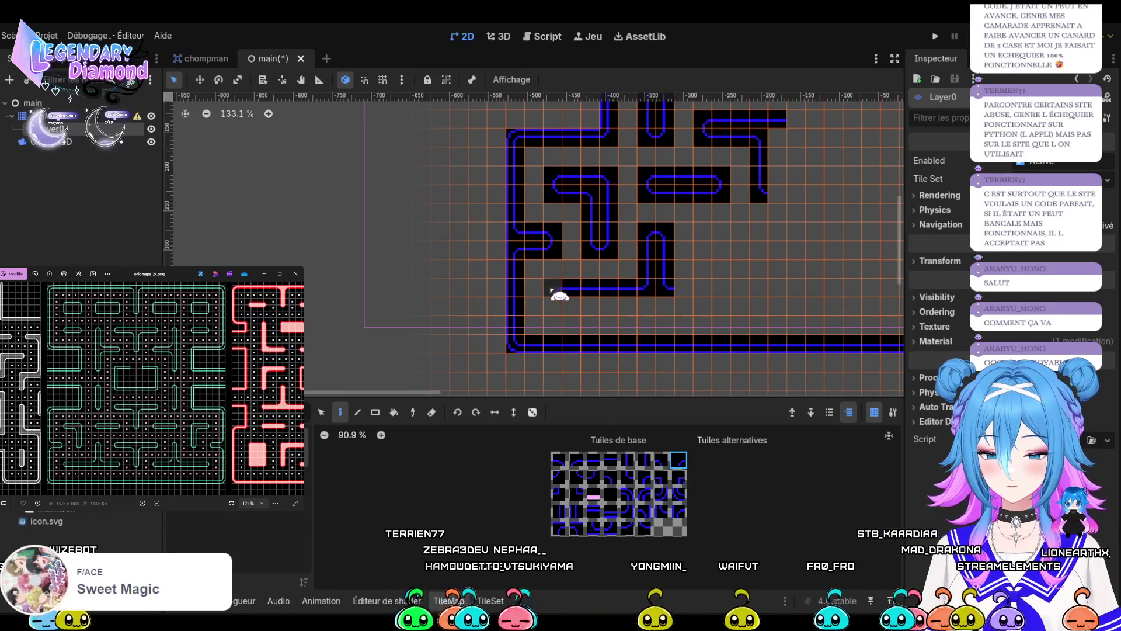
click(576, 476)
Paint the horizontal wall further right under the stem, ending it with a rounded right end.
click(552, 305)
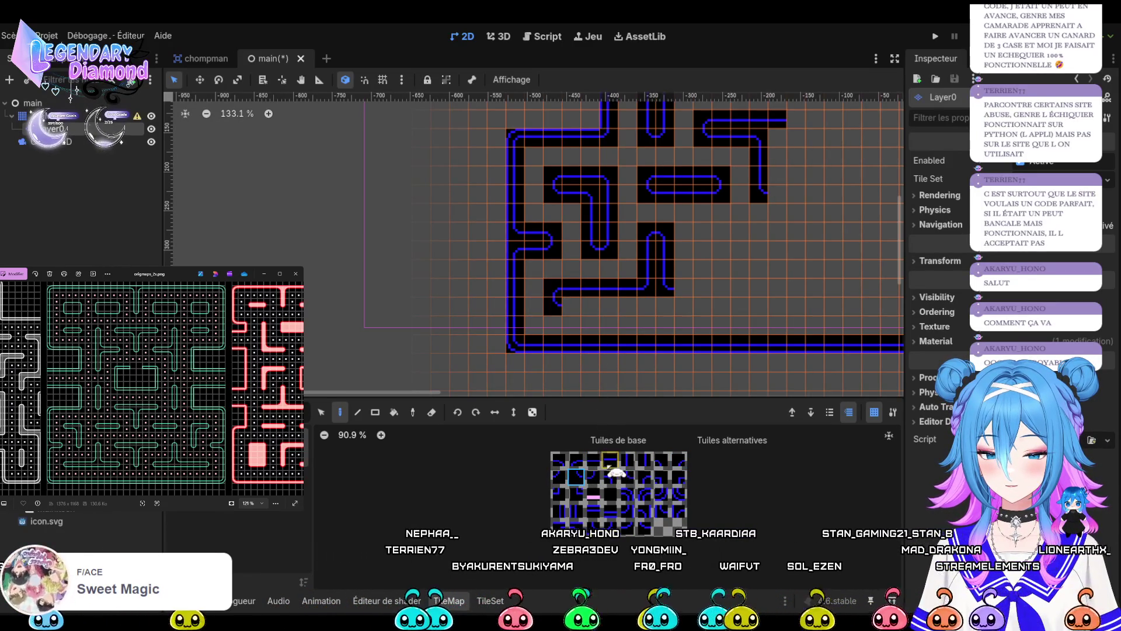
drag(610, 314, 694, 311)
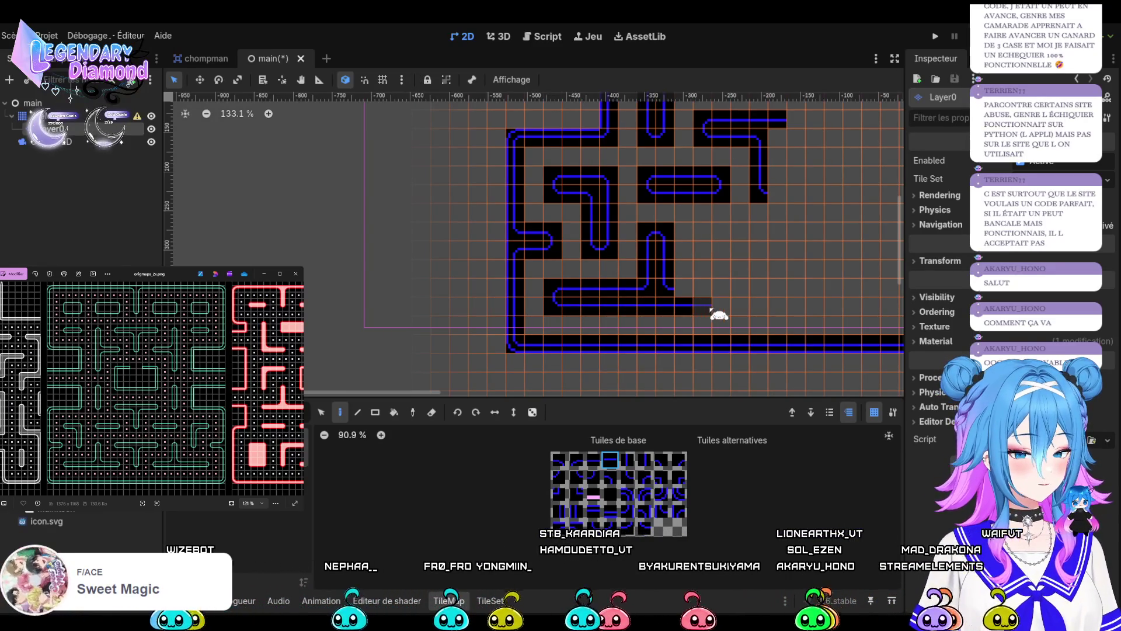
click(711, 310)
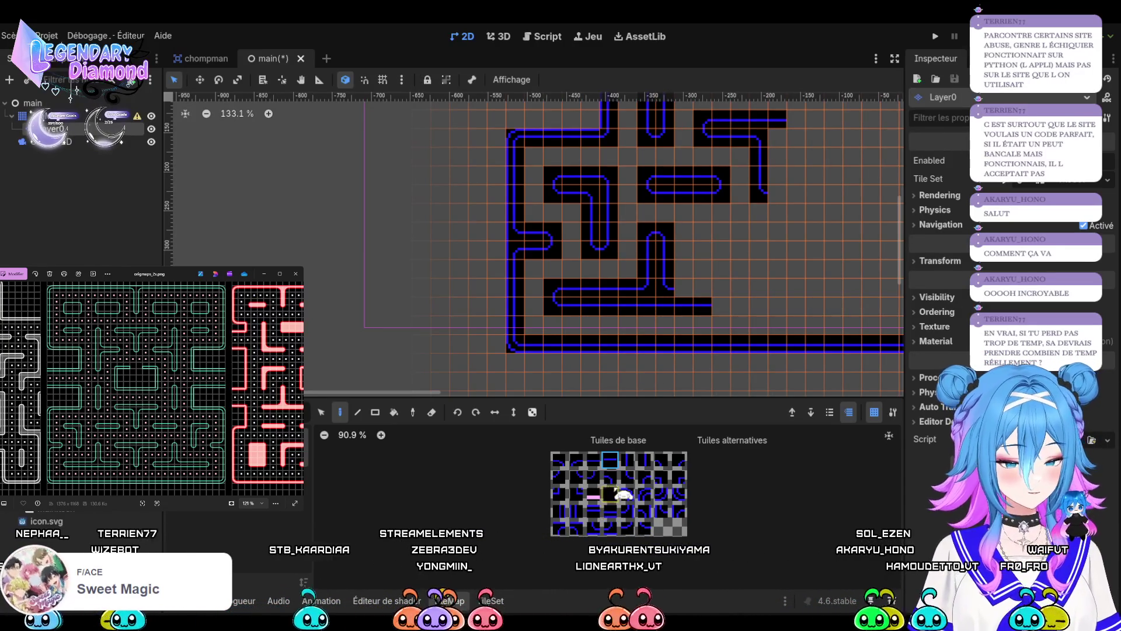
click(593, 461)
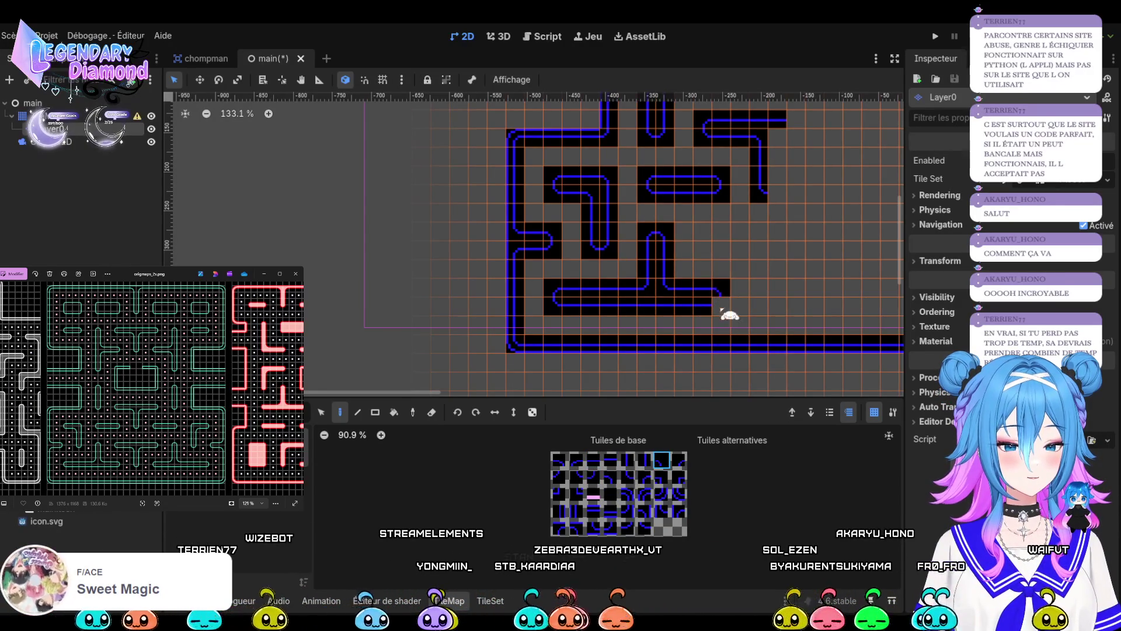
click(558, 476)
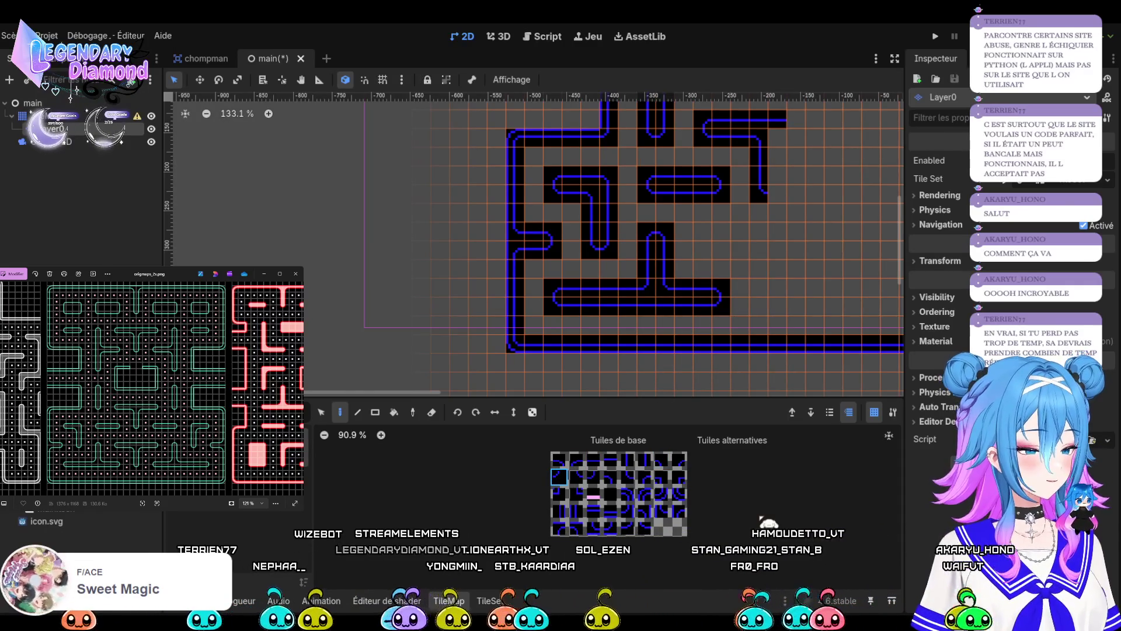
Start a short horizontal wall right of the lower blocks, ending in a corner piece.
scroll(645, 315, down, 3)
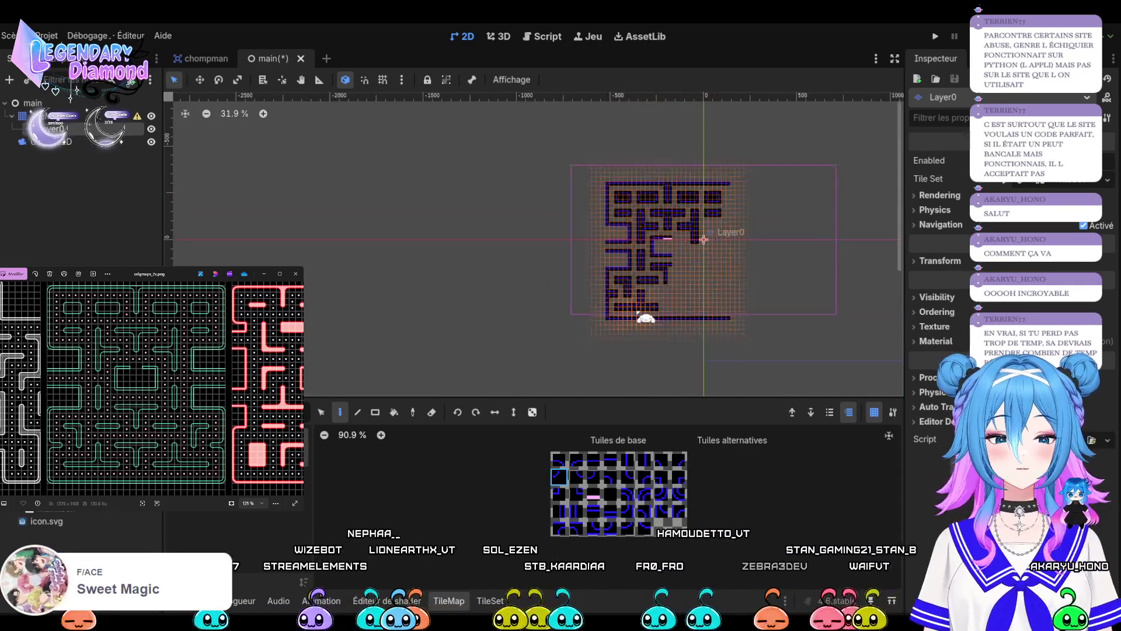
scroll(645, 317, down, 1)
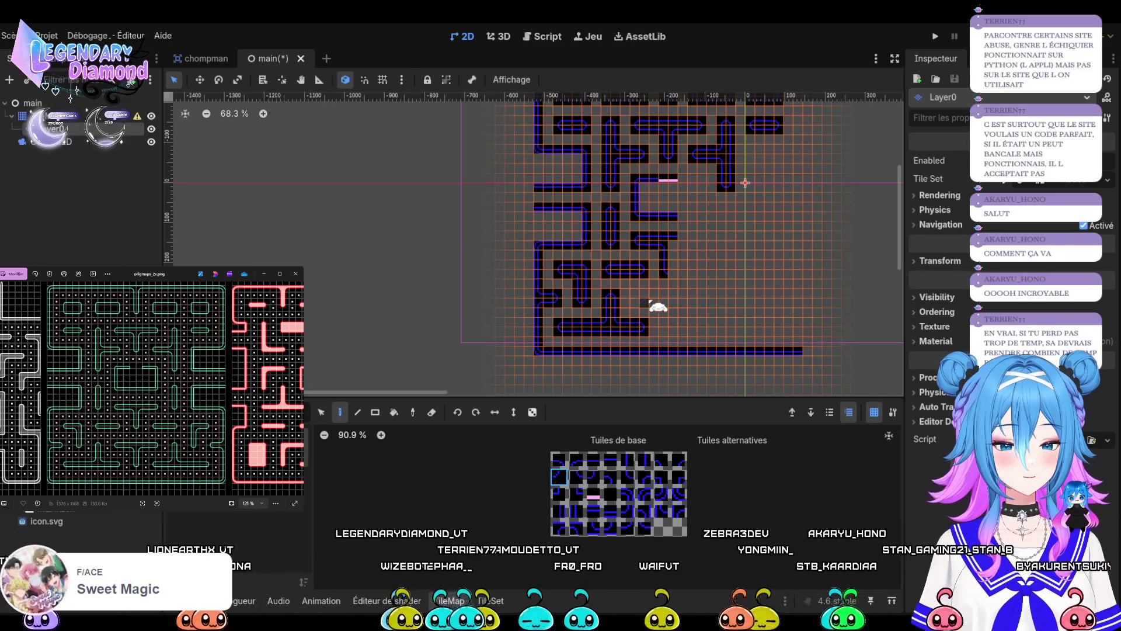
scroll(647, 302, up, 5)
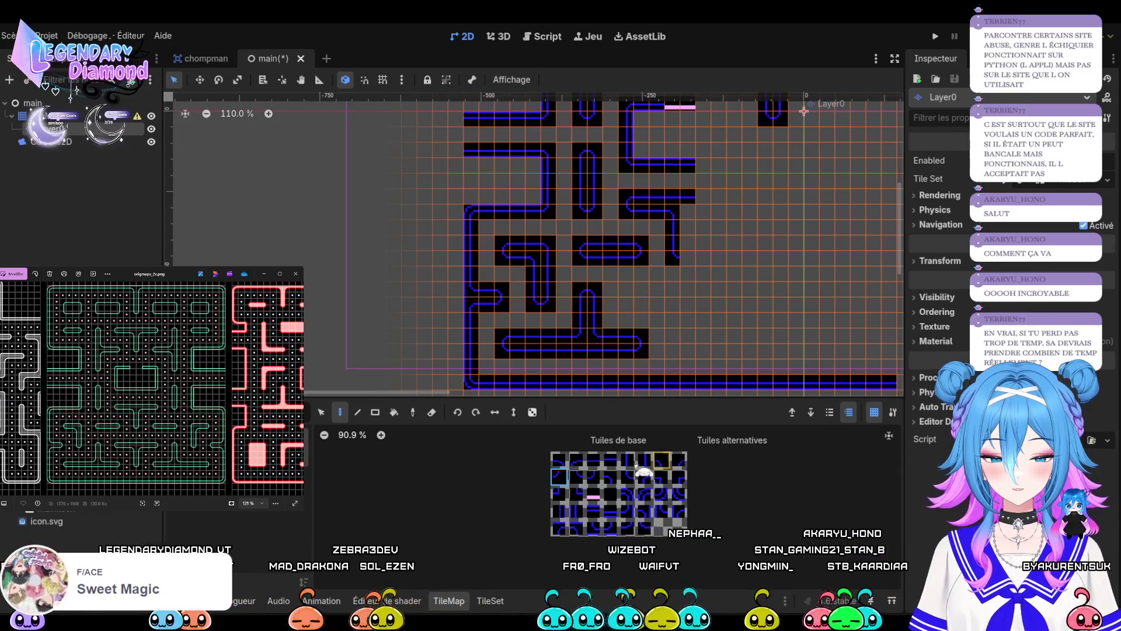
click(577, 478)
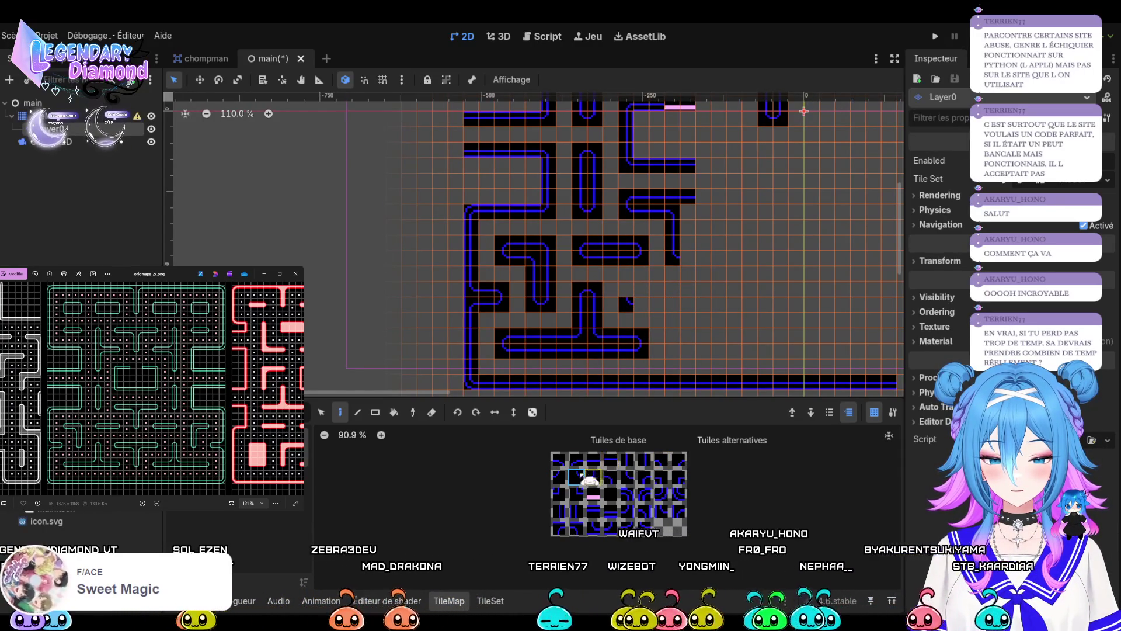
click(662, 461)
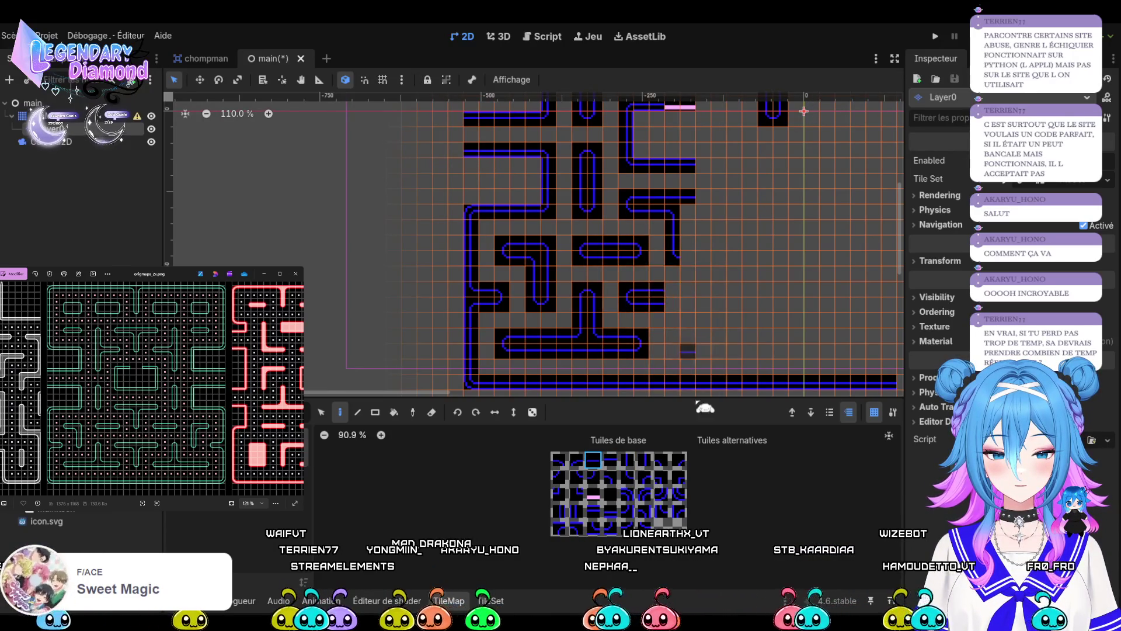
ctrl+click(671, 310)
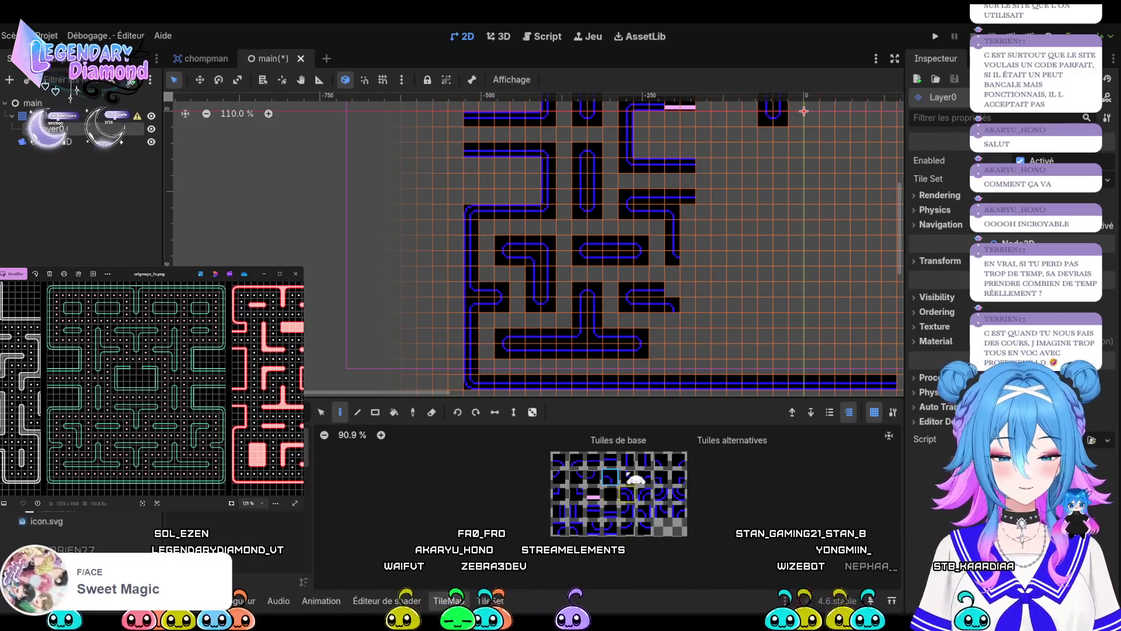
Add vertical wall pieces below the corner so the new block forms an L.
click(627, 460)
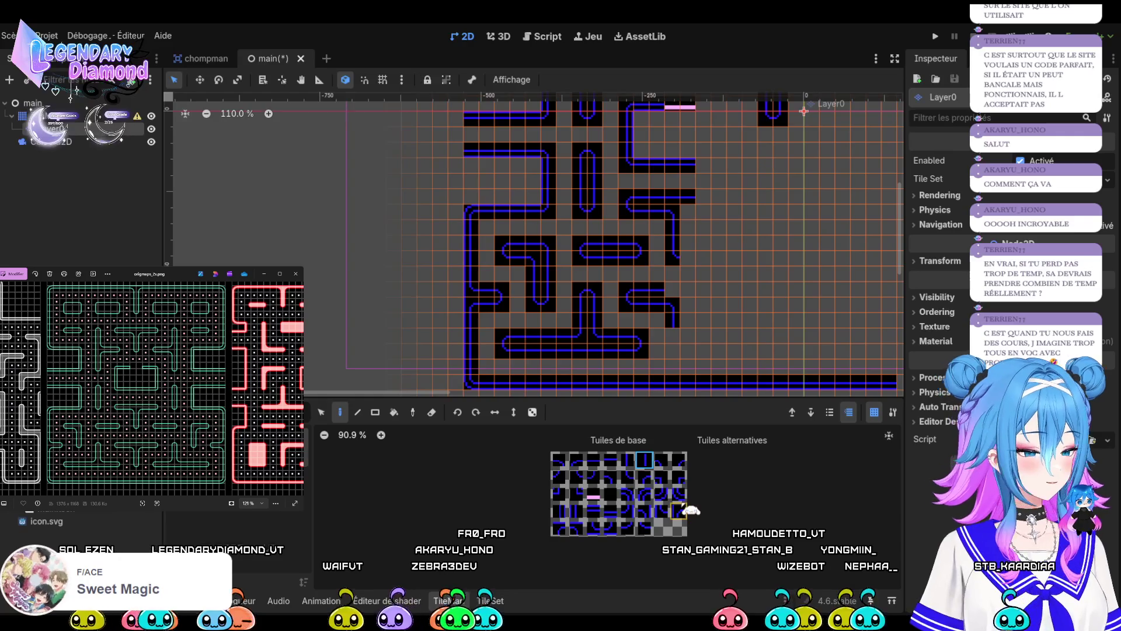
click(672, 338)
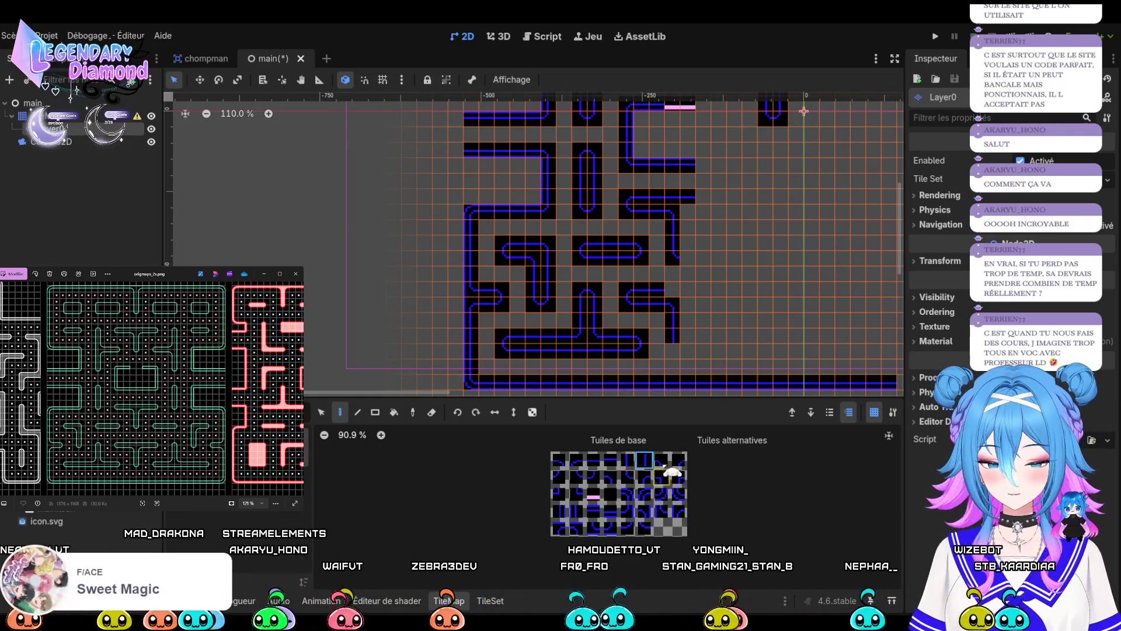
click(576, 475)
click(671, 351)
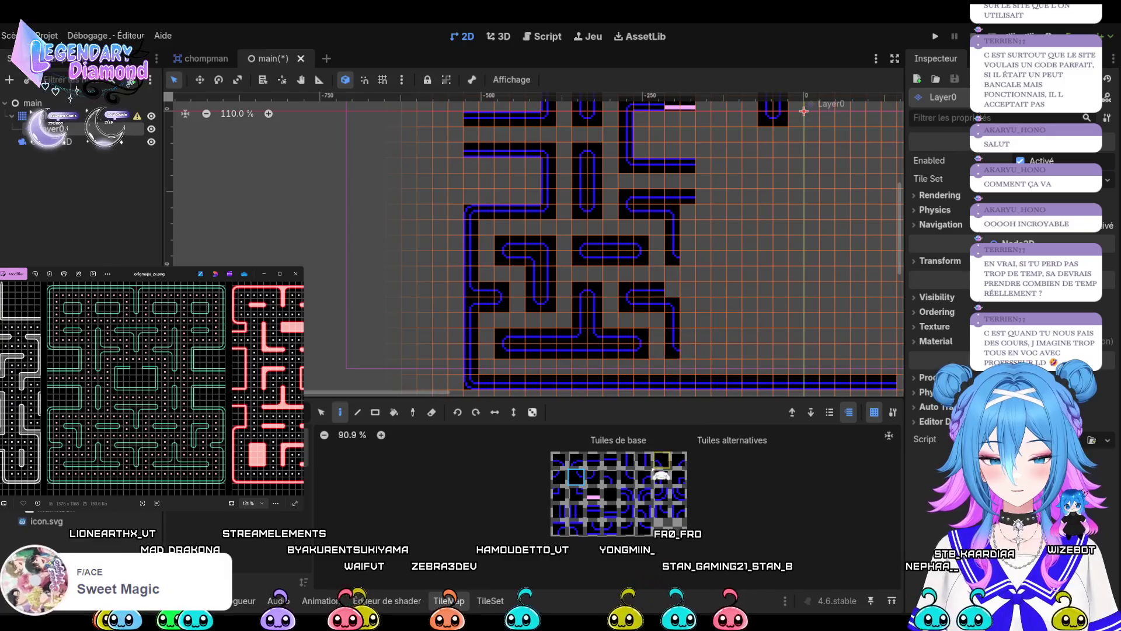
scroll(721, 270, down, 5)
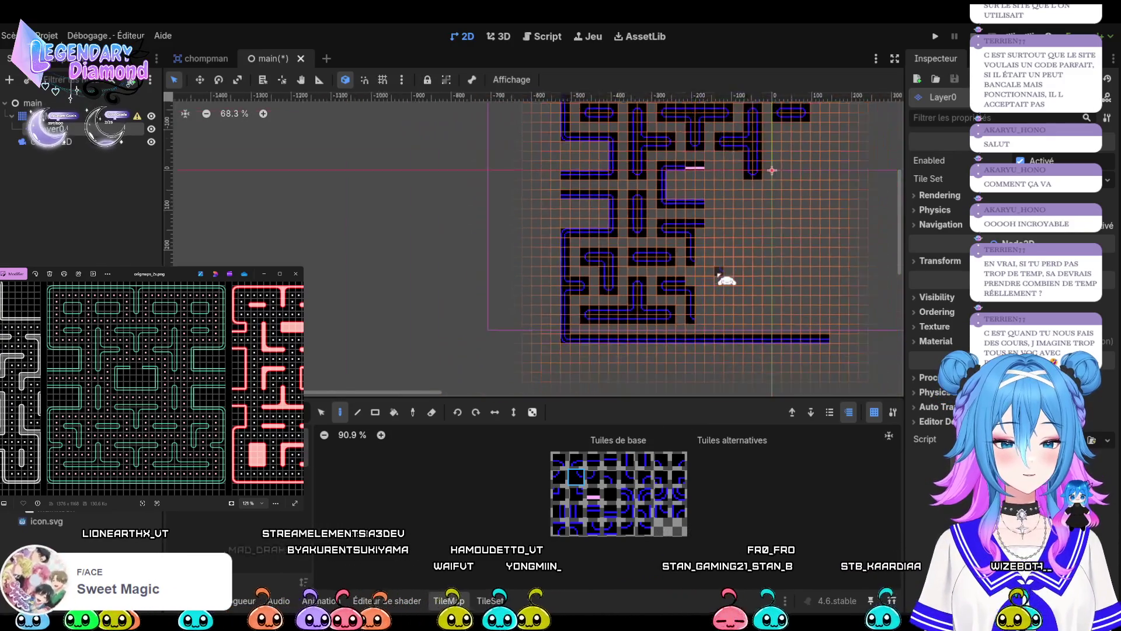
Select the left half of the maze, copy it and flip it horizontally.
scroll(718, 279, up, 6)
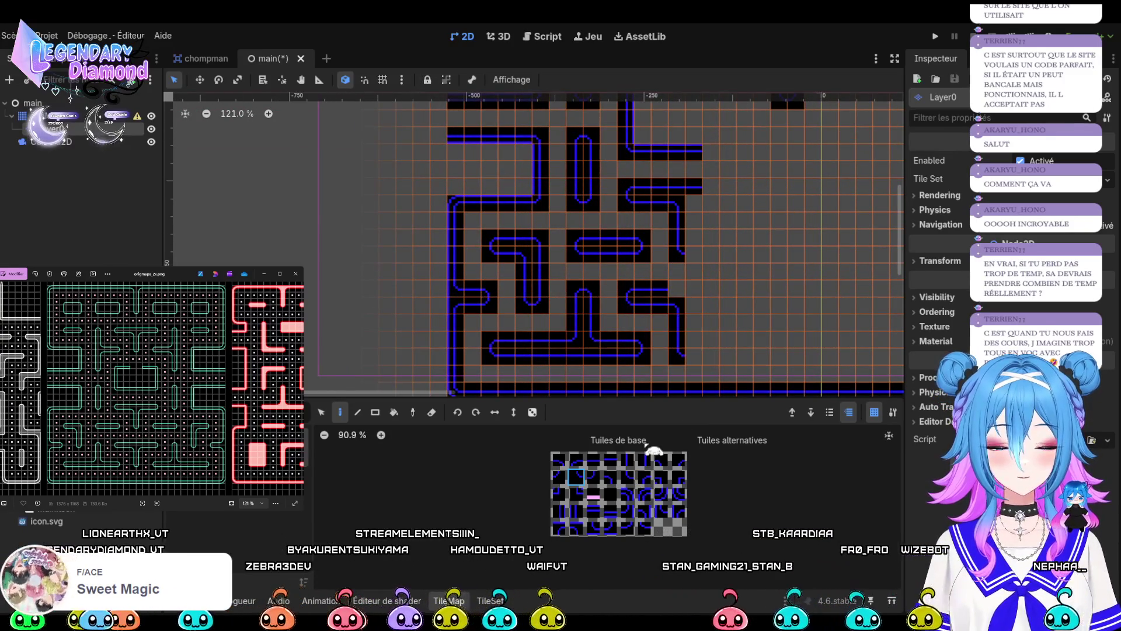
click(613, 463)
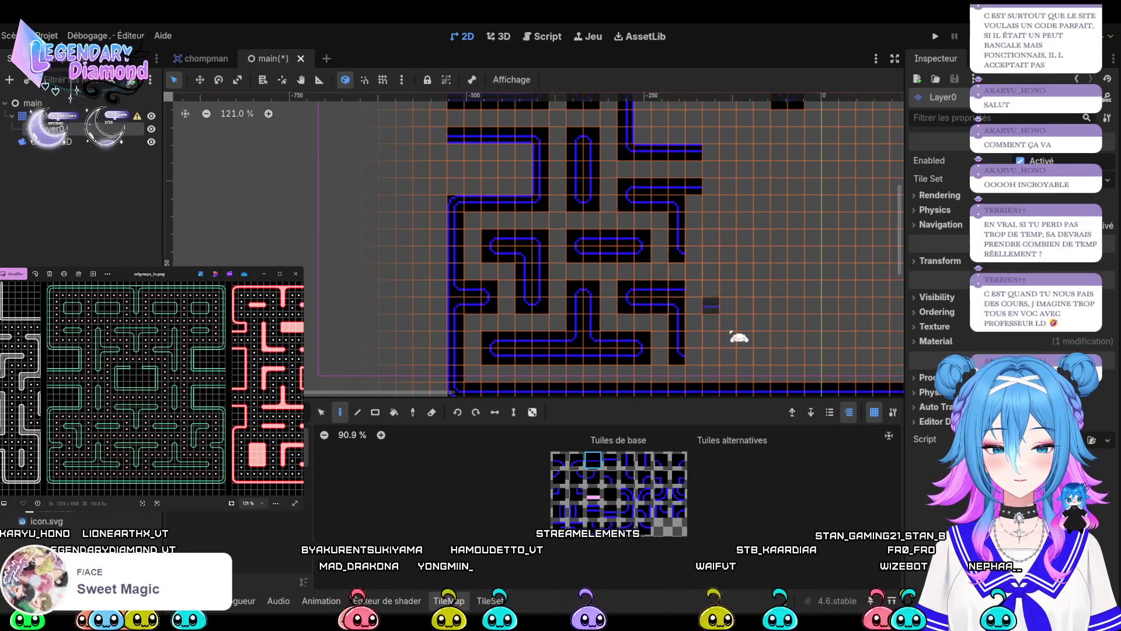
scroll(677, 300, down, 8)
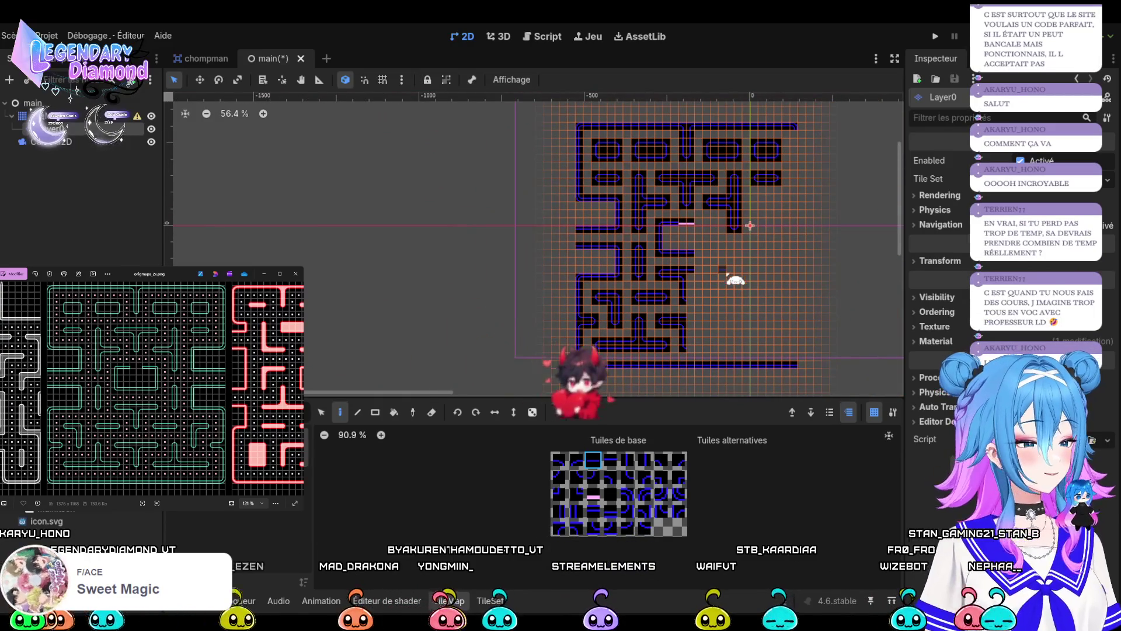
scroll(730, 277, up, 2)
scroll(707, 324, down, 1)
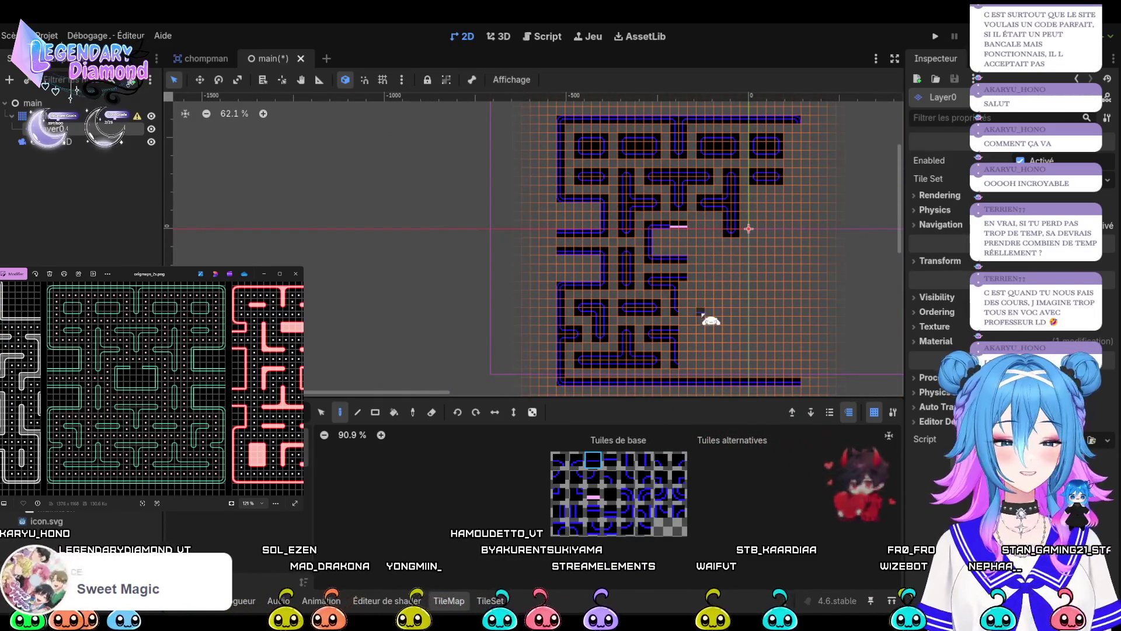
scroll(708, 217, up, 1)
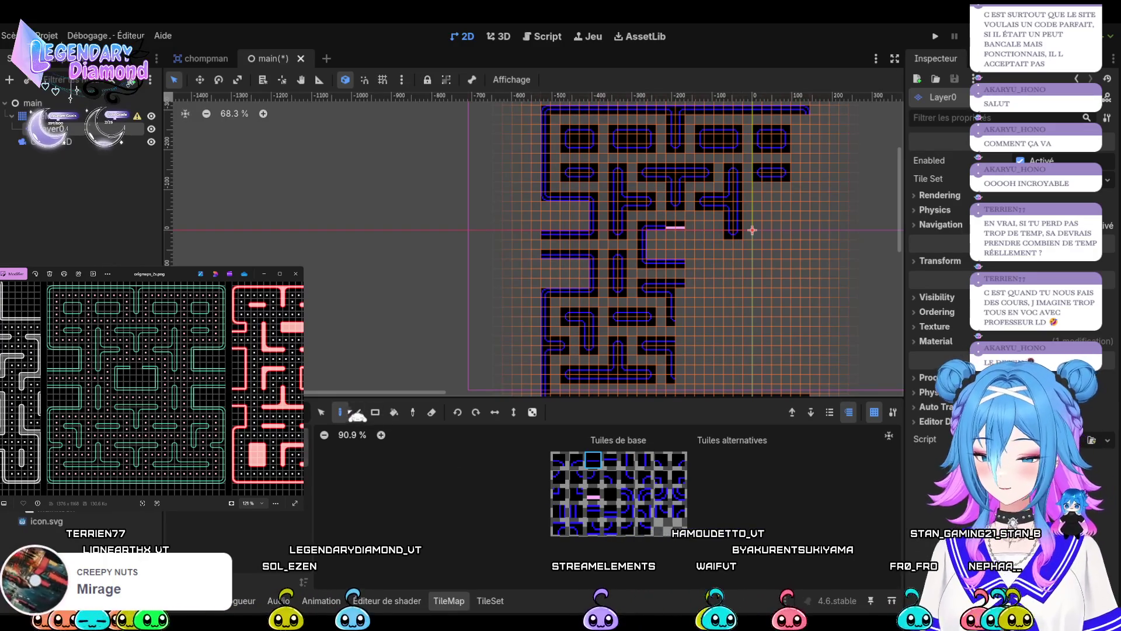
scroll(620, 249, down, 1)
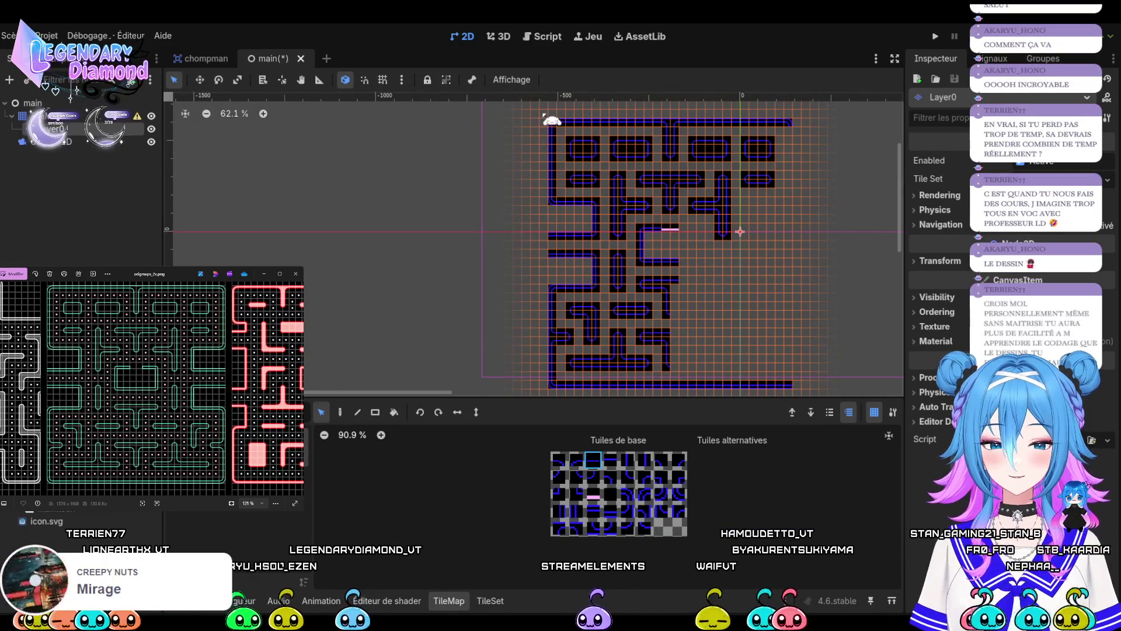
mouse_move(552, 122)
mouse_down()
mouse_move(657, 130)
mouse_move(677, 183)
mouse_move(668, 383)
mouse_up()
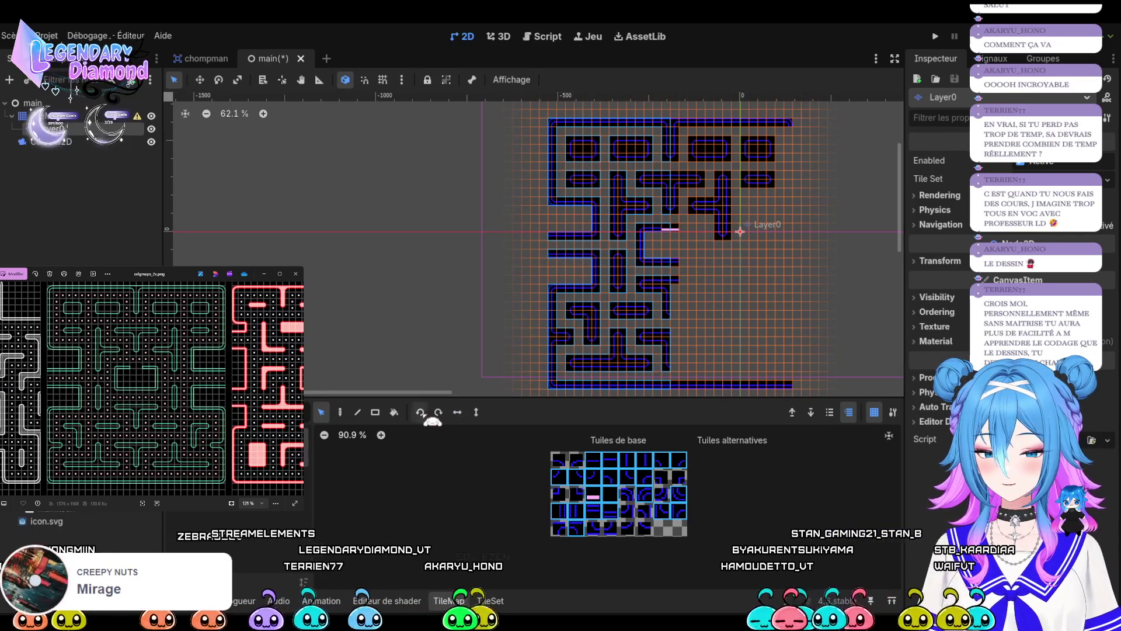
click(340, 411)
key(c)
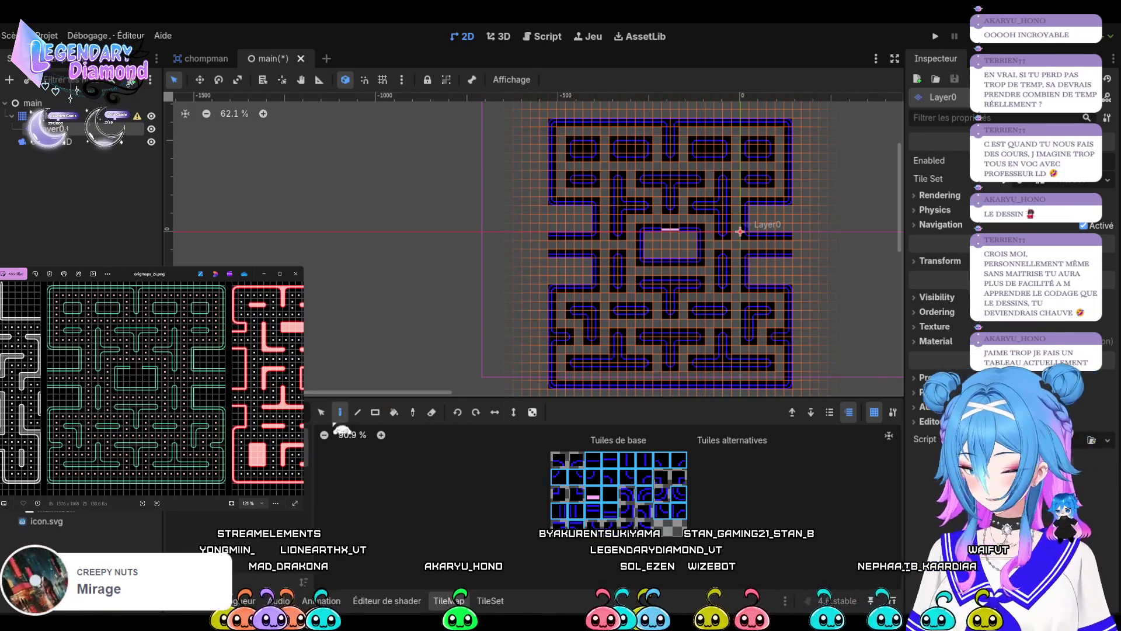
key(s)
Place the mirrored copy on the right side and select the completed symmetrical maze.
scroll(472, 222, down, 2)
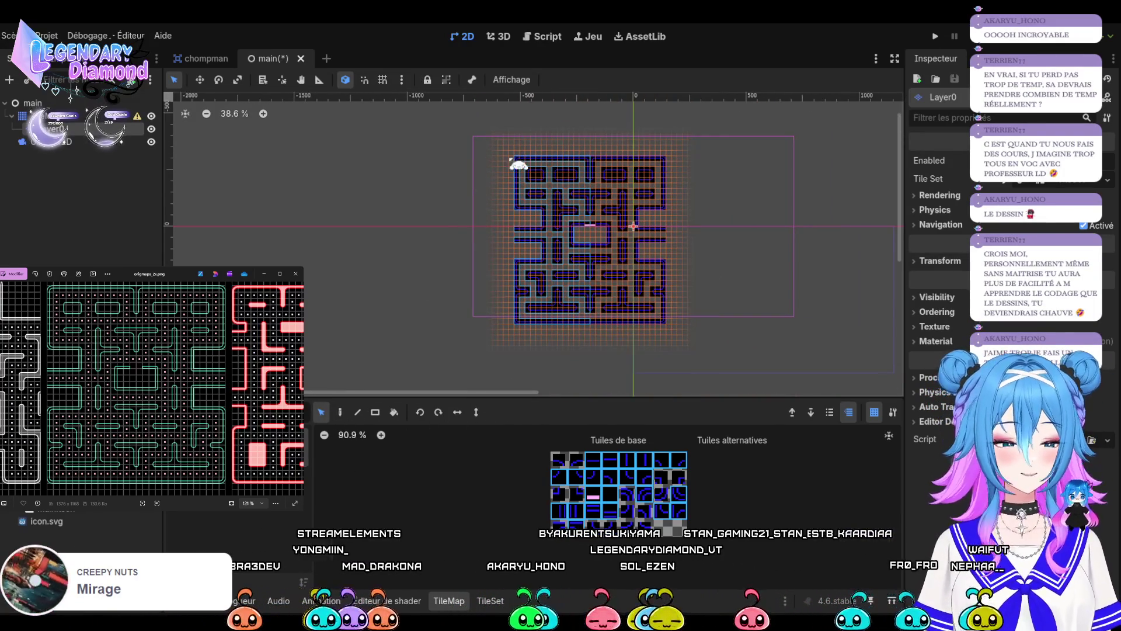
scroll(544, 181, up, 1)
mouse_move(464, 127)
mouse_down()
mouse_move(724, 358)
mouse_move(743, 393)
mouse_up()
drag(639, 263, 666, 243)
key(ctrl+a)
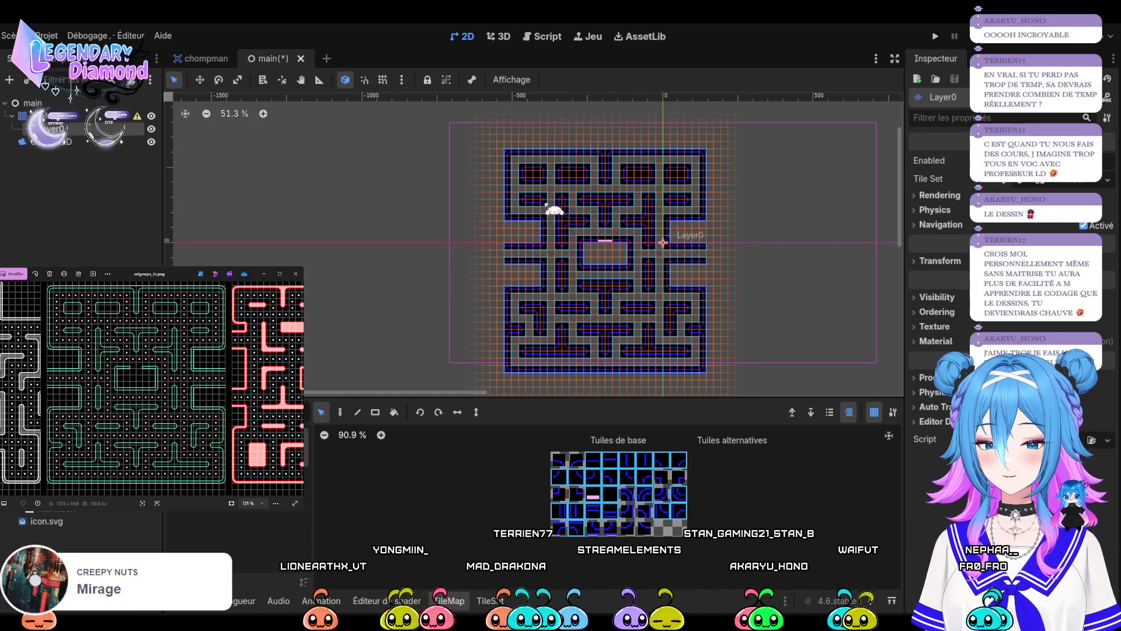
click(614, 257)
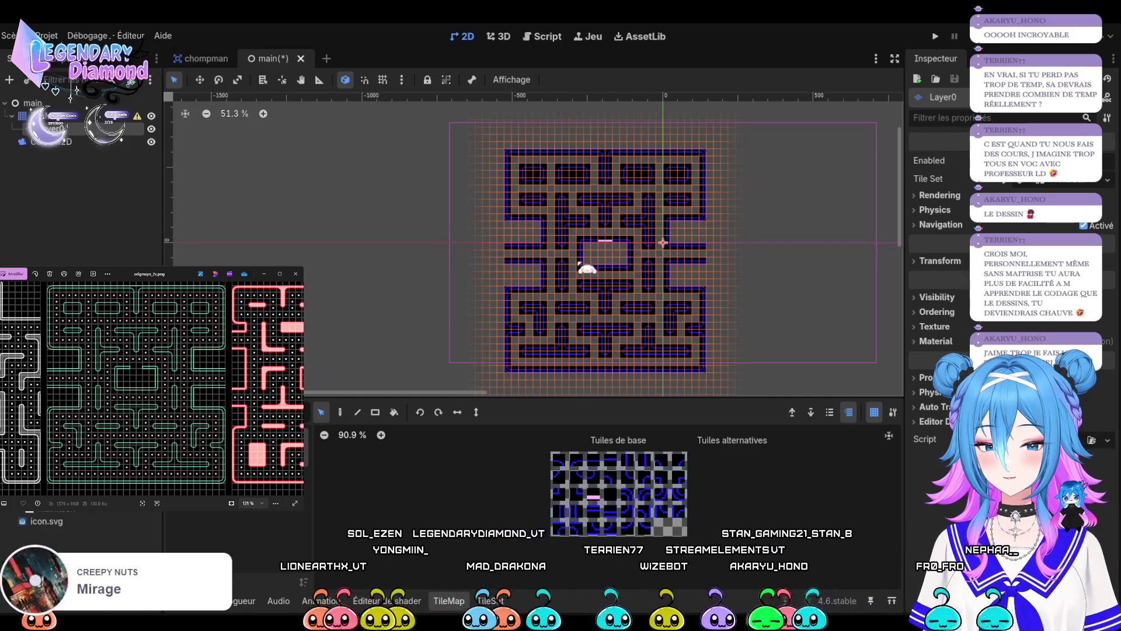
mouse_move(496, 151)
mouse_down()
mouse_move(726, 321)
mouse_move(746, 394)
mouse_up()
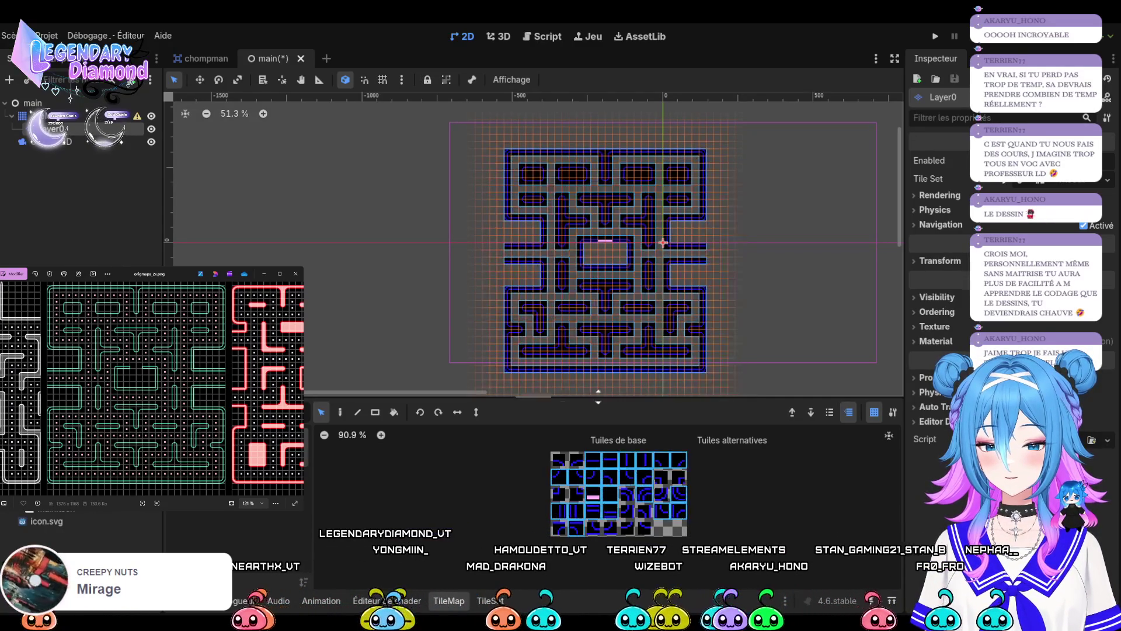
click(609, 253)
mouse_move(501, 152)
mouse_down()
mouse_move(563, 182)
mouse_move(751, 391)
mouse_move(719, 382)
mouse_move(697, 392)
mouse_up()
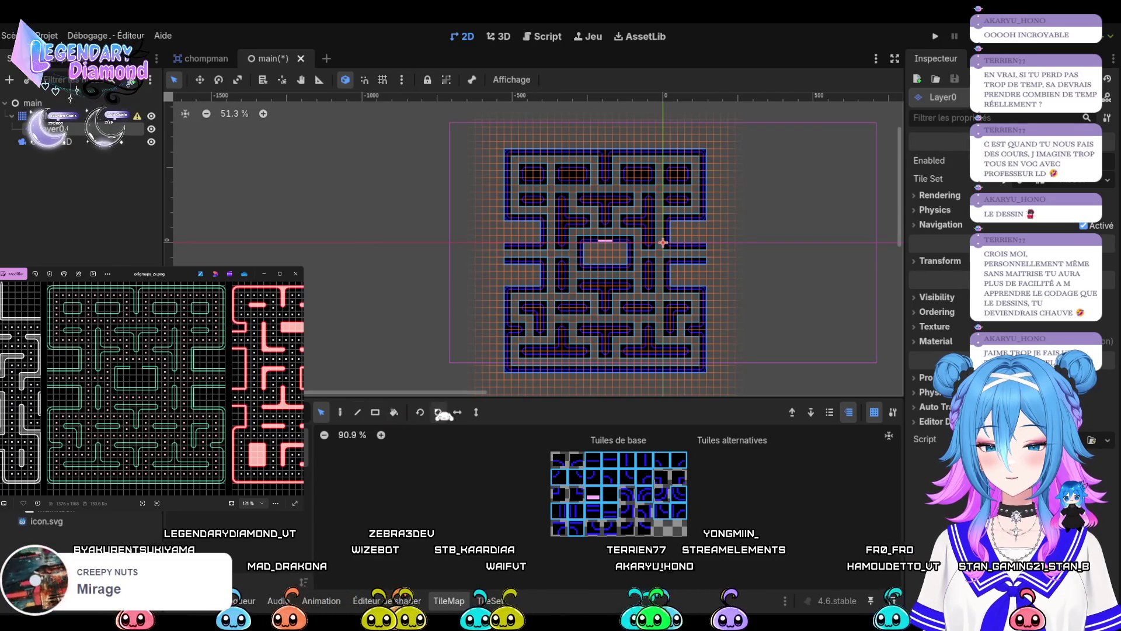
click(491, 601)
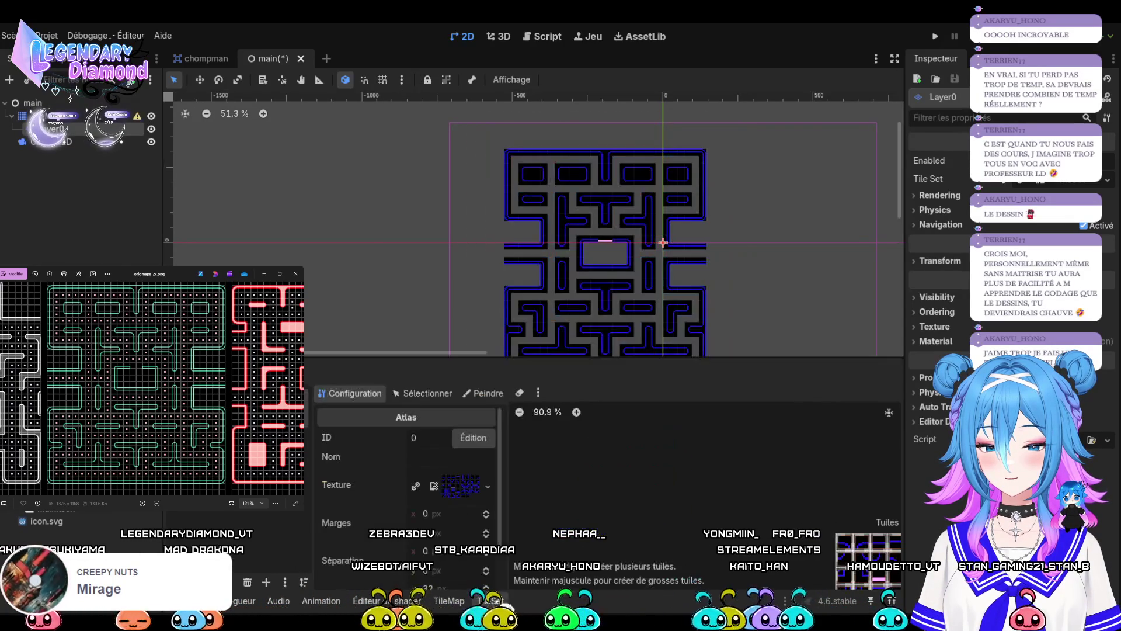
Return from the TileSet atlas settings to the TileMap painting palette.
click(448, 601)
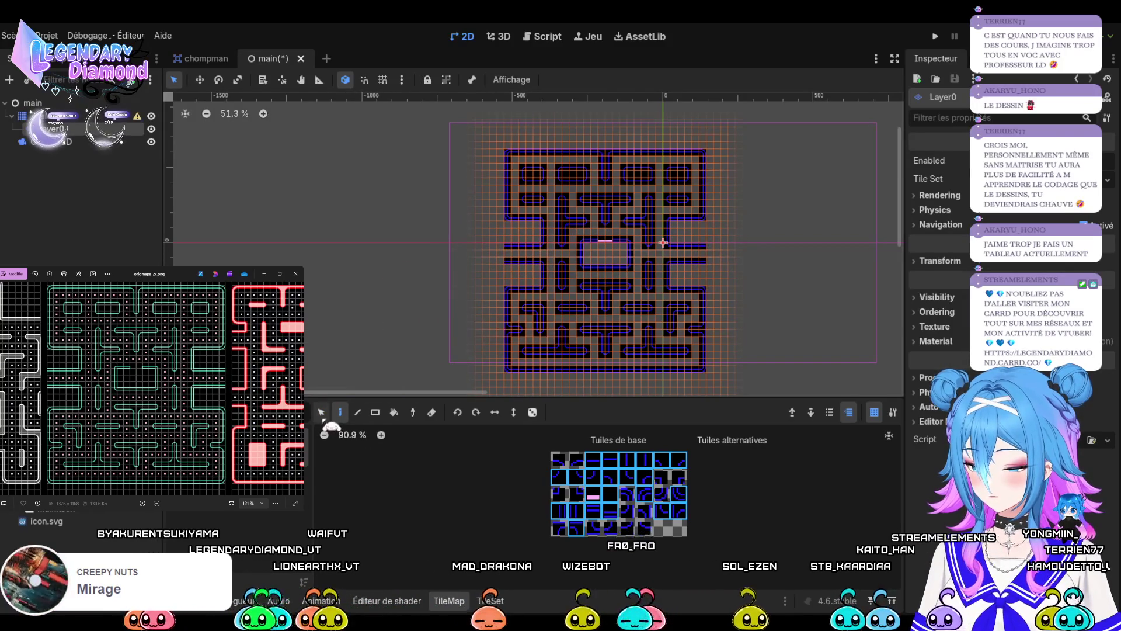
Drag selection rectangles over the maze area to select its tiles.
click(321, 412)
mouse_move(461, 126)
mouse_down()
mouse_move(708, 240)
mouse_move(757, 374)
mouse_up()
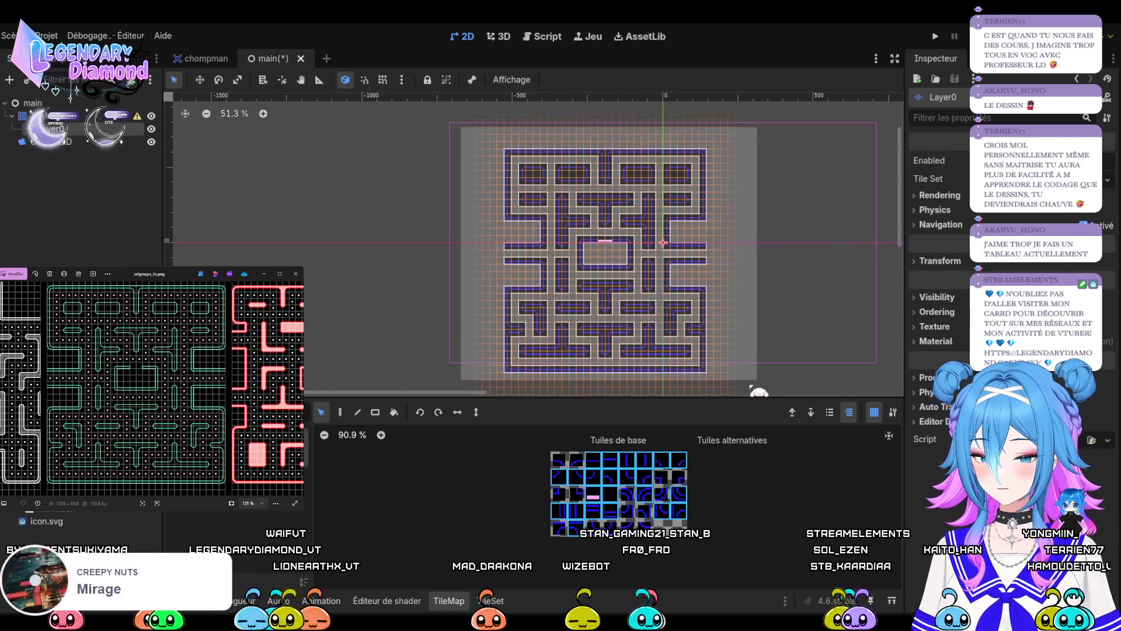
click(732, 334)
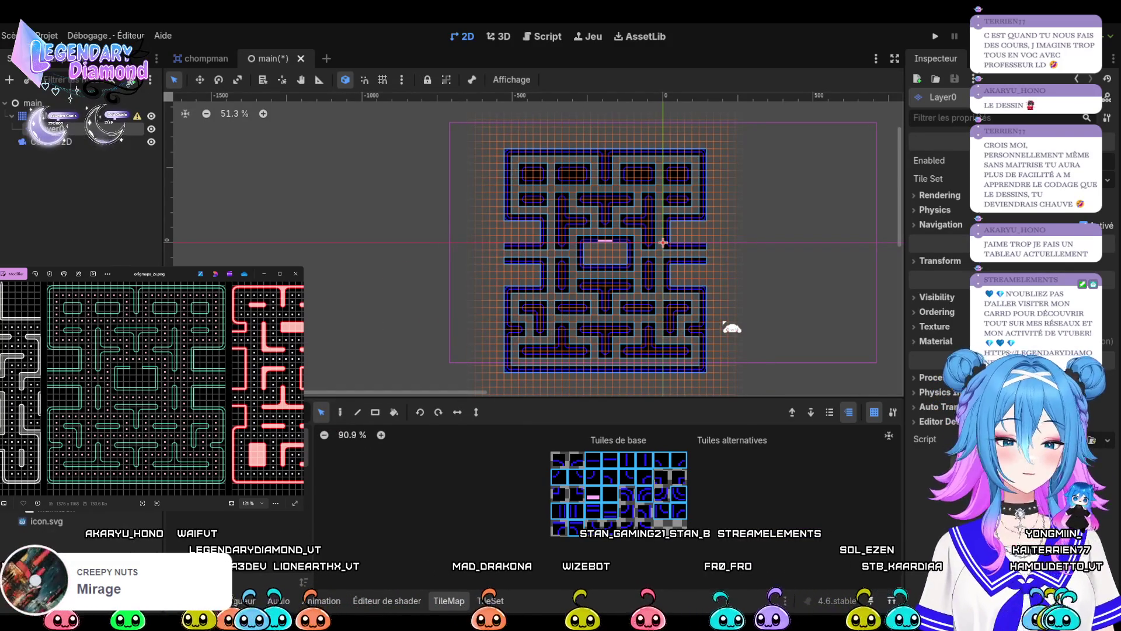
mouse_move(750, 380)
mouse_down()
mouse_move(691, 215)
mouse_move(533, 138)
mouse_up()
mouse_move(528, 230)
mouse_down()
mouse_move(594, 212)
mouse_move(505, 266)
mouse_move(513, 251)
mouse_up()
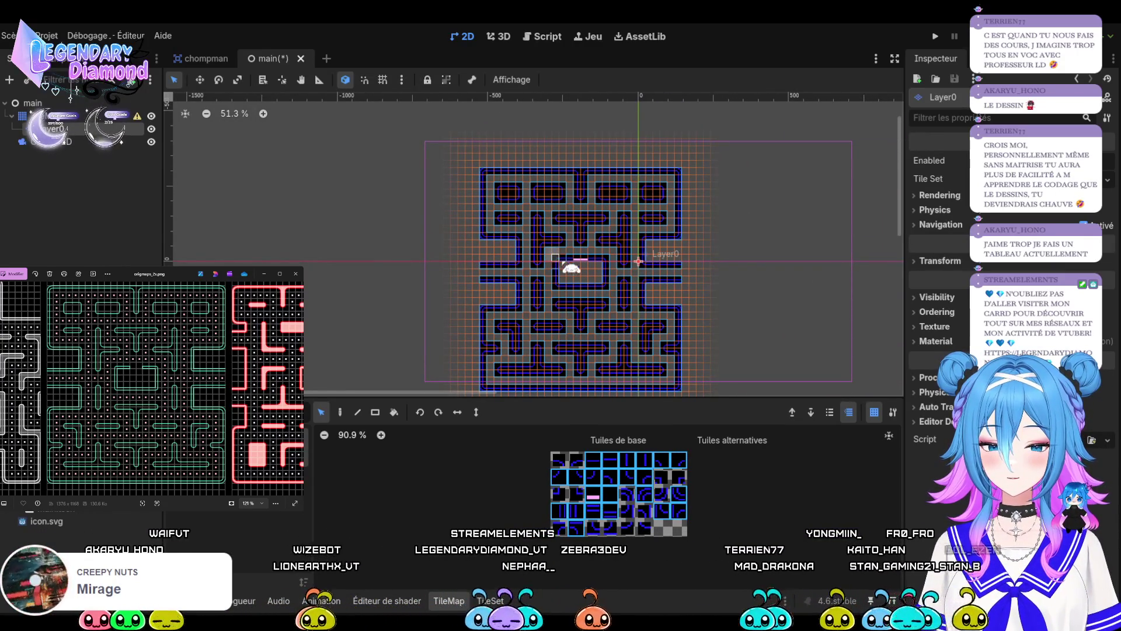
mouse_move(566, 266)
mouse_down()
mouse_move(595, 253)
mouse_move(554, 290)
mouse_move(558, 275)
mouse_up()
mouse_move(695, 162)
mouse_down()
mouse_move(699, 310)
mouse_move(667, 403)
mouse_move(457, 396)
mouse_move(462, 415)
mouse_up()
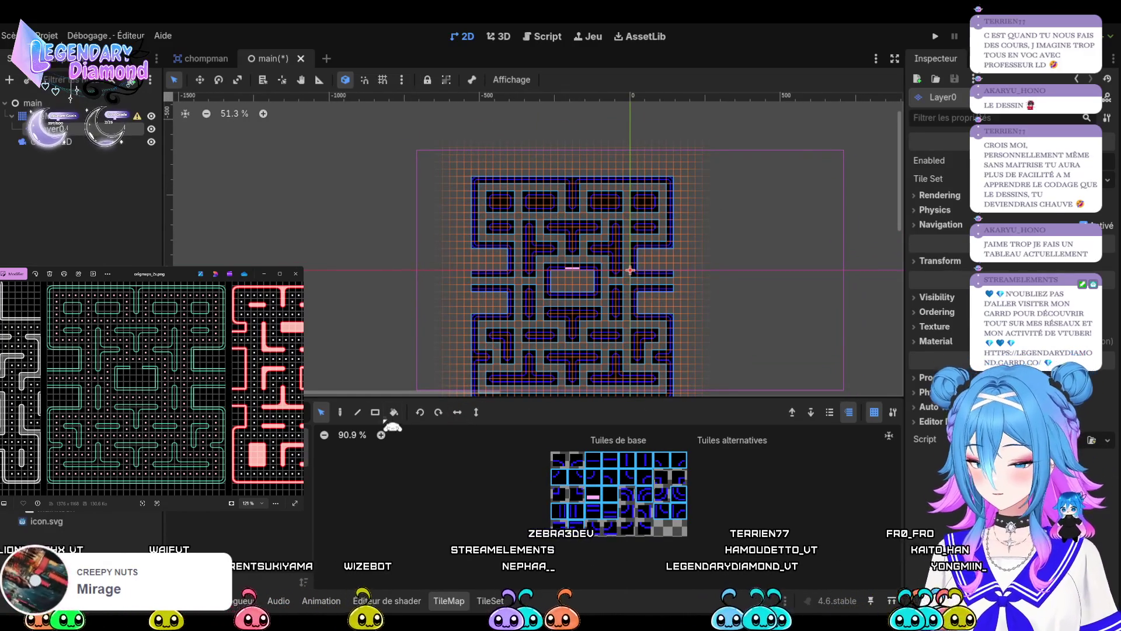
Try the Paint and Line modes, then reselect every maze tile and switch to the fill mode.
click(340, 412)
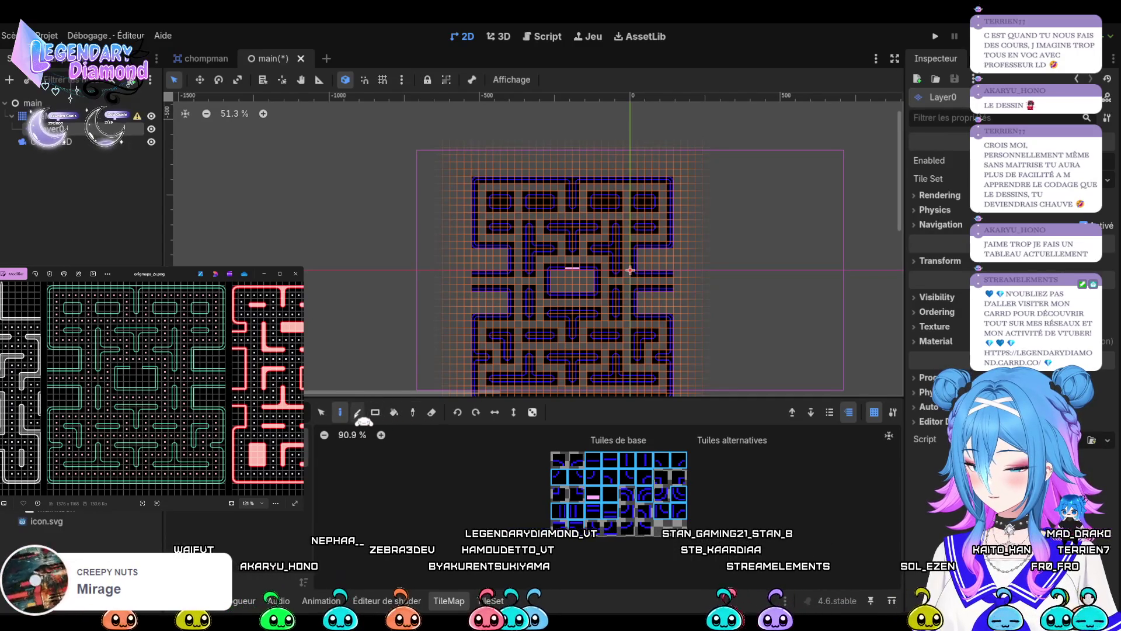
click(357, 412)
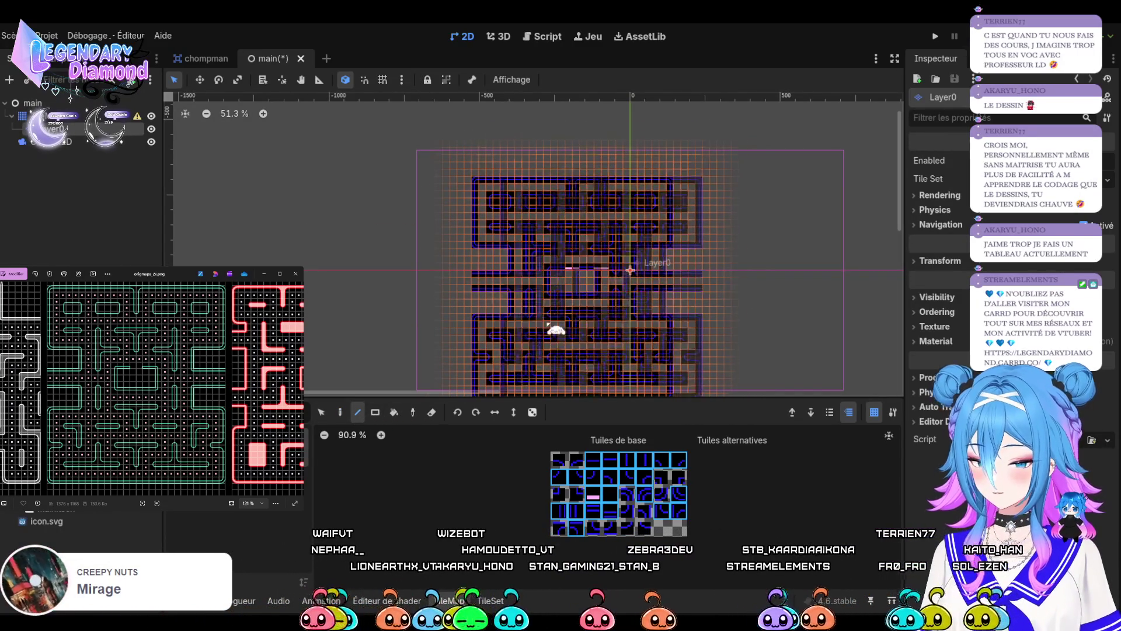
click(322, 411)
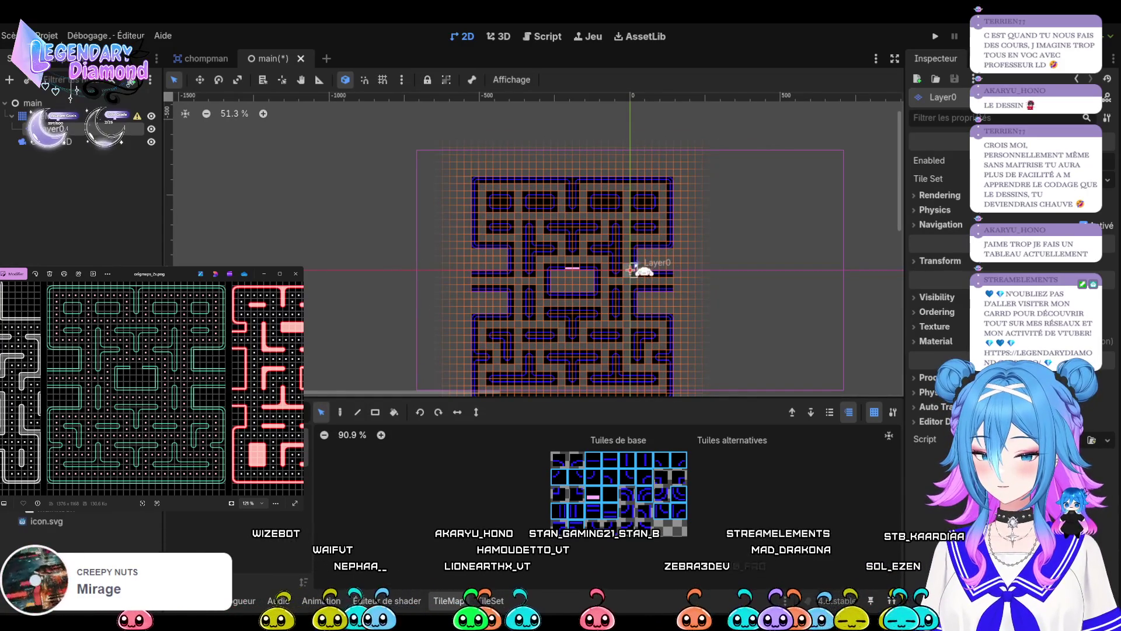
scroll(695, 170, down, 3)
scroll(688, 175, up, 1)
mouse_move(683, 166)
mouse_down()
mouse_move(684, 354)
mouse_move(496, 347)
mouse_up()
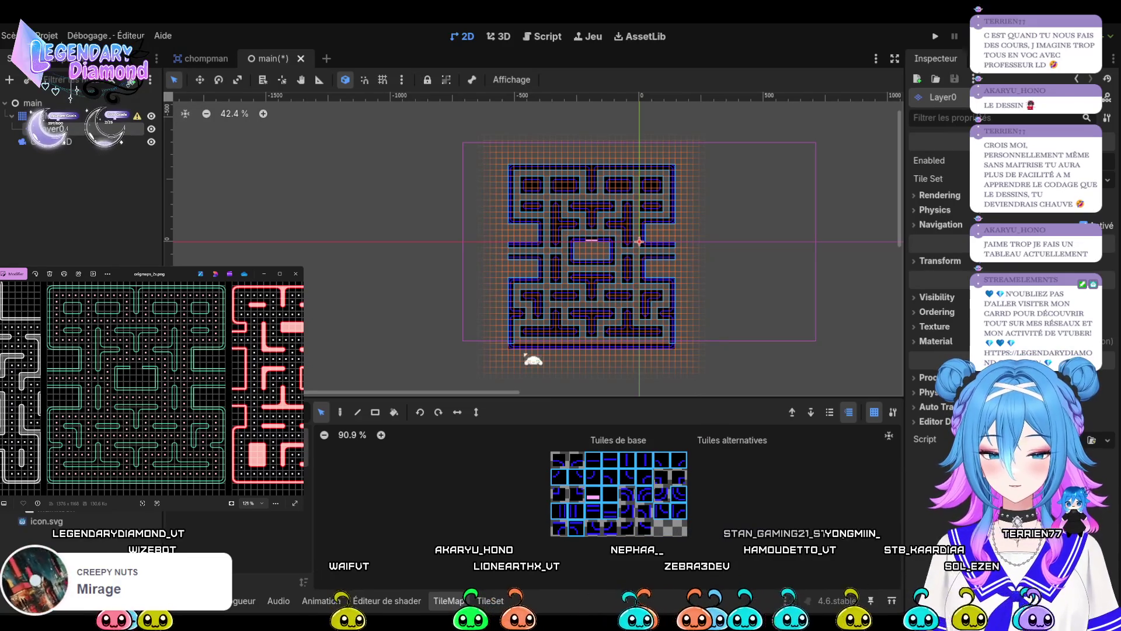
click(394, 412)
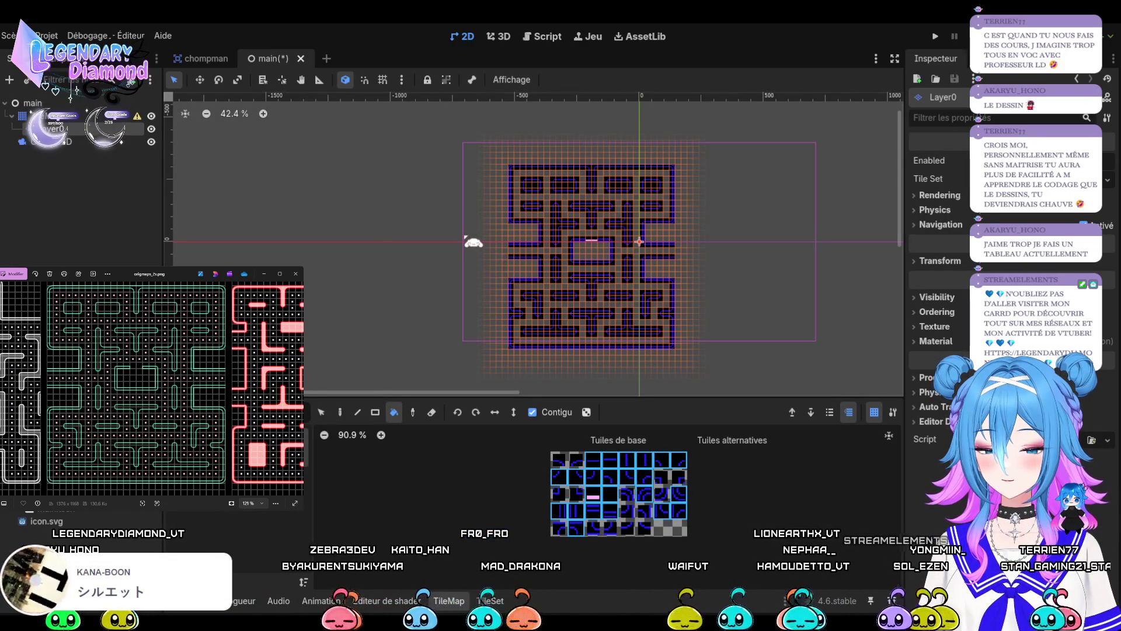
Move the Camera2D frame away and back to check it against the origin.
click(47, 141)
drag(641, 242, 595, 253)
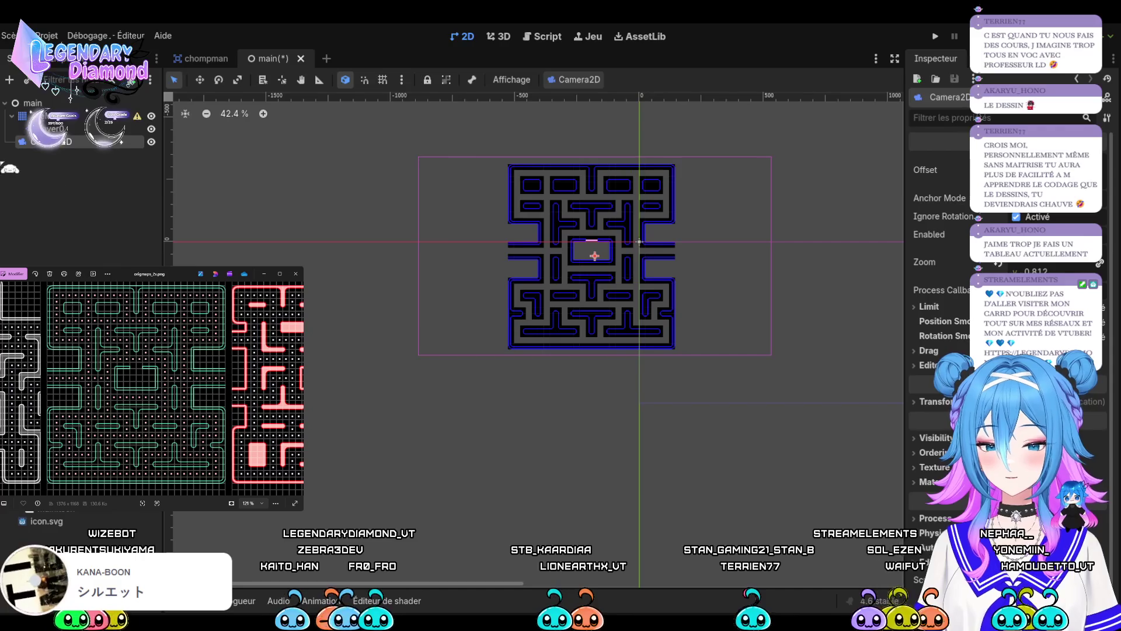
drag(594, 255, 639, 241)
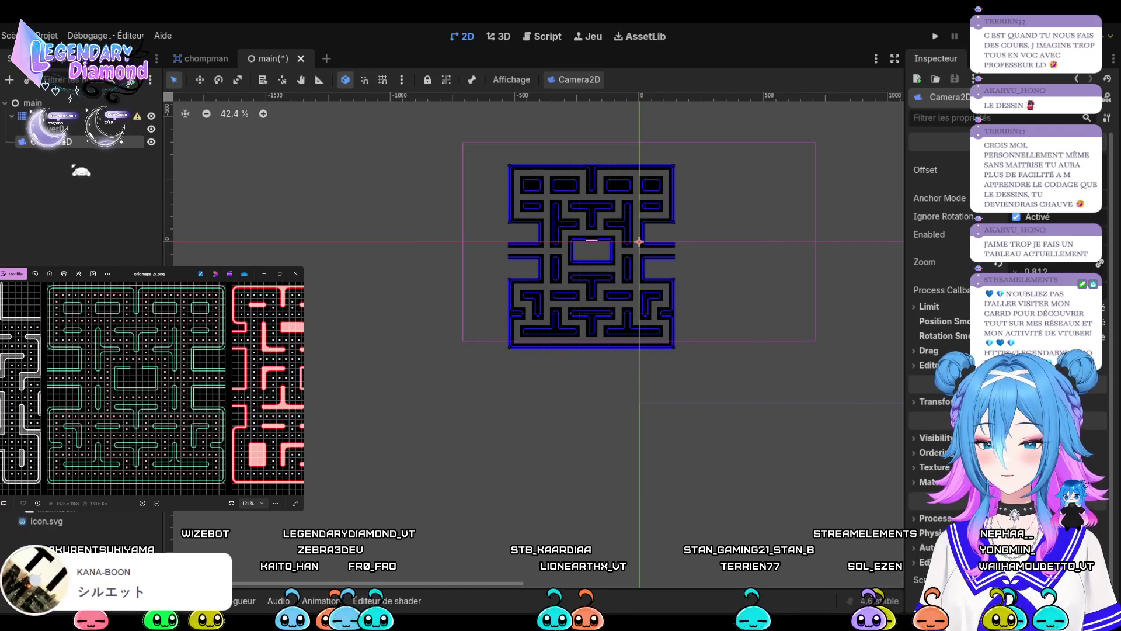
Select all maze tiles on Layer0 and drag them right toward the scene origin.
click(573, 338)
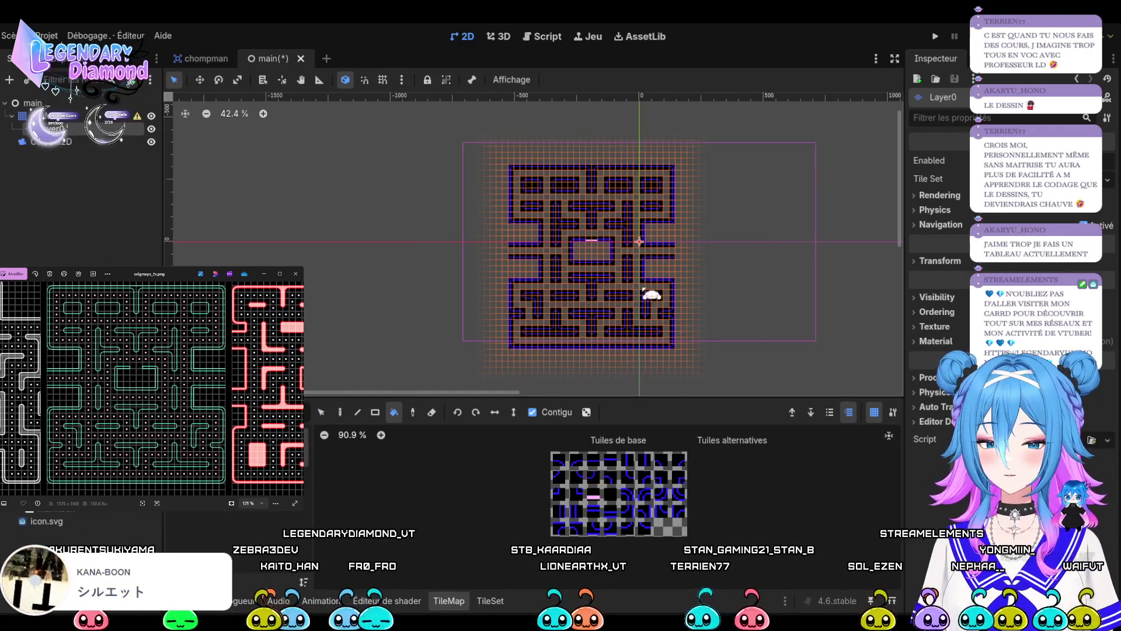
key(s)
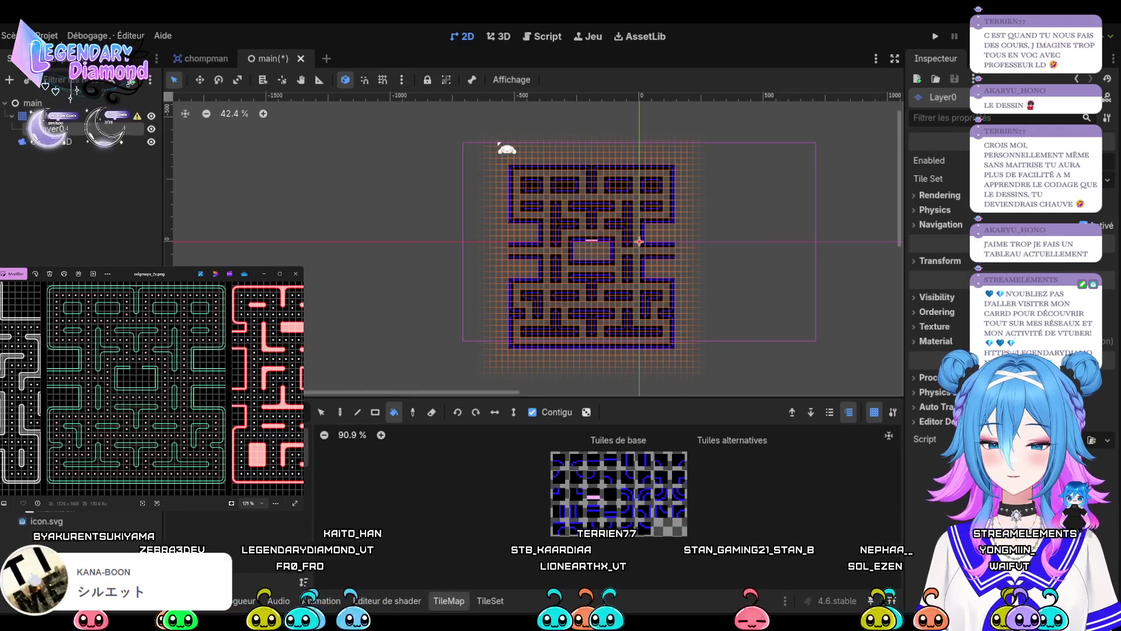
mouse_move(456, 112)
mouse_down()
mouse_move(751, 335)
mouse_move(746, 393)
mouse_move(738, 374)
mouse_up()
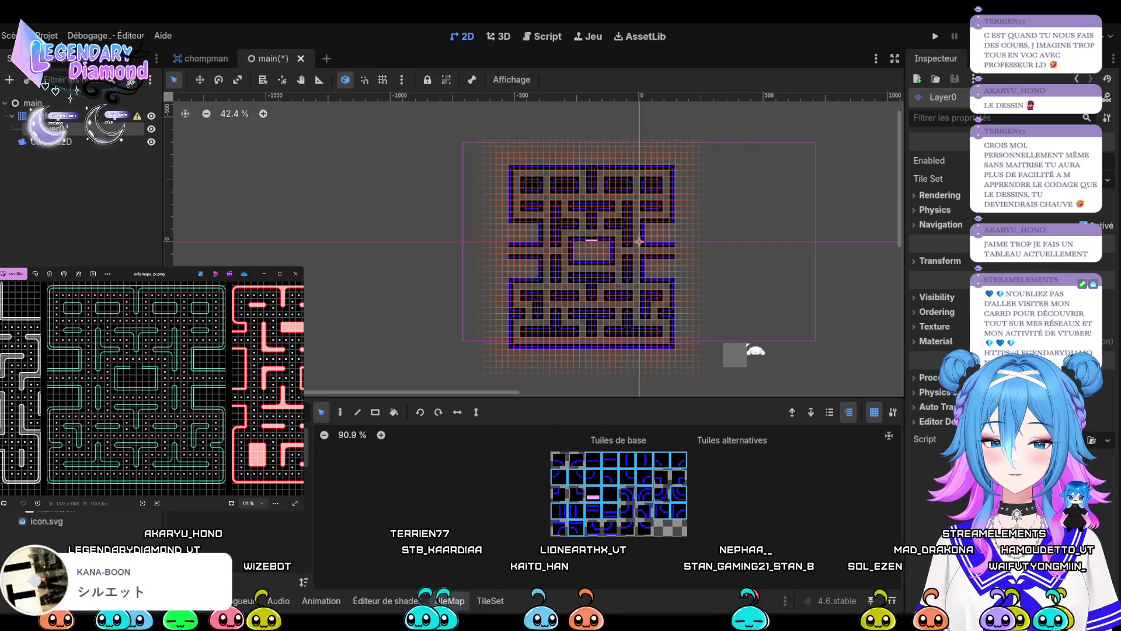
mouse_move(608, 249)
mouse_down()
mouse_move(580, 233)
mouse_move(653, 231)
mouse_move(643, 225)
mouse_up()
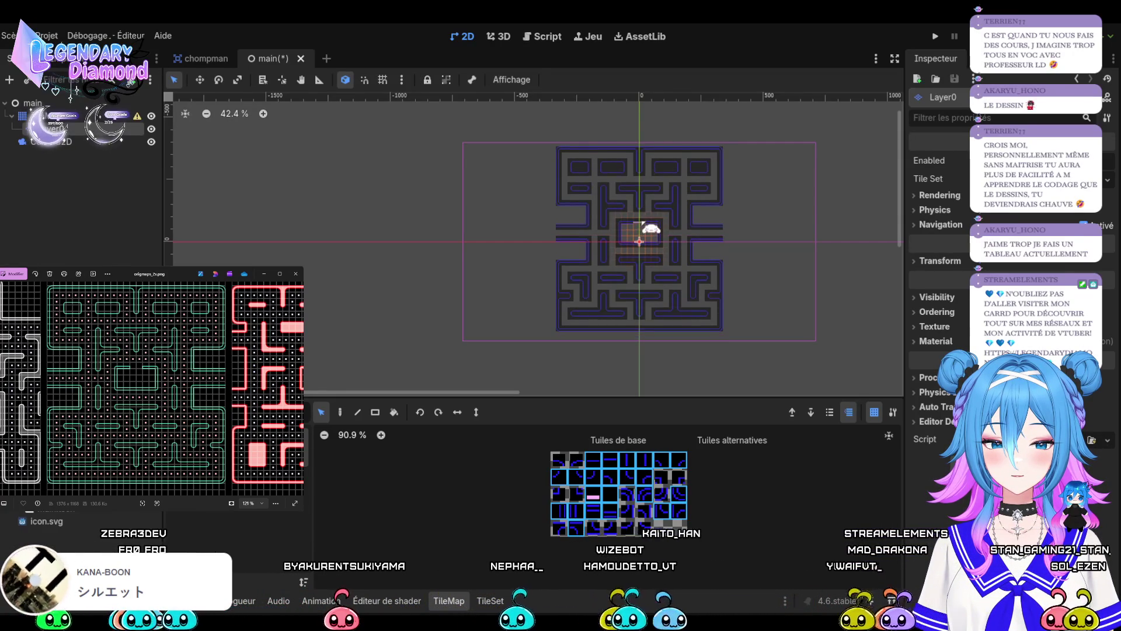
Nudge the selected maze up one tile and zoom in and out to check the ghost house alignment.
drag(643, 226, 643, 225)
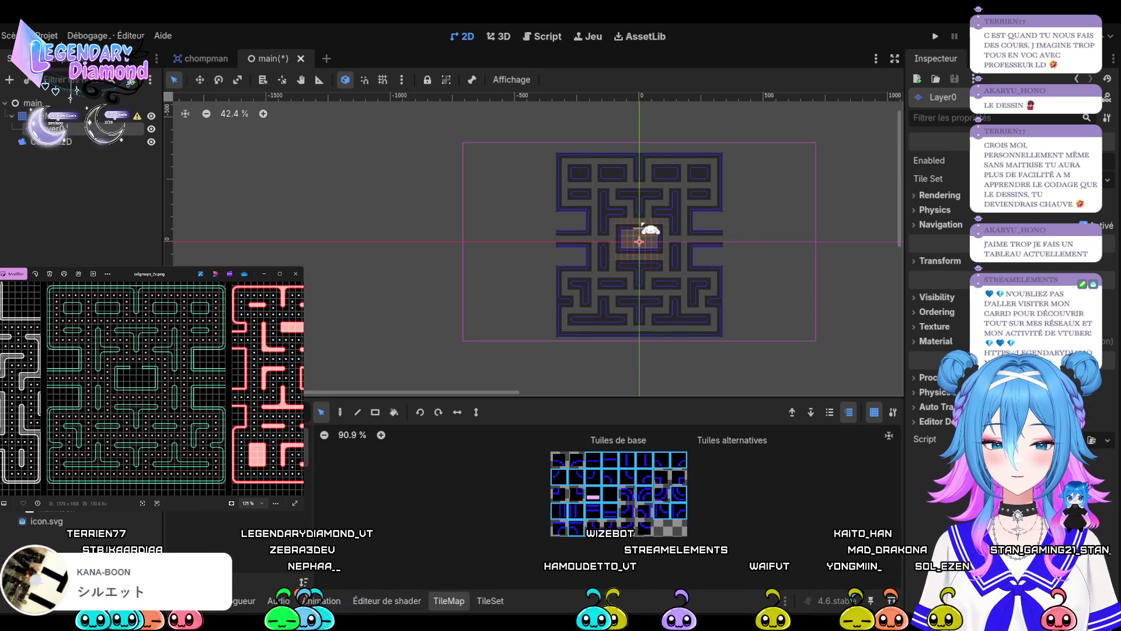
scroll(643, 225, up, 8)
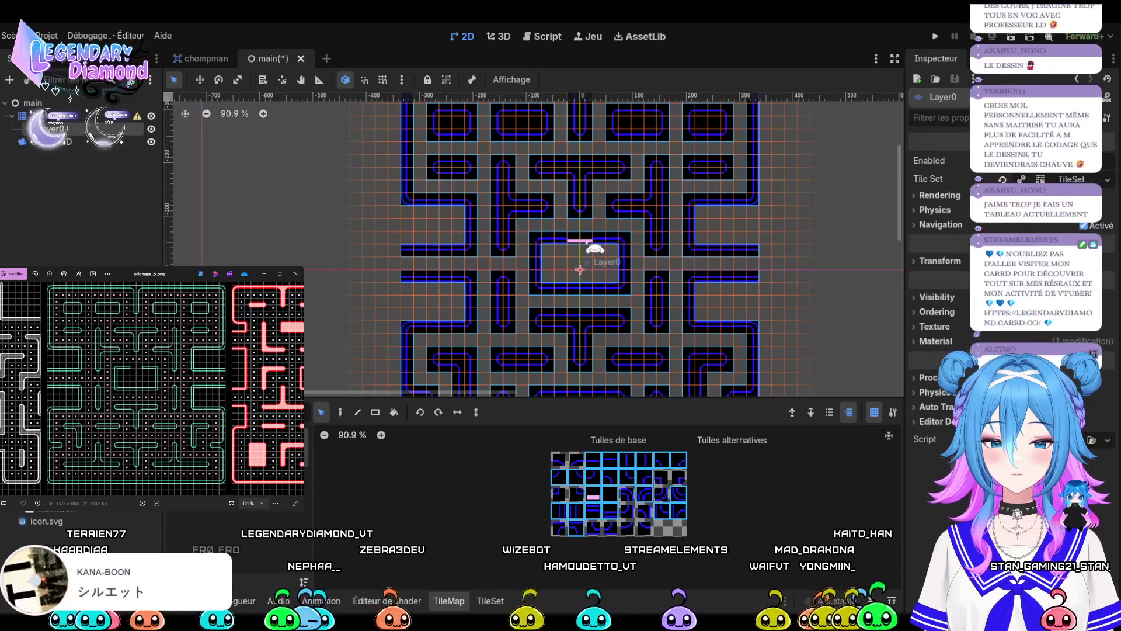
scroll(588, 239, up, 3)
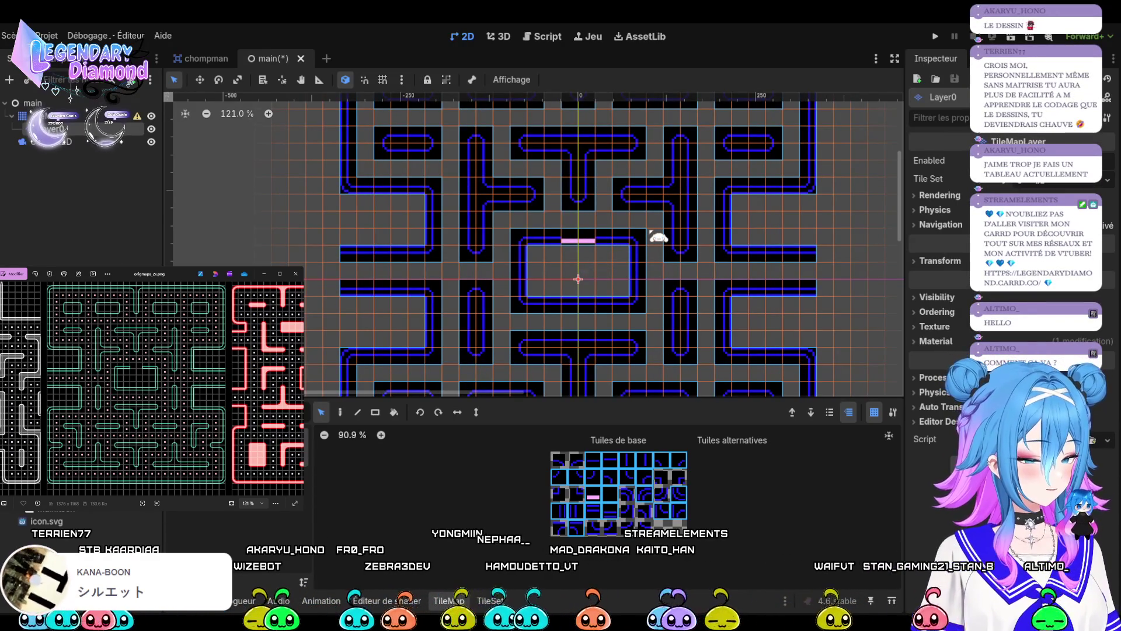
scroll(629, 247, down, 5)
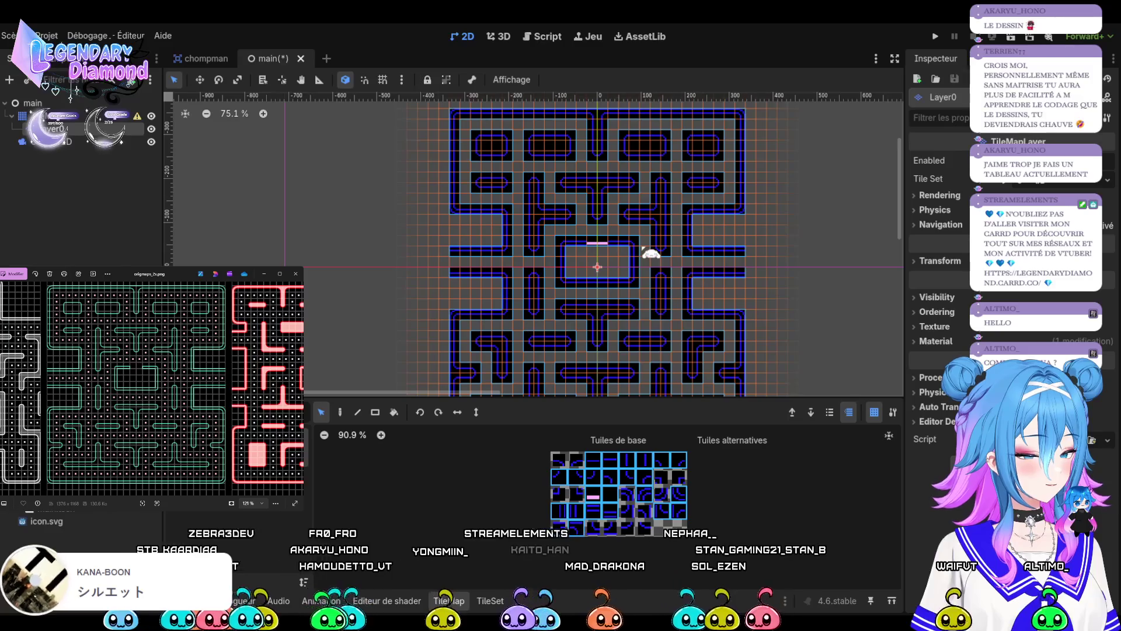
scroll(648, 254, down, 6)
scroll(625, 317, up, 4)
scroll(624, 318, down, 4)
scroll(634, 255, up, 2)
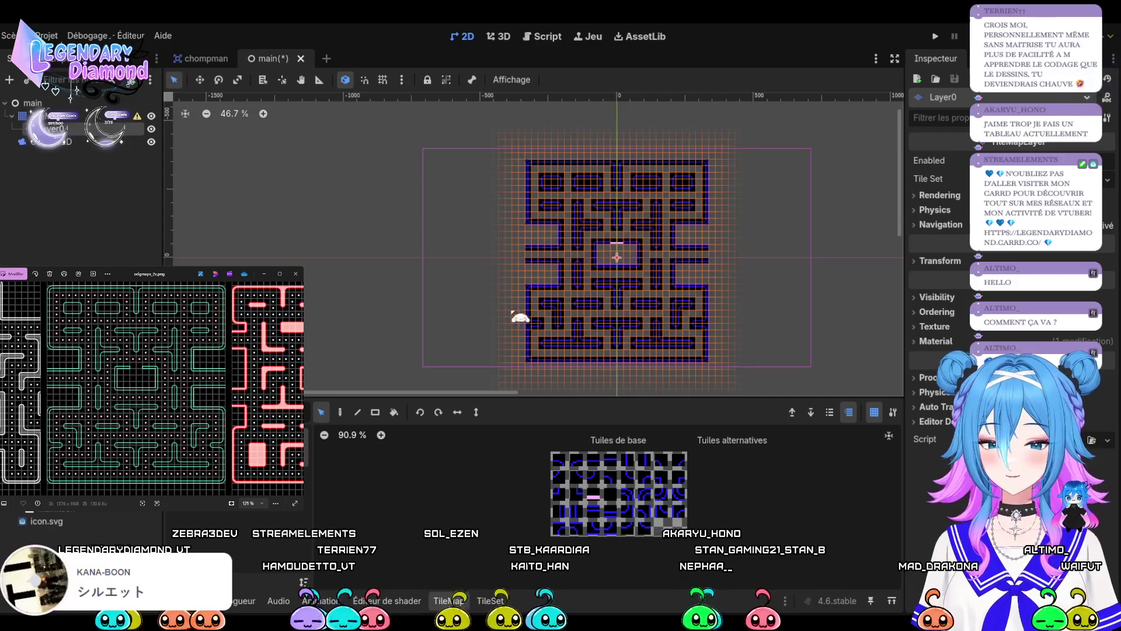
scroll(579, 280, down, 1)
Zoom in to inspect the blue maze outlines against the black background.
scroll(579, 281, up, 3)
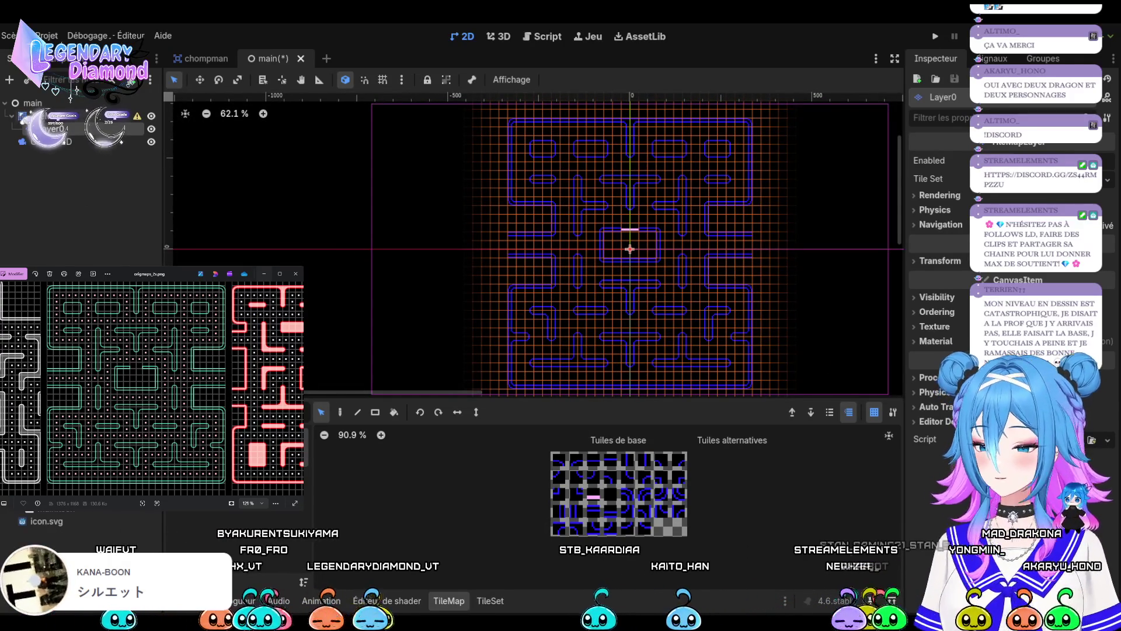
Select the parent TileMap node and zoom around the finished maze to inspect it without the grid.
click(470, 269)
scroll(471, 269, down, 2)
scroll(470, 269, down, 3)
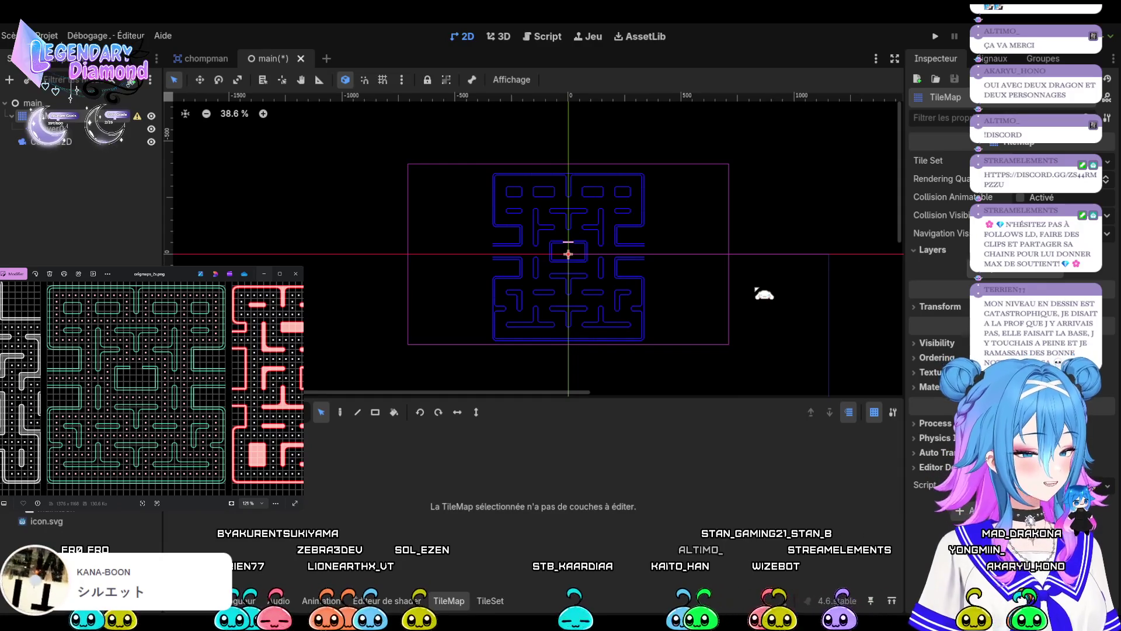
scroll(577, 245, up, 3)
scroll(628, 257, up, 3)
scroll(646, 257, down, 5)
scroll(570, 318, up, 2)
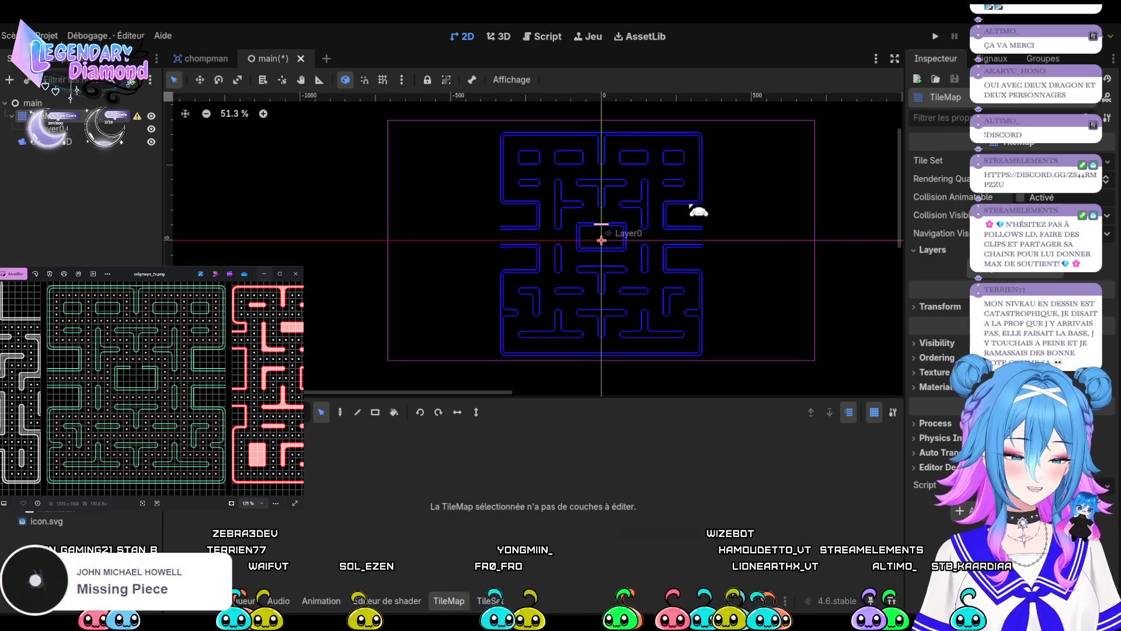
scroll(656, 221, up, 5)
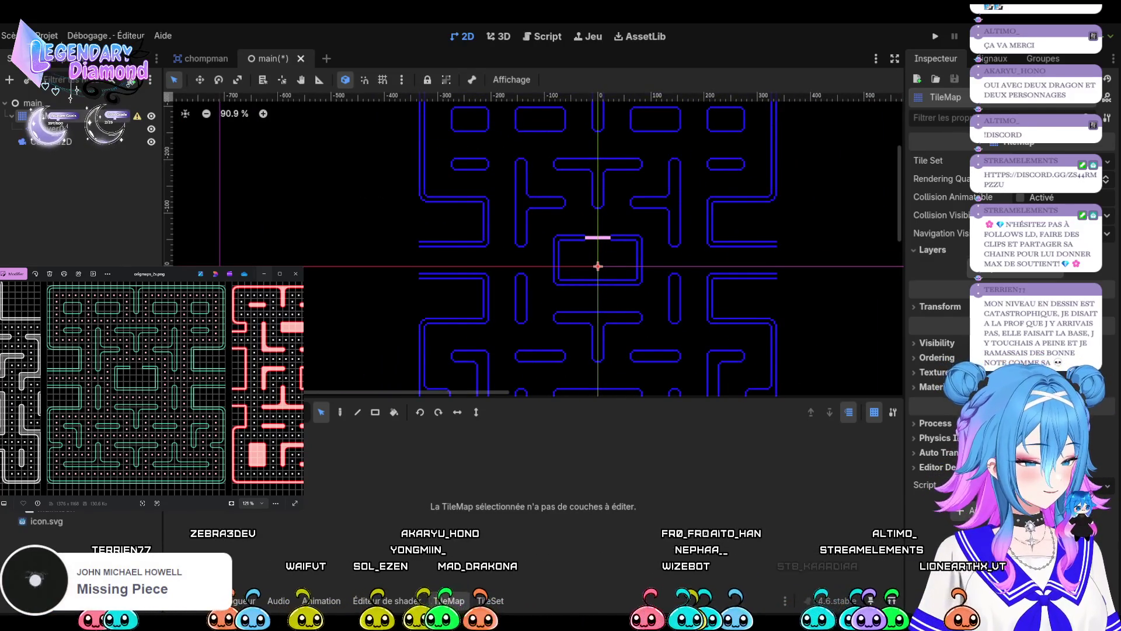
scroll(818, 261, down, 1)
scroll(782, 292, down, 5)
scroll(795, 303, up, 2)
scroll(730, 279, up, 3)
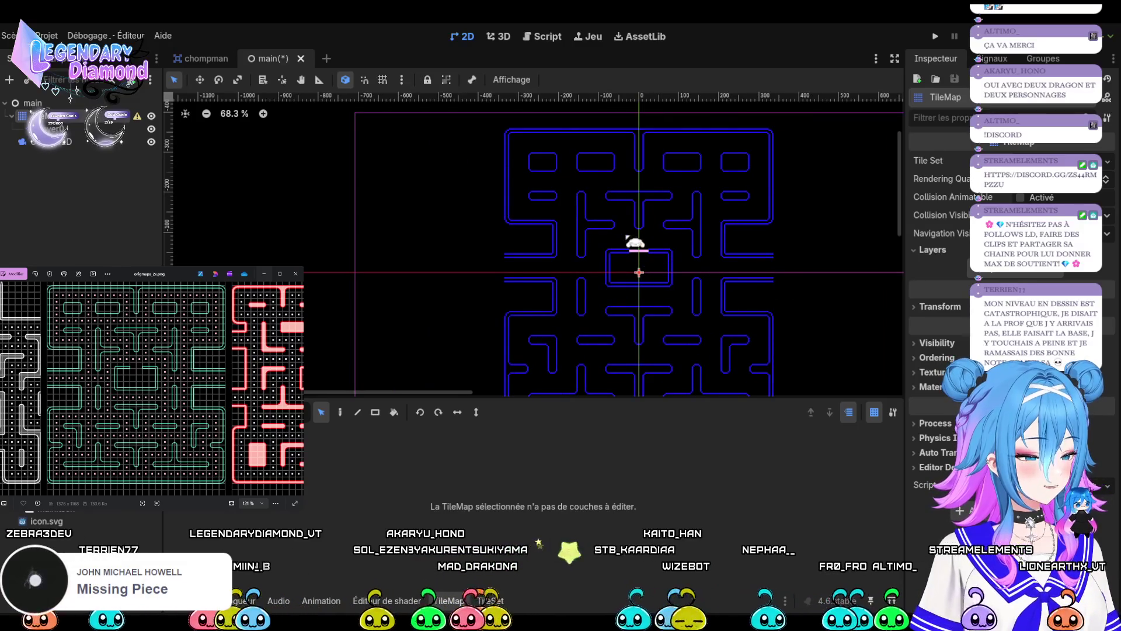
scroll(619, 193, down, 1)
scroll(619, 192, up, 4)
scroll(614, 137, down, 1)
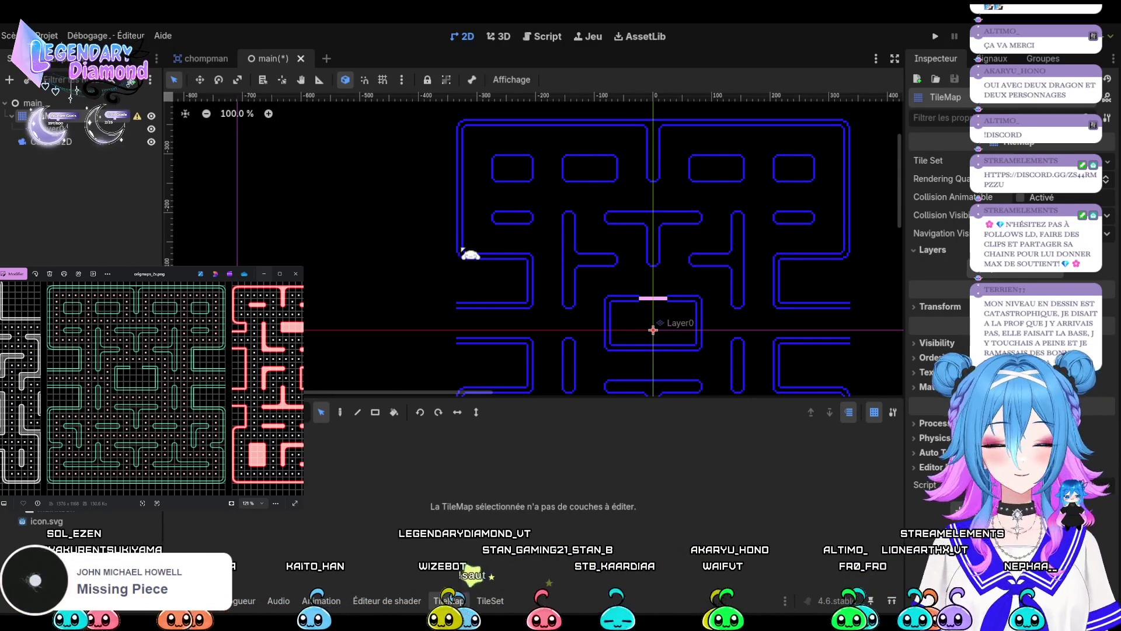
scroll(500, 233, down, 5)
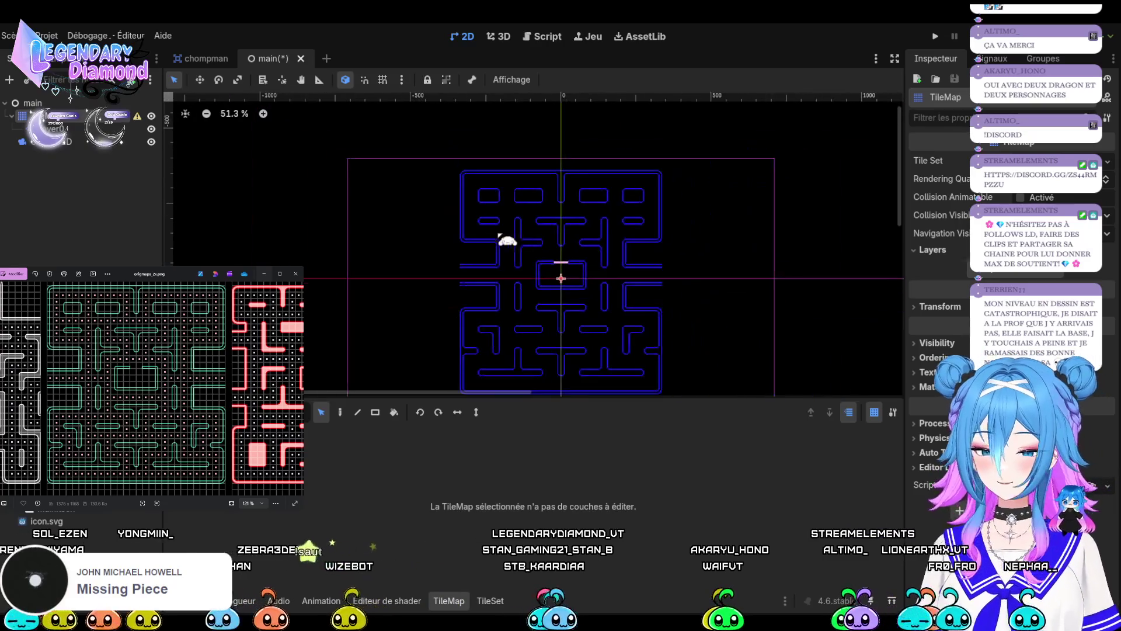
scroll(507, 244, up, 5)
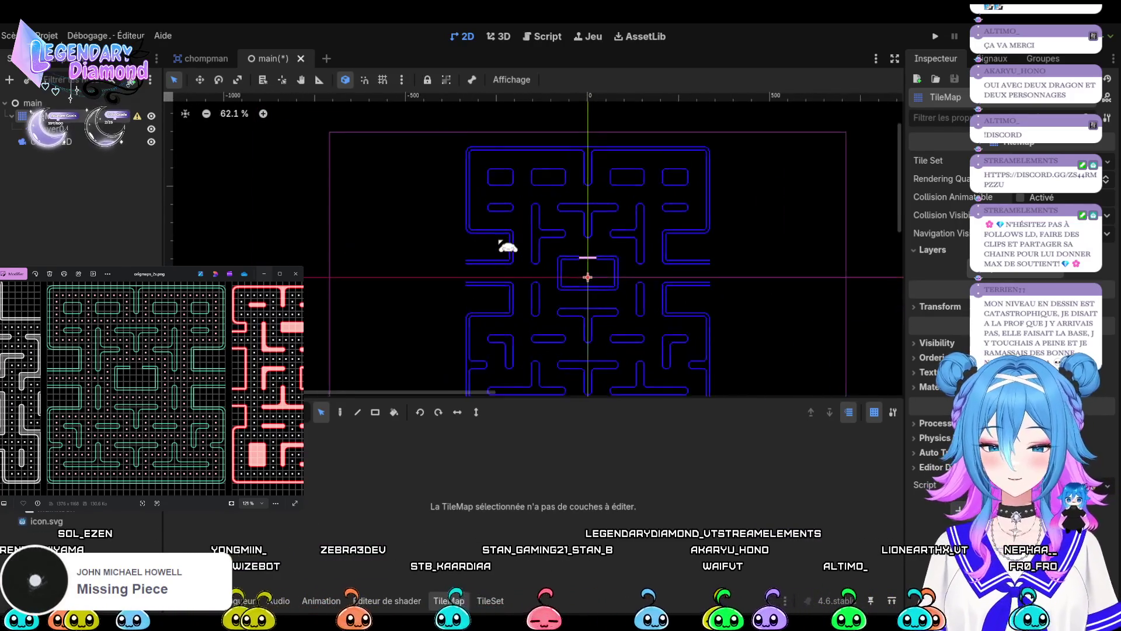
scroll(509, 250, down, 2)
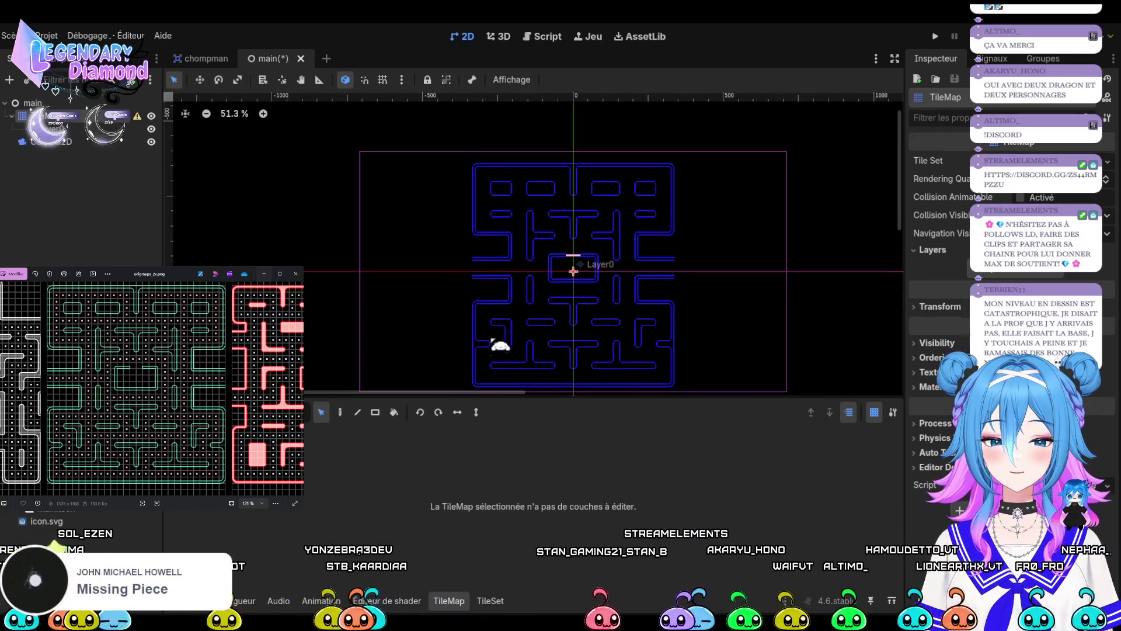
scroll(445, 371, up, 2)
scroll(564, 233, down, 2)
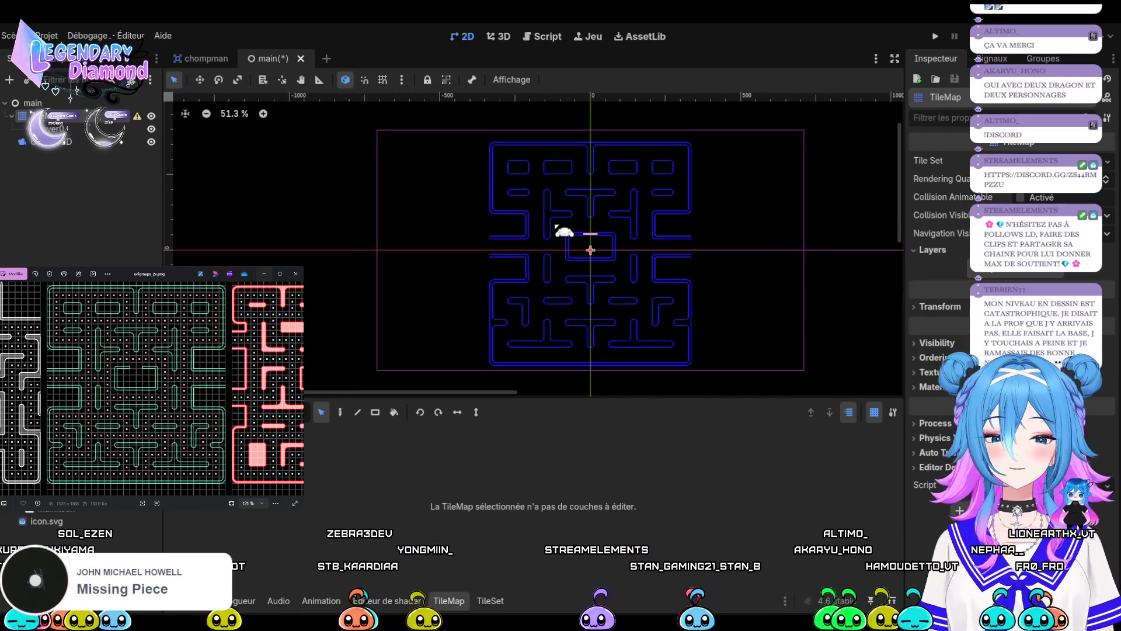
scroll(545, 192, up, 1)
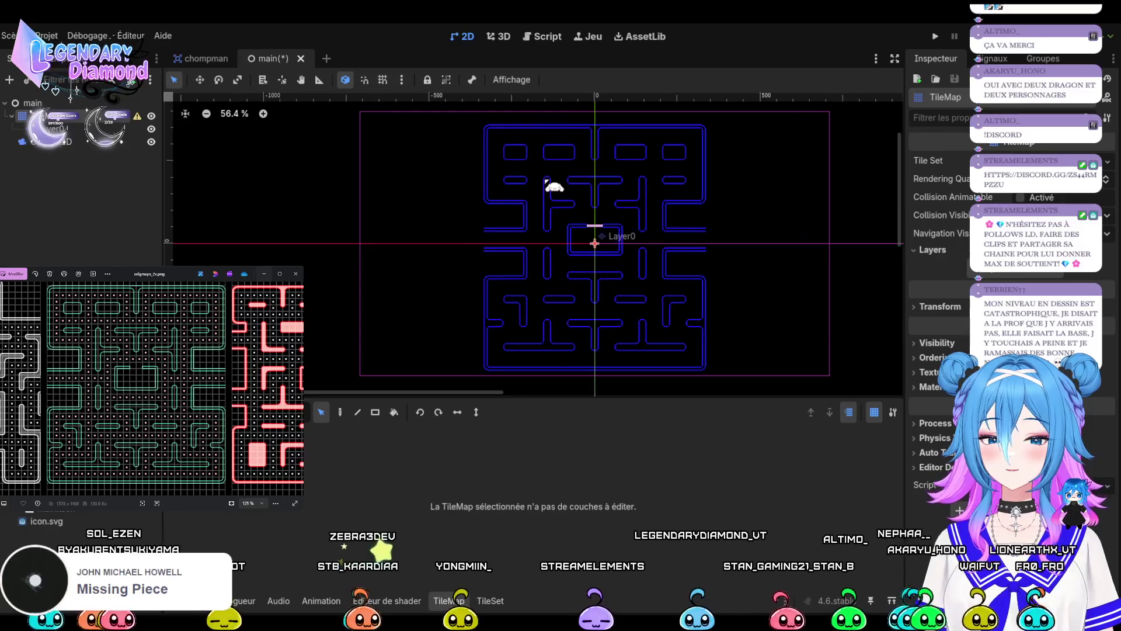